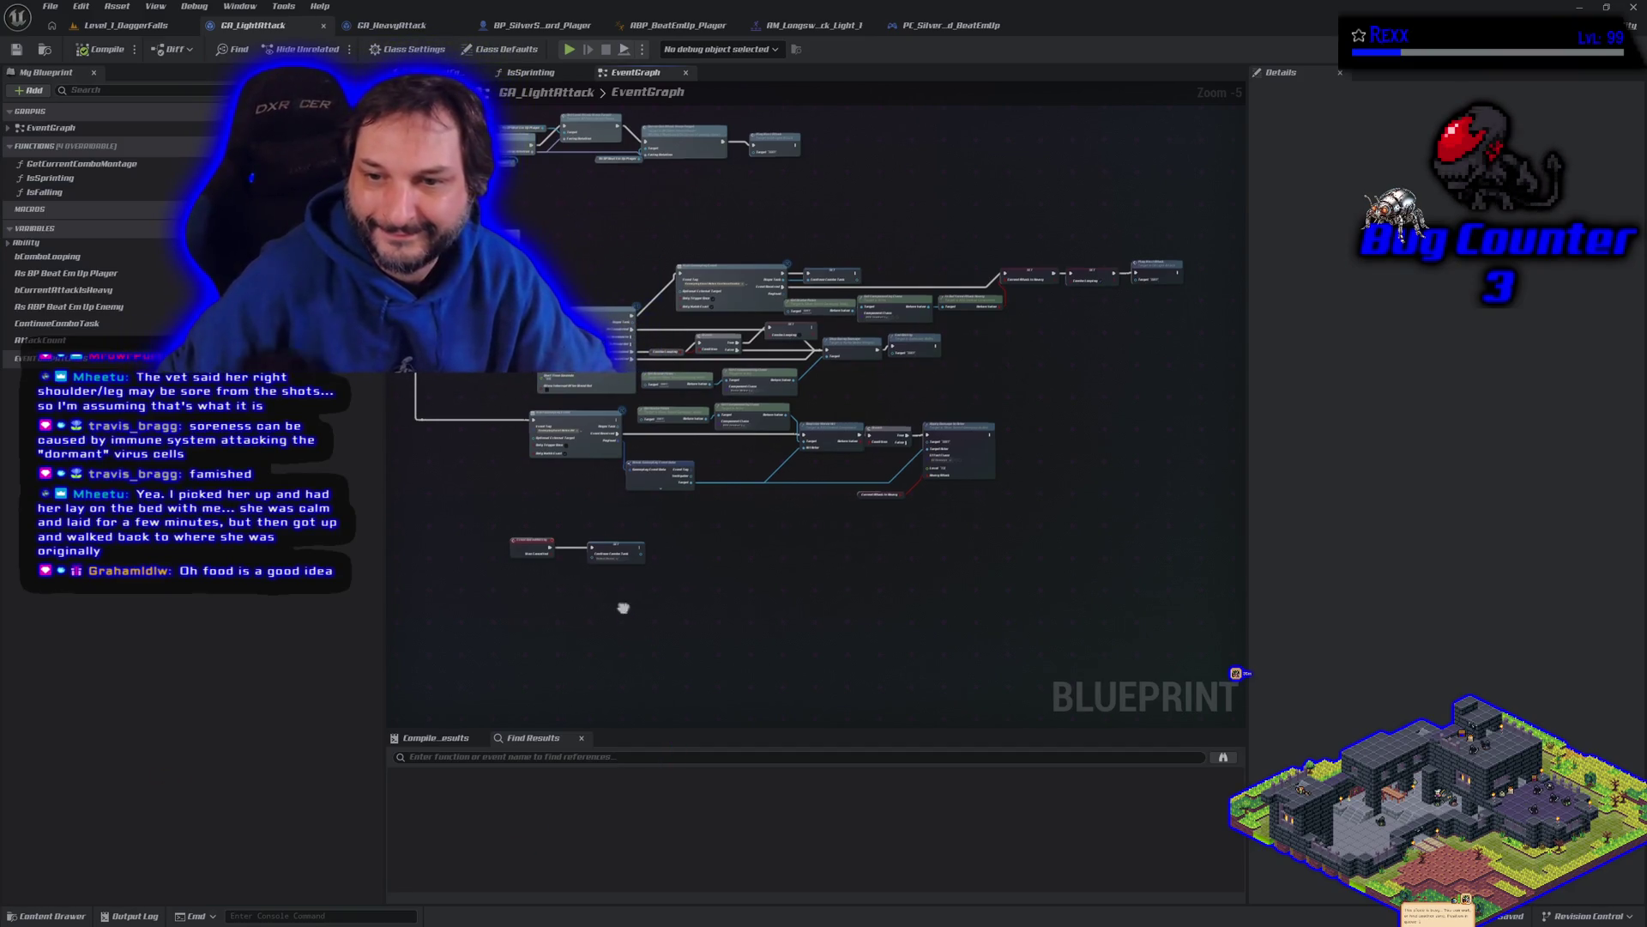
Step: Delete the Attack Is Heavy getter in GA_LightAttack and save the blueprint
drag(622, 607, 733, 648)
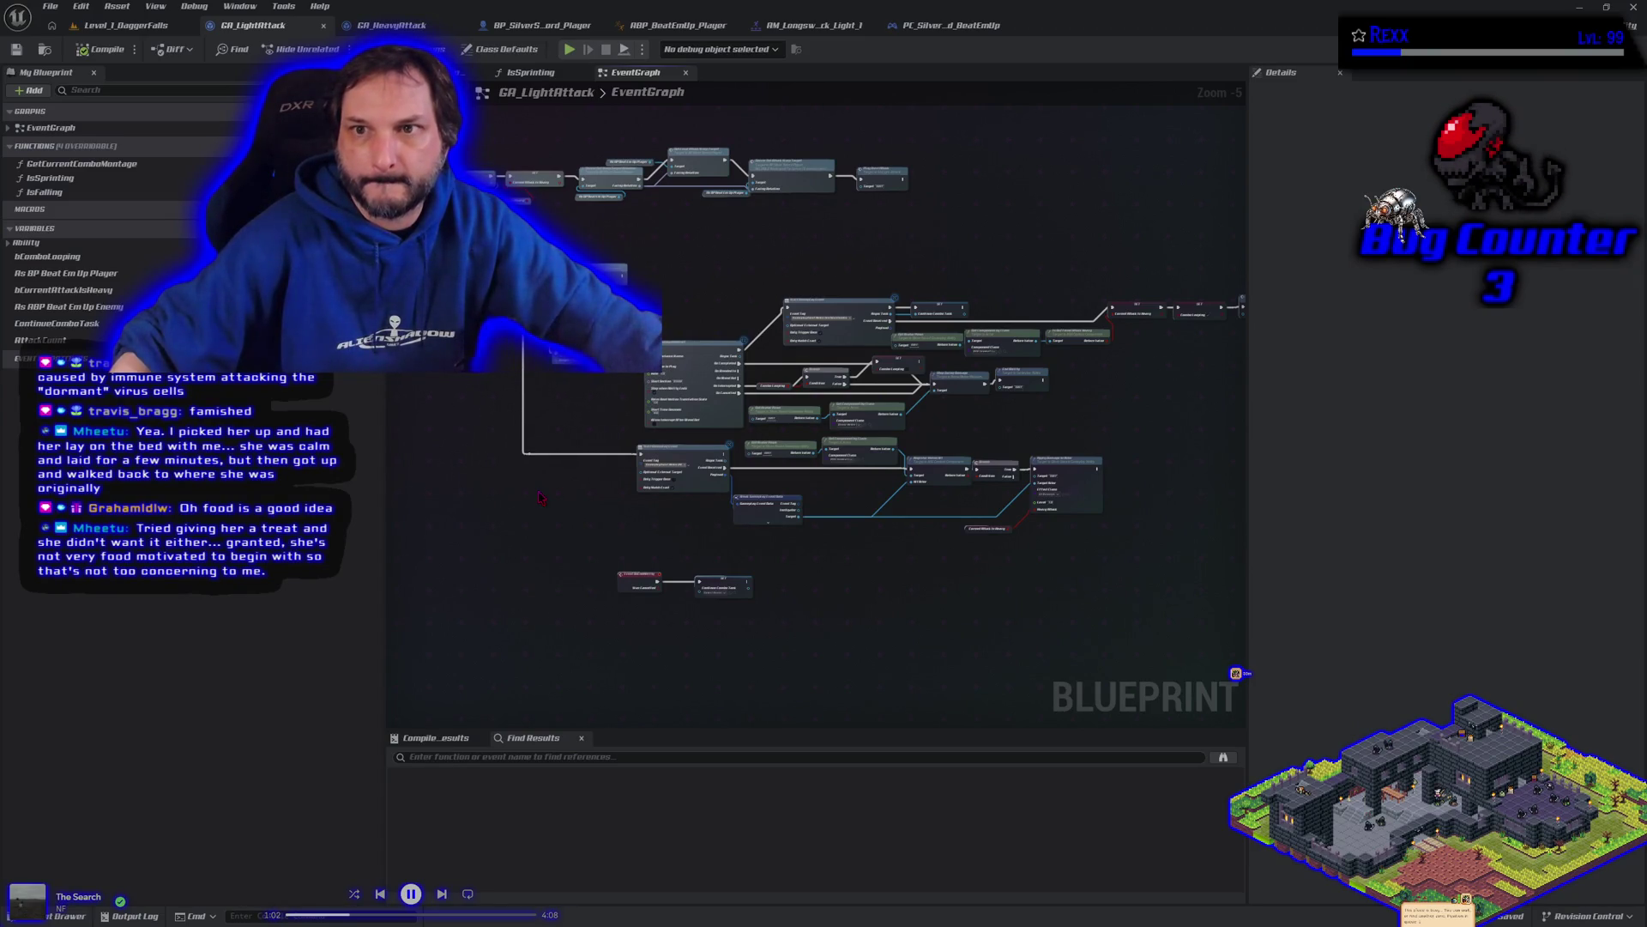
mouse_move(478, 439)
mouse_down()
mouse_move(779, 551)
mouse_move(938, 471)
mouse_move(550, 423)
mouse_move(497, 480)
mouse_move(723, 560)
mouse_up()
scroll(738, 328, up, 4)
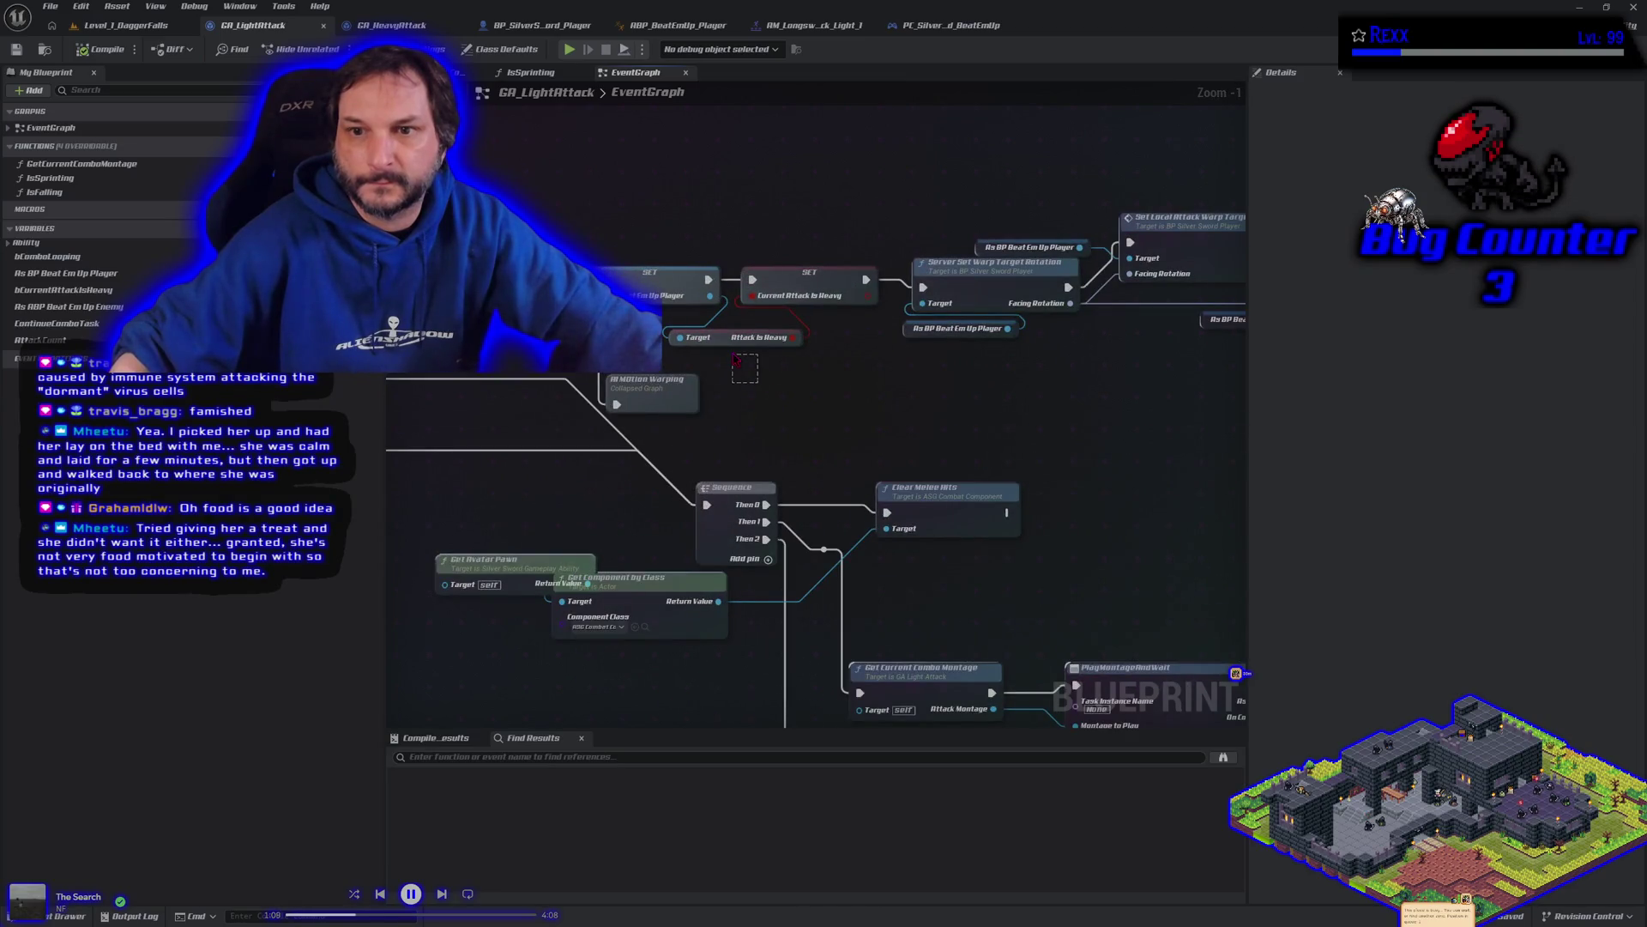
drag(736, 358, 727, 333)
key(Delete)
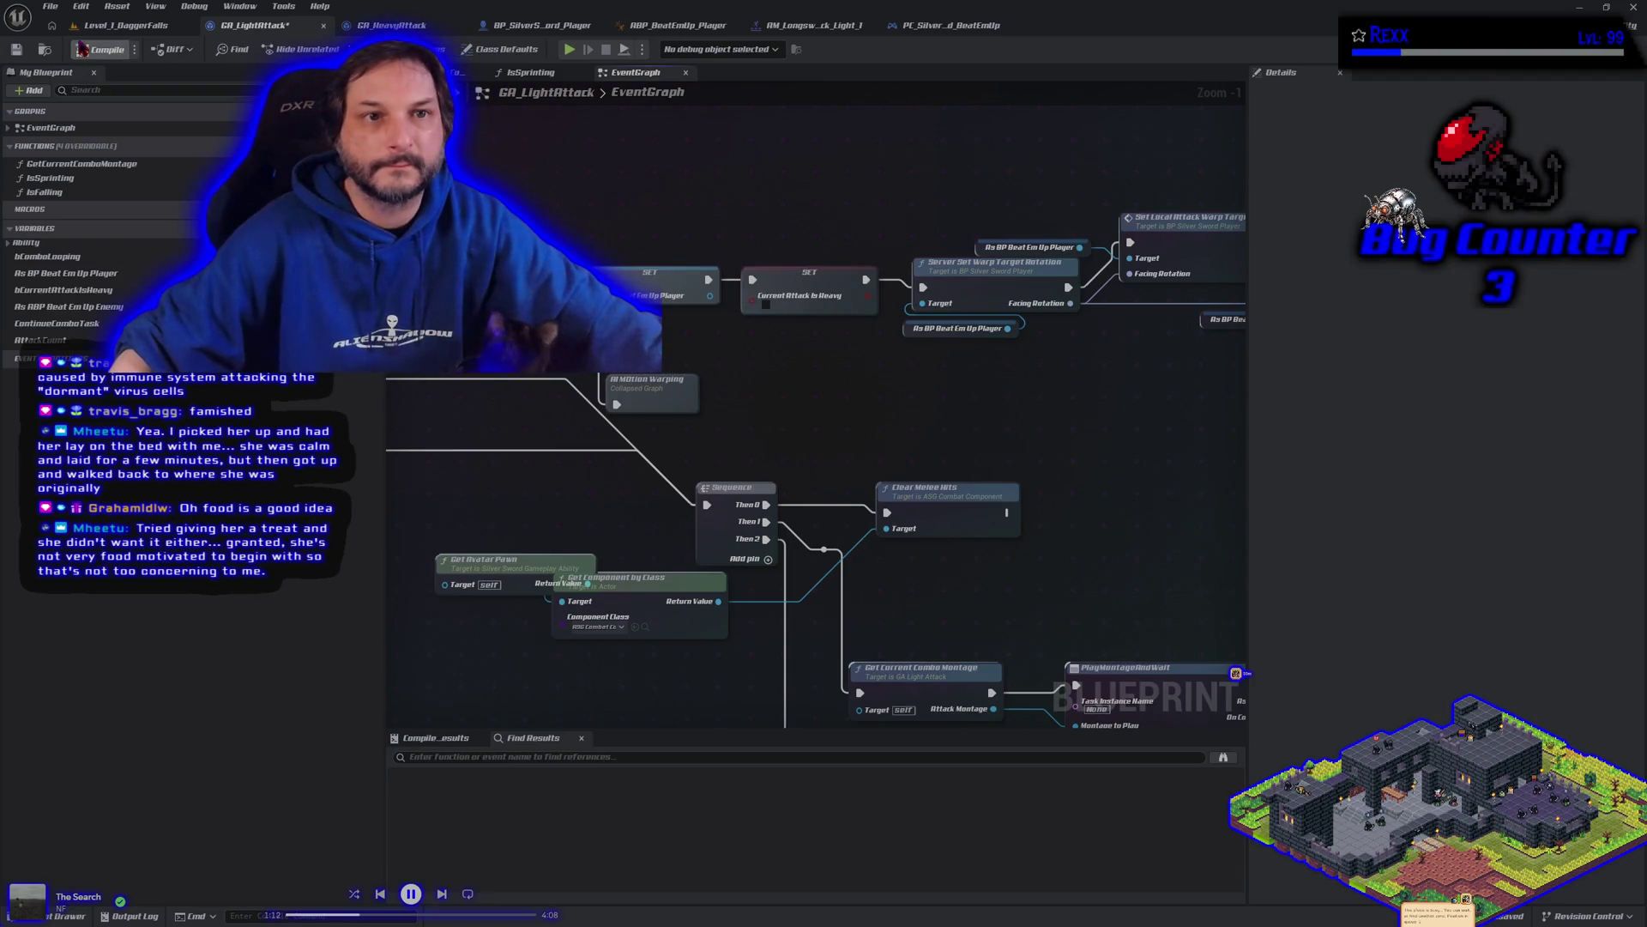
click(18, 50)
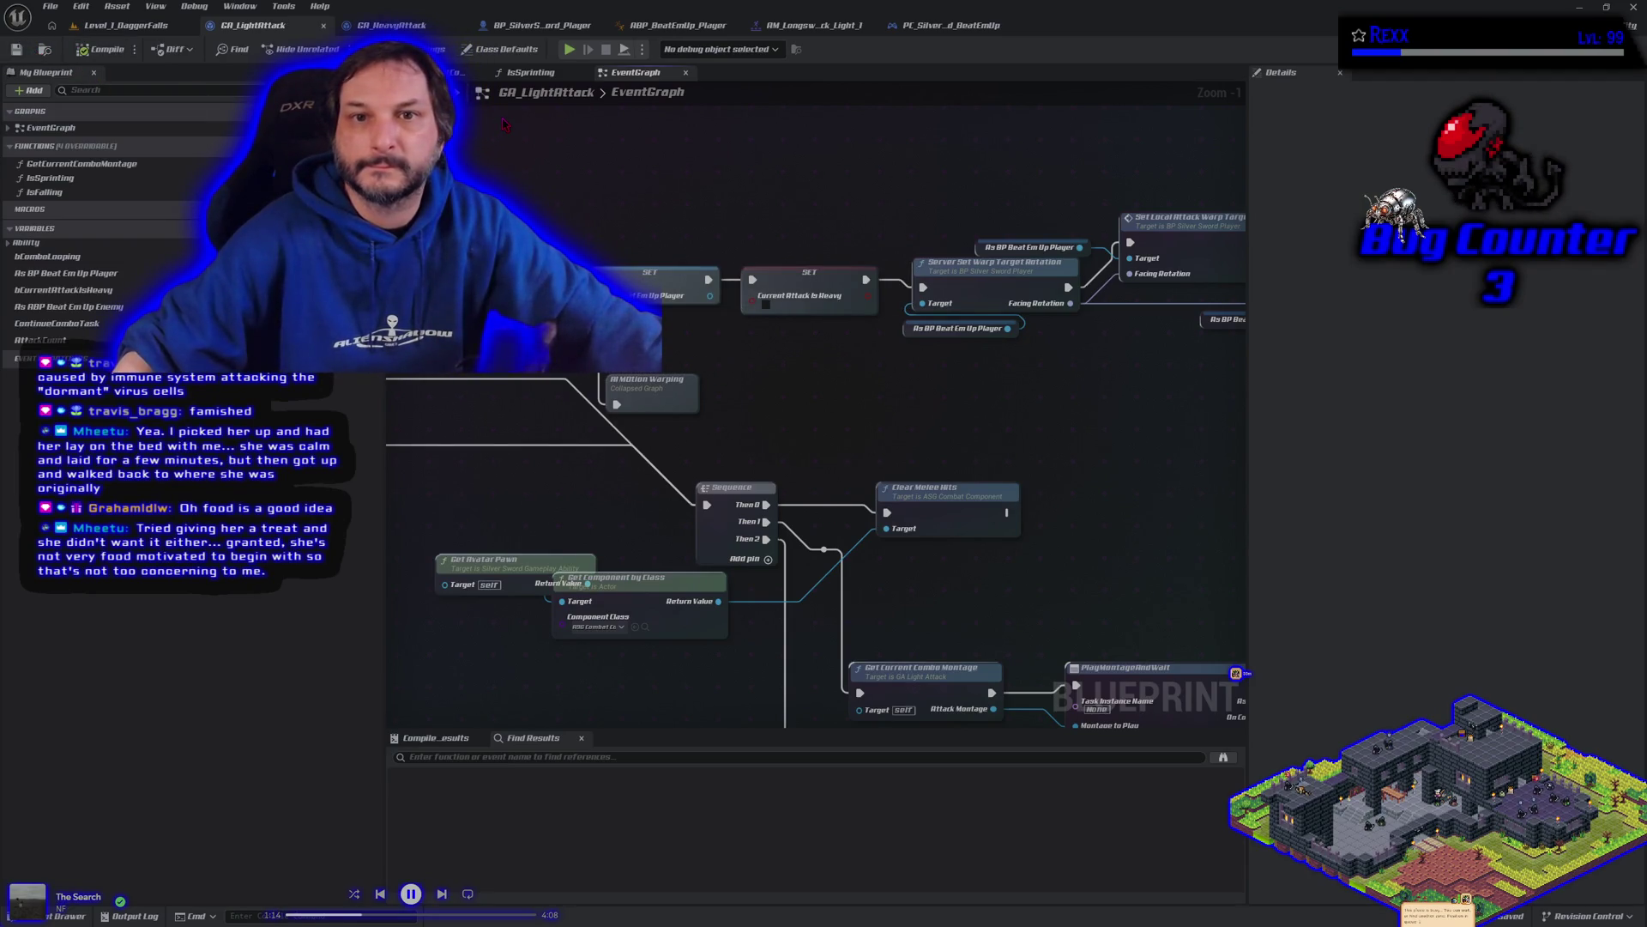
Step: Delete the Attack Is Heavy getters from BP_SilverSword_Player's attack and Server Buffer Attack chains, then compile and save
click(521, 27)
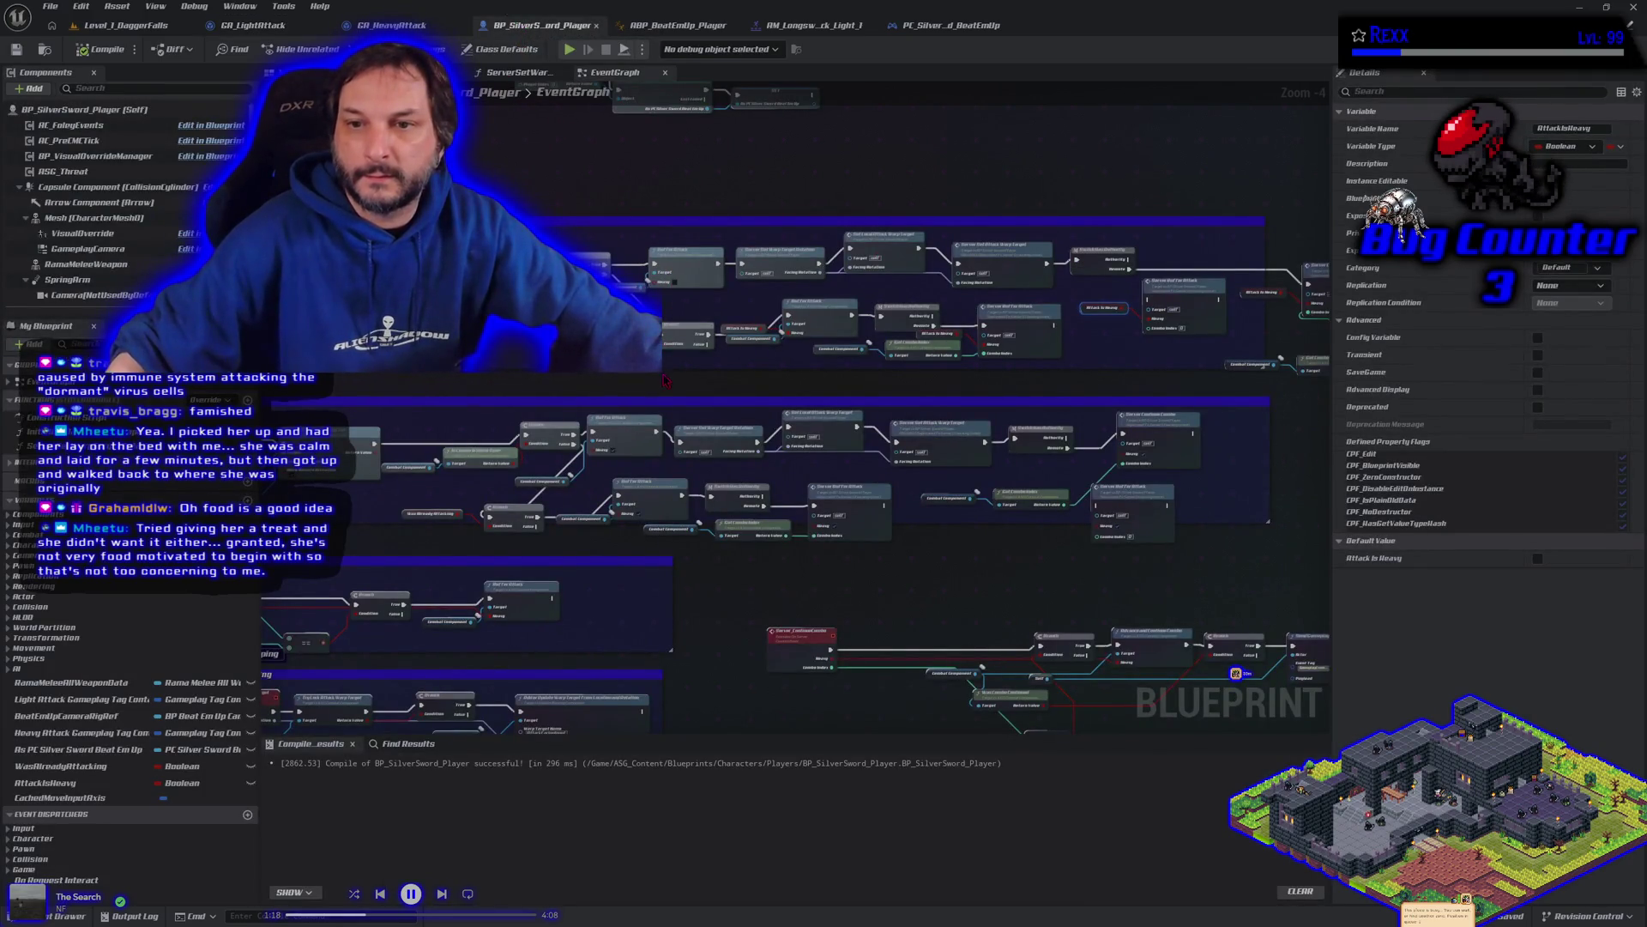
scroll(489, 369, up, 1)
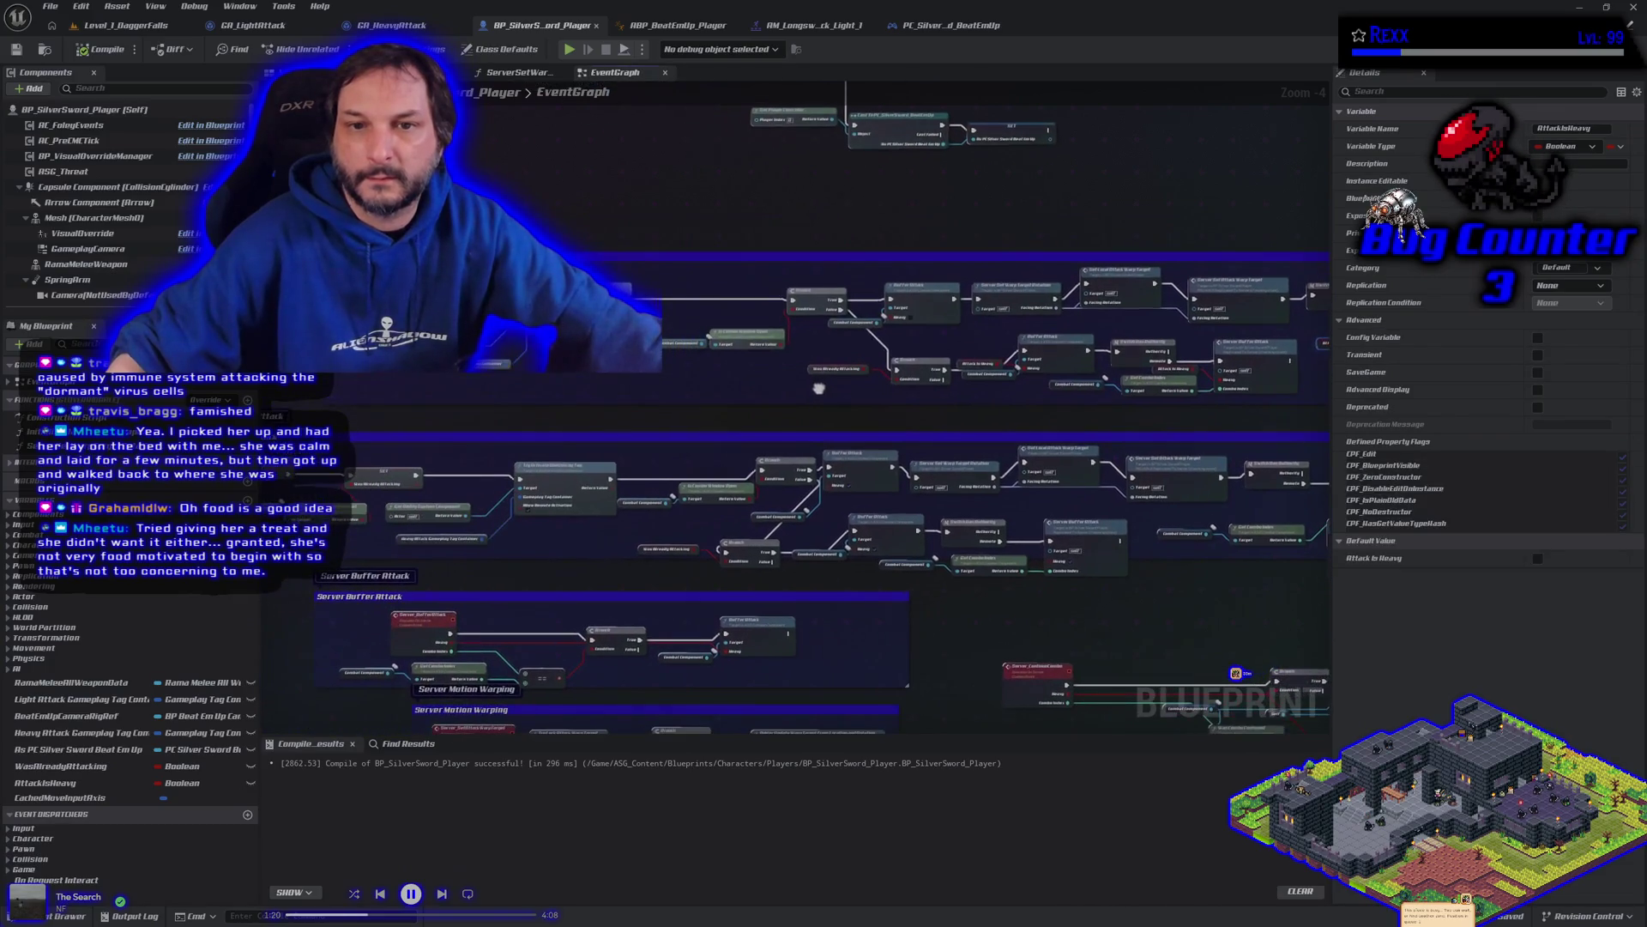
scroll(489, 369, up, 2)
scroll(493, 365, up, 1)
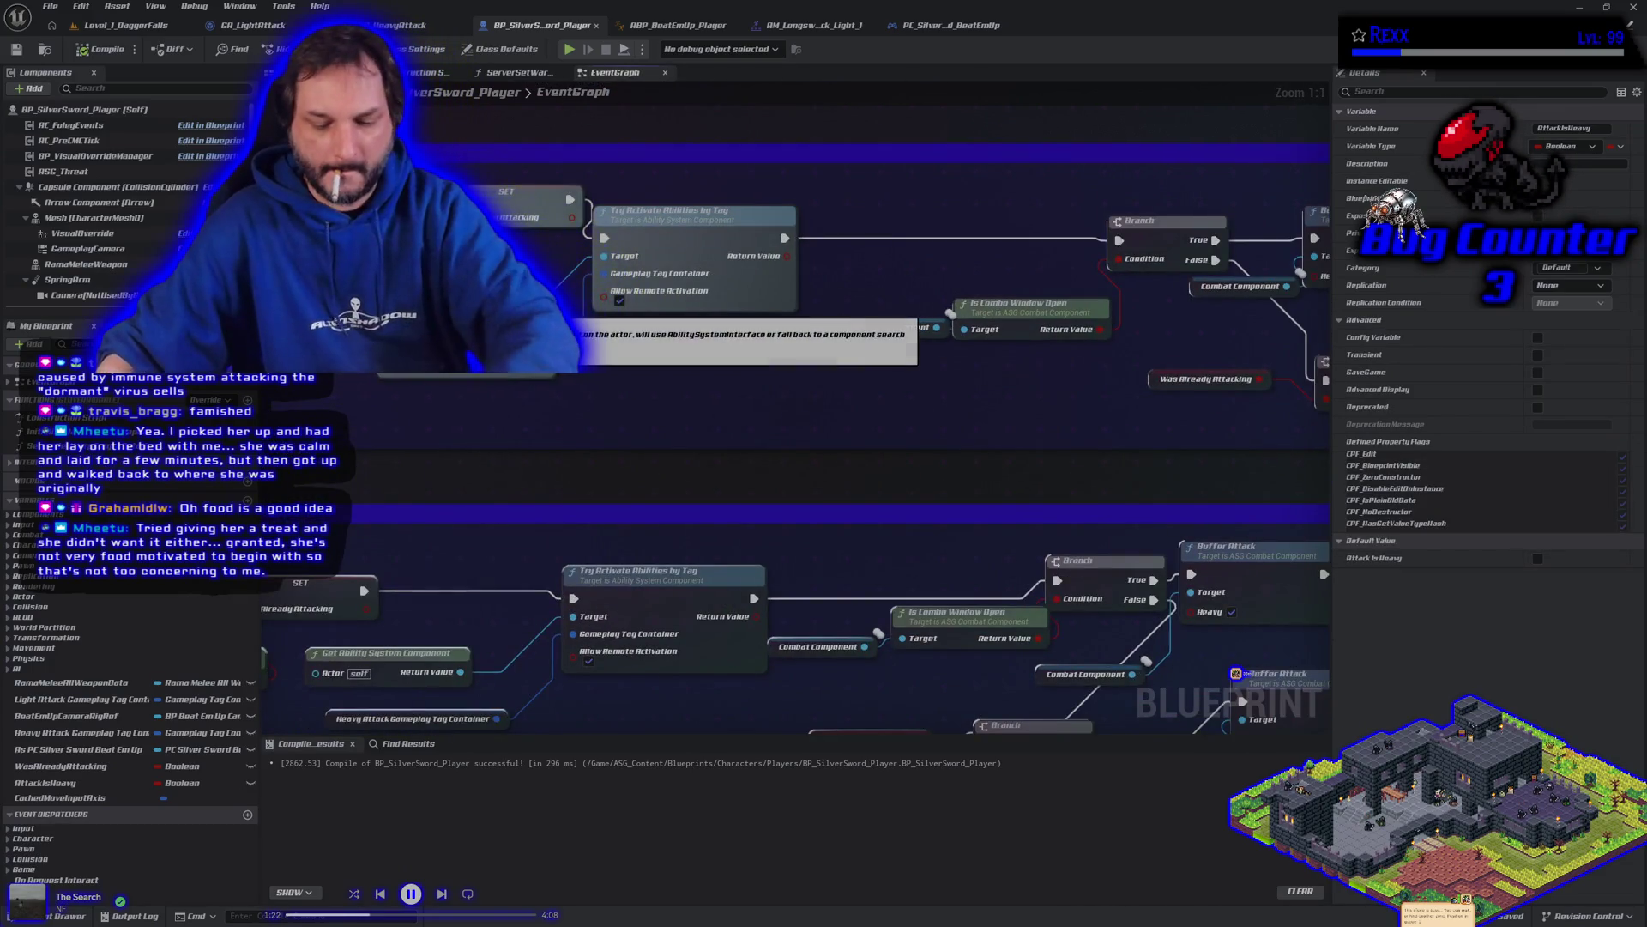
drag(493, 365, 617, 400)
key(Delete)
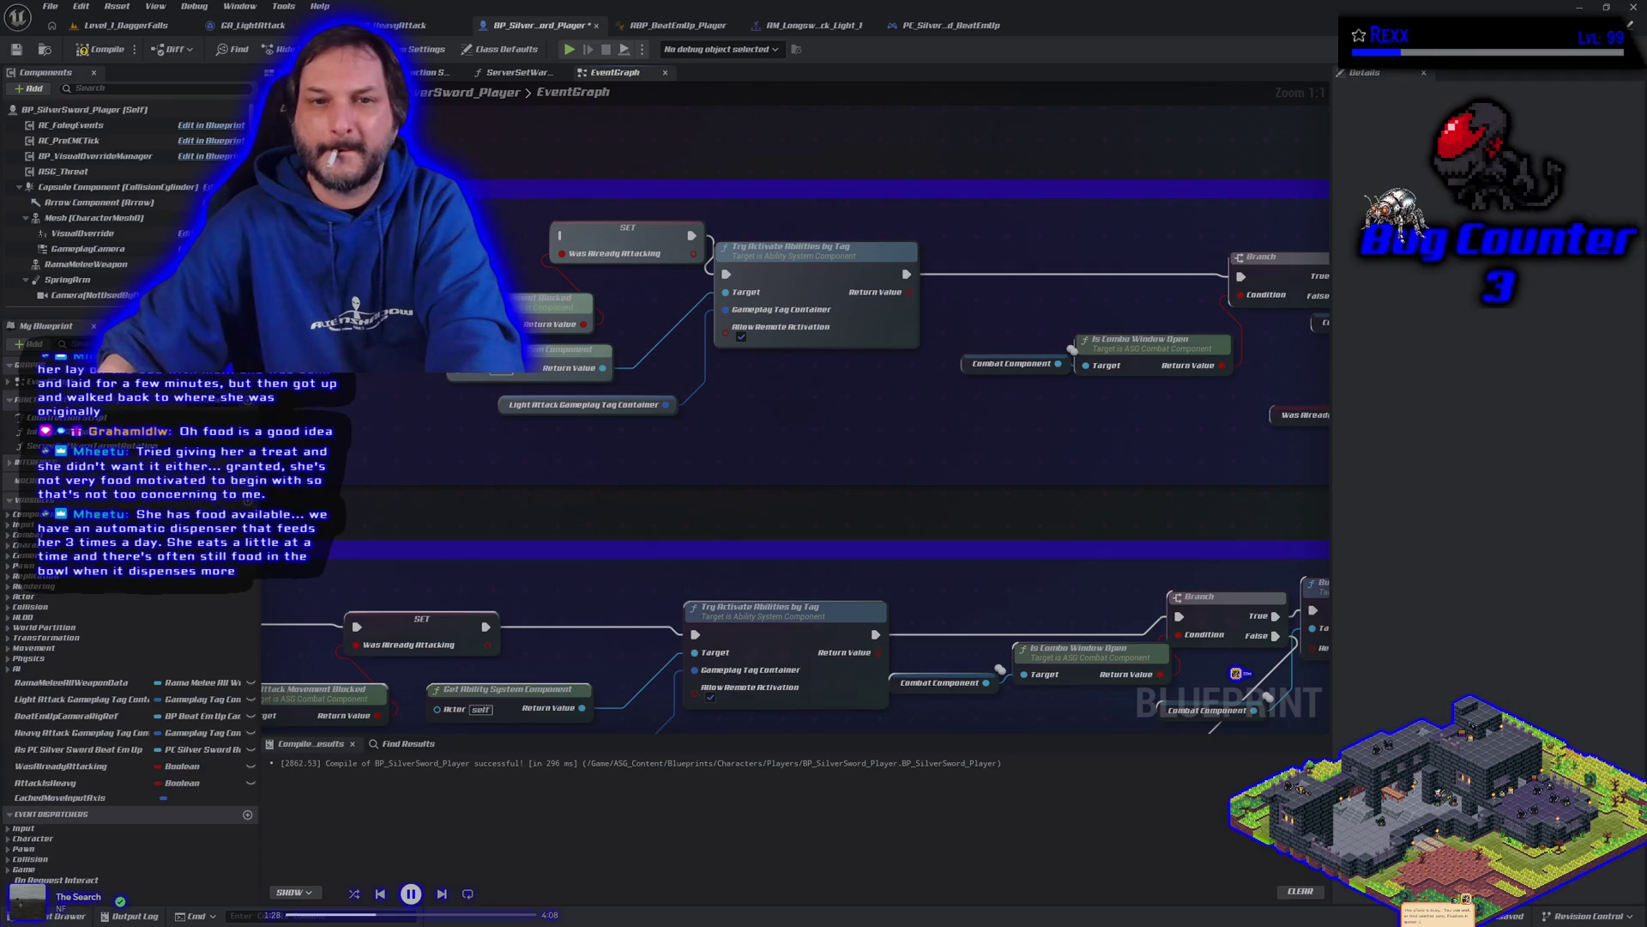
mouse_move(978, 441)
mouse_down()
mouse_move(906, 401)
mouse_move(766, 433)
mouse_up()
key(Delete)
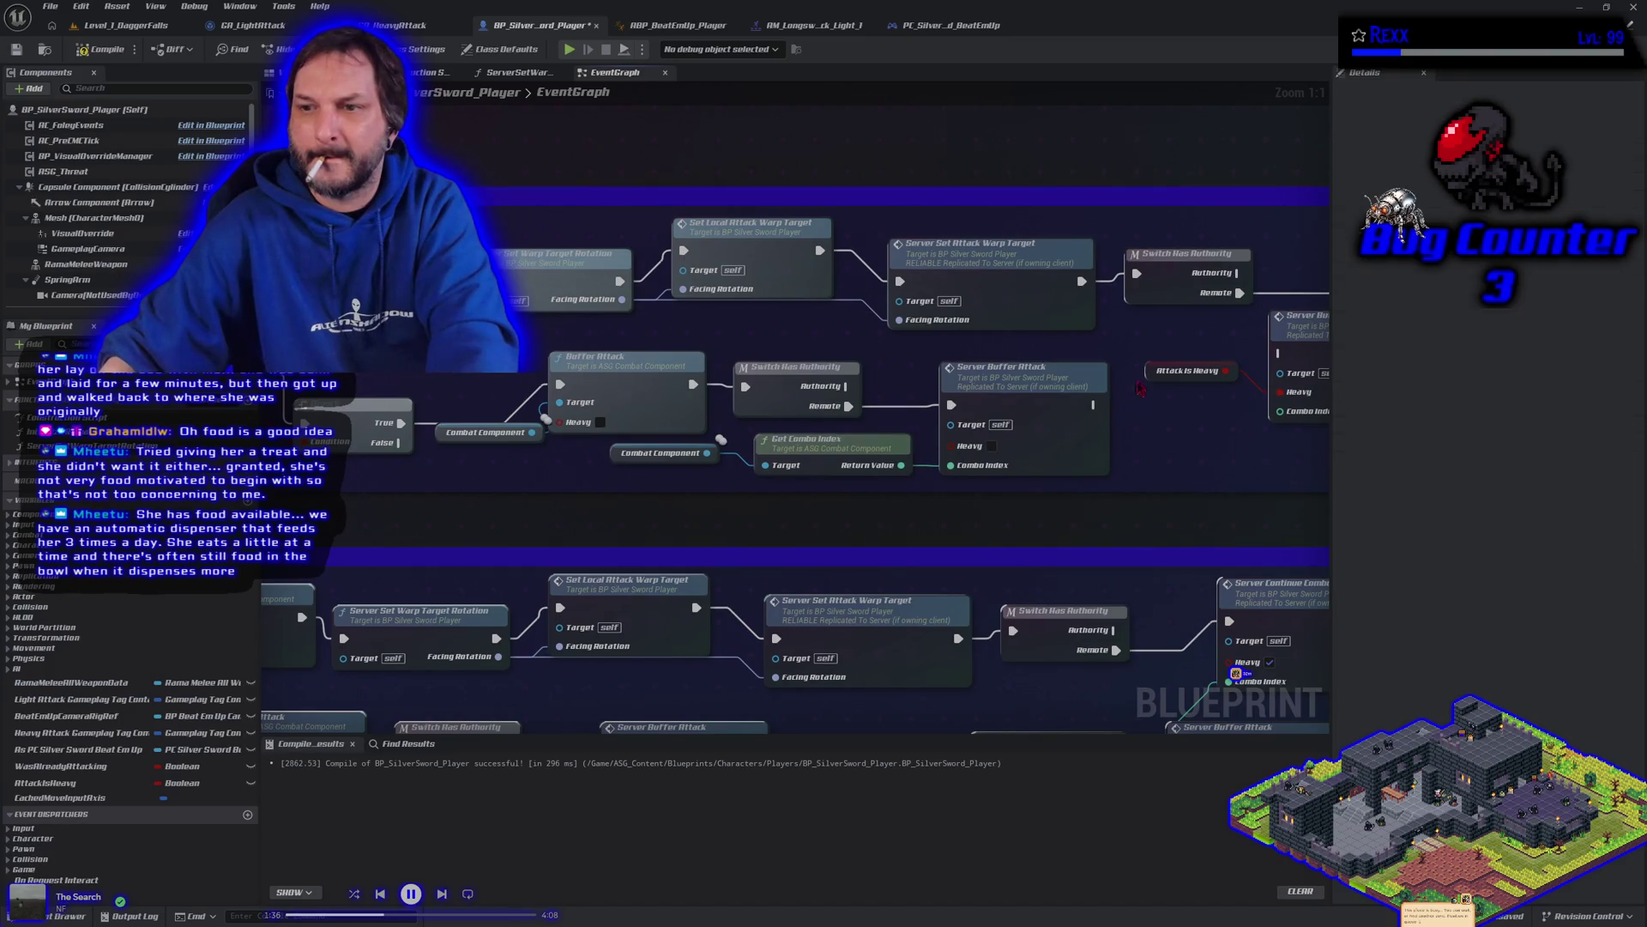
key(Delete)
drag(1146, 375, 785, 352)
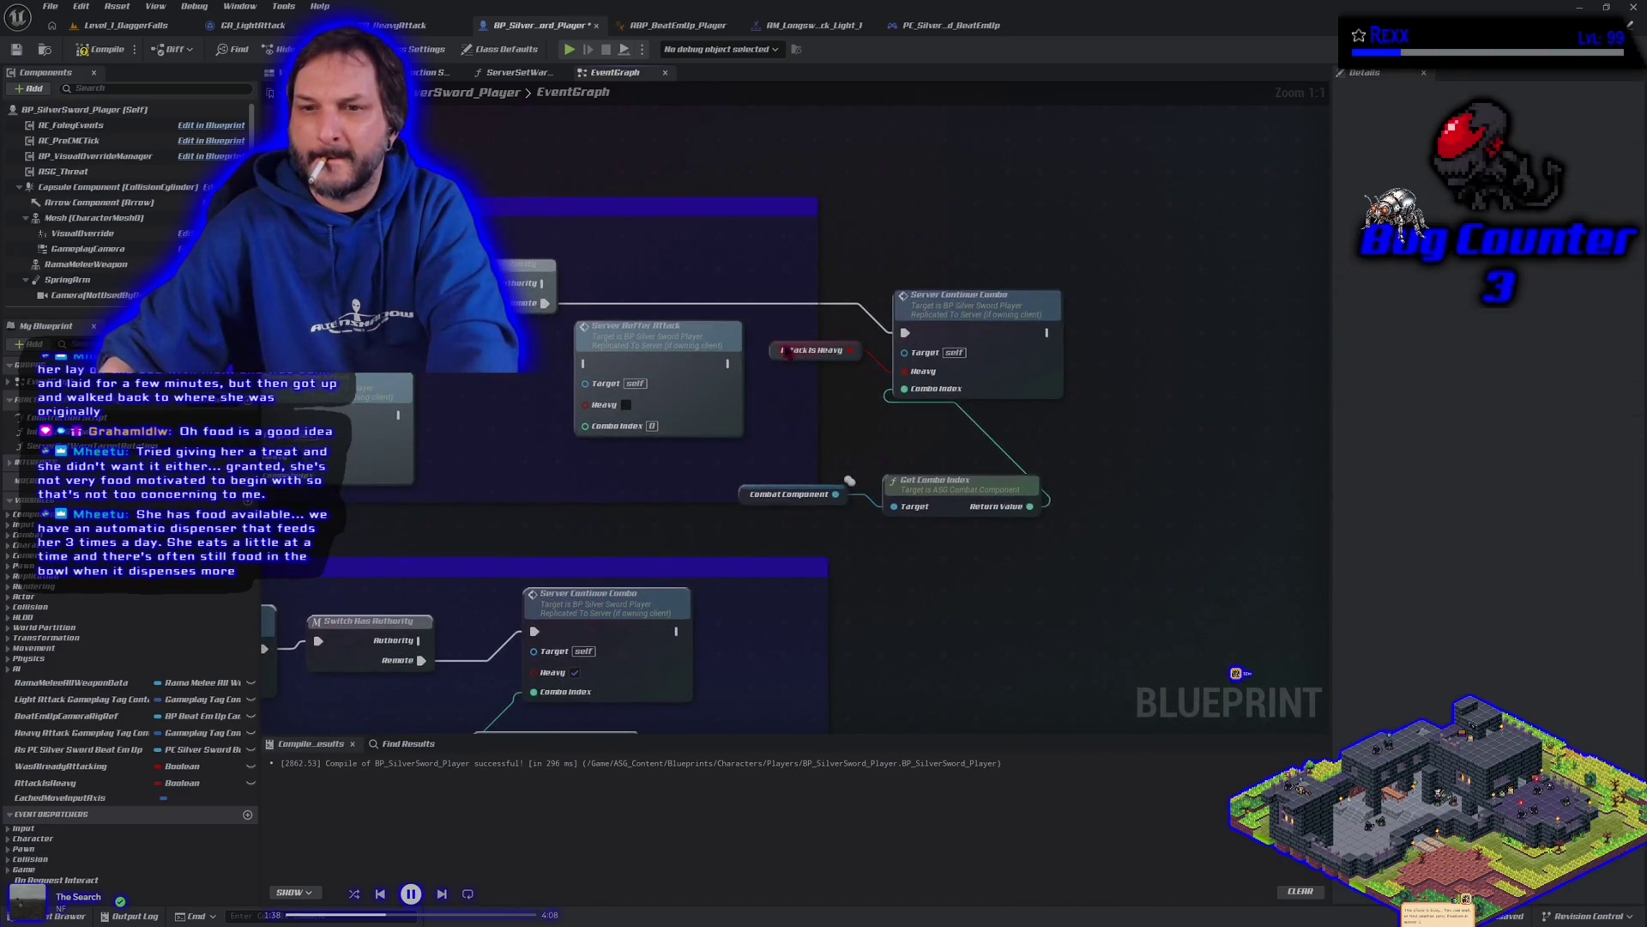
click(781, 351)
click(16, 48)
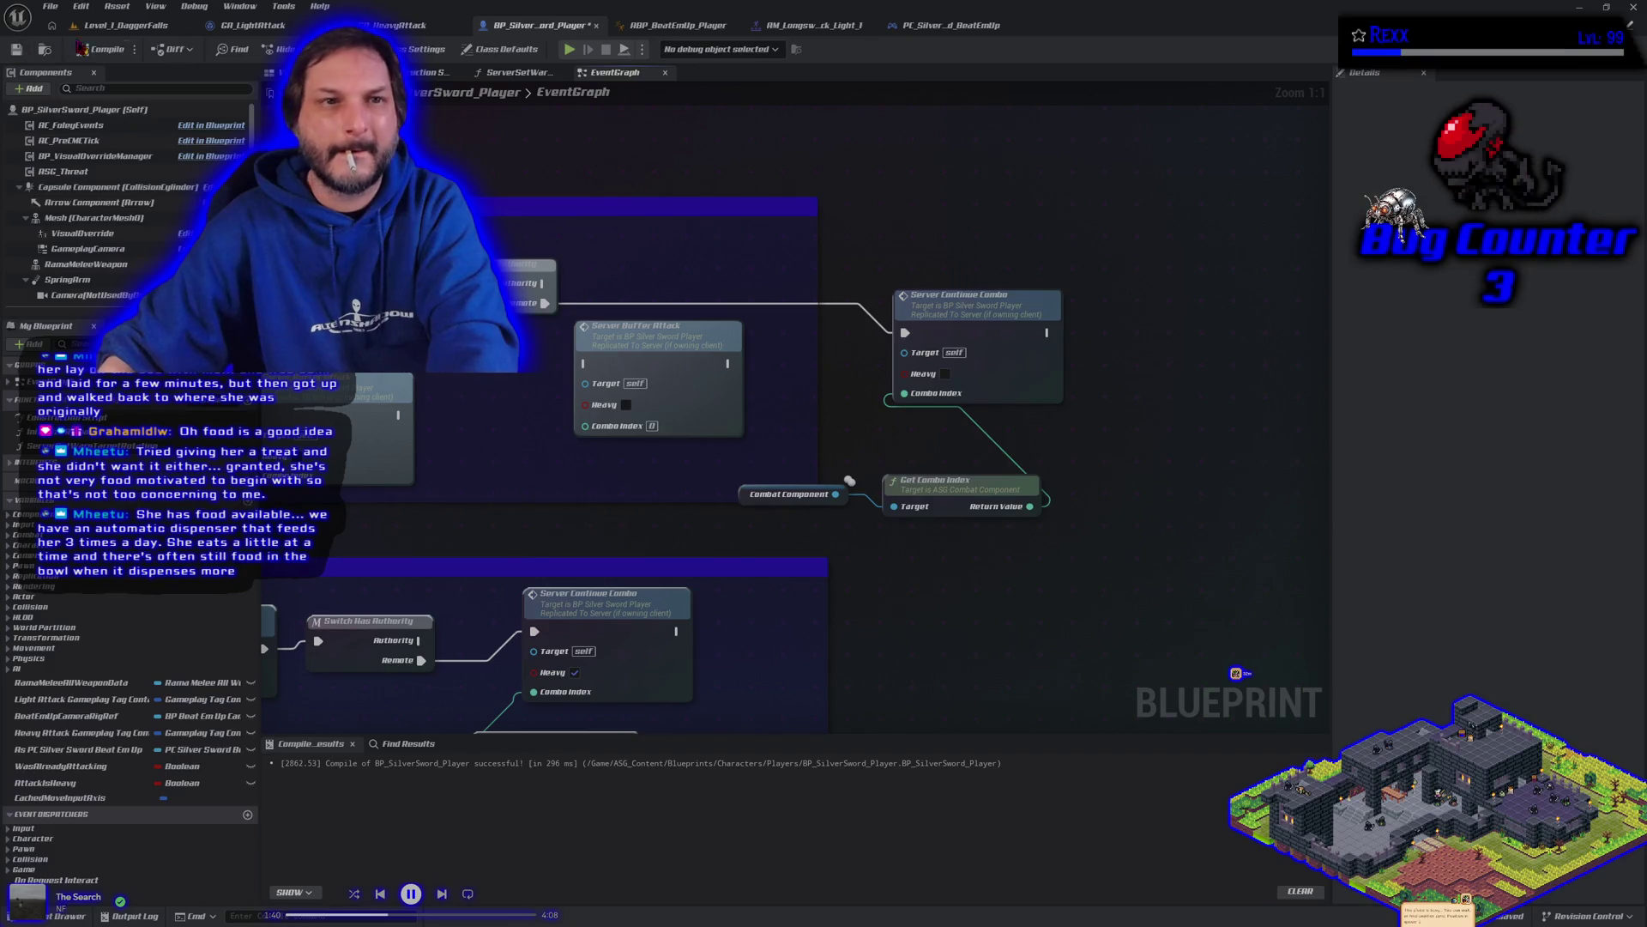
Step: Remove the Heavy input from BP_SilverSword_Player's Light Attack event and compile
click(951, 25)
click(540, 25)
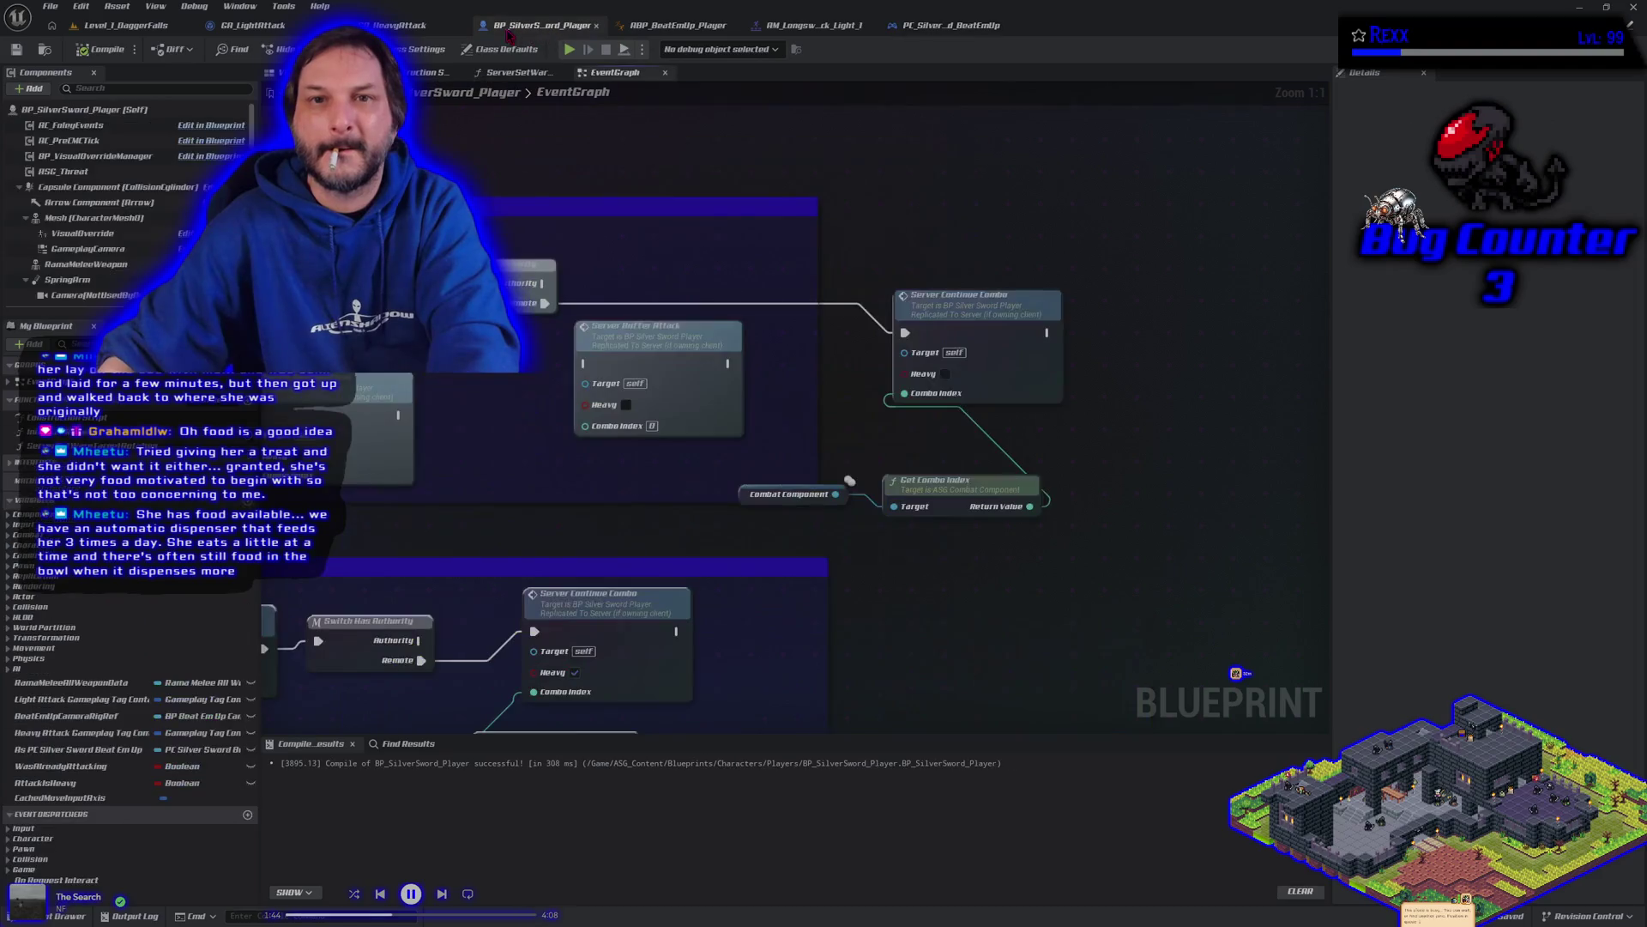
mouse_move(888, 429)
mouse_down()
mouse_move(813, 418)
mouse_move(581, 441)
mouse_up()
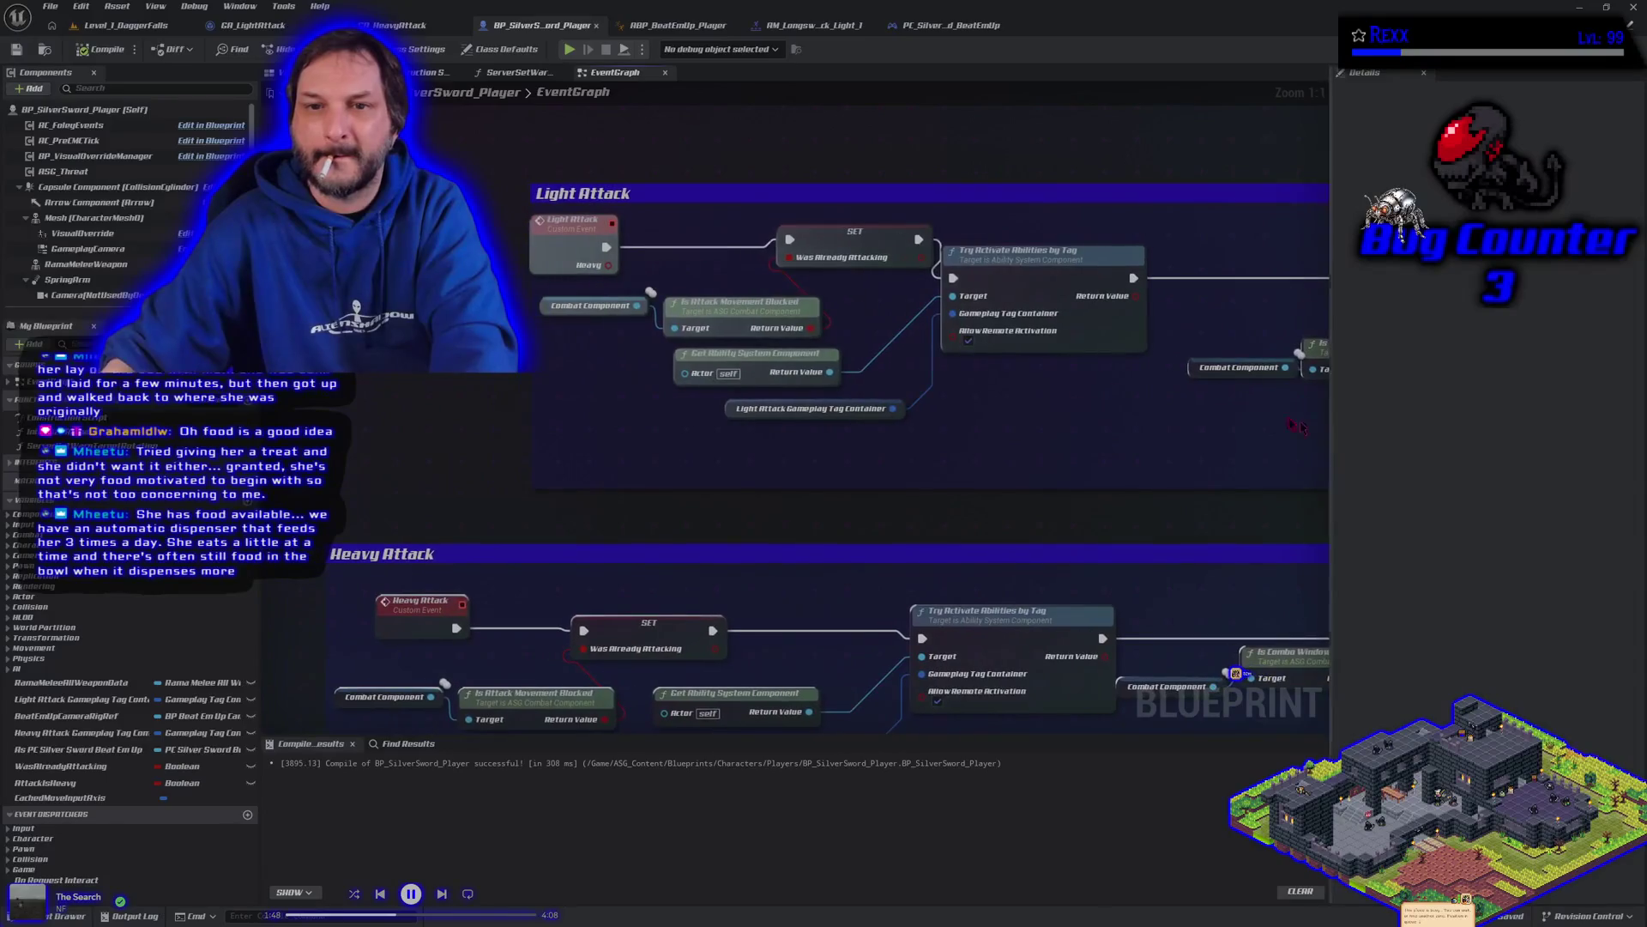
click(549, 234)
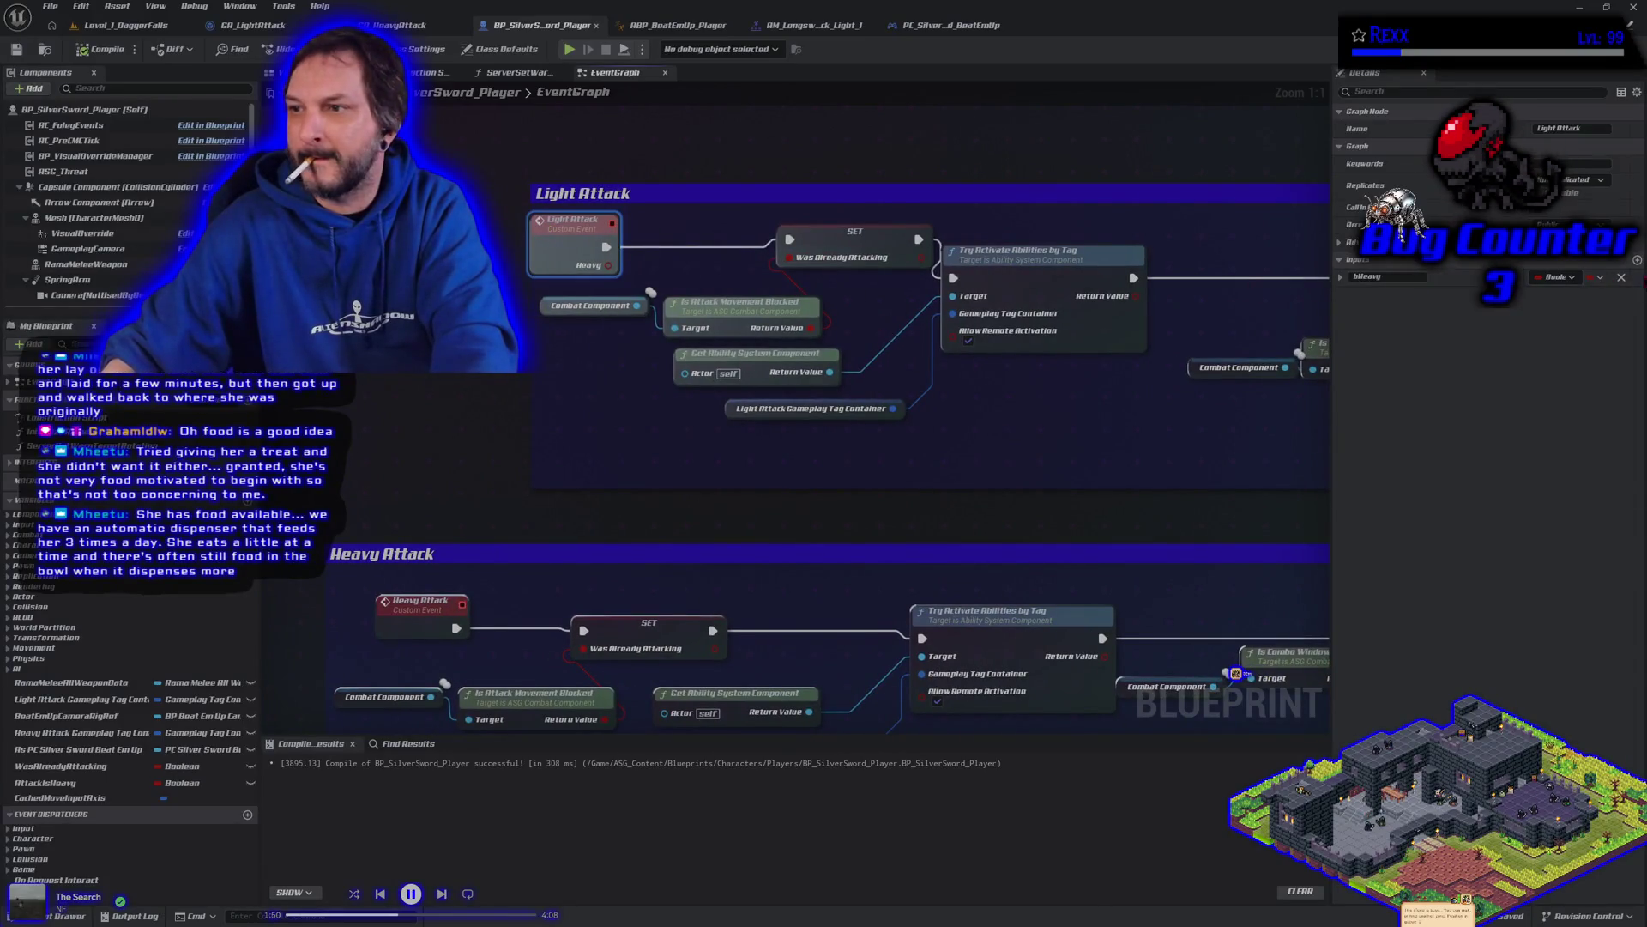
click(1632, 277)
click(101, 49)
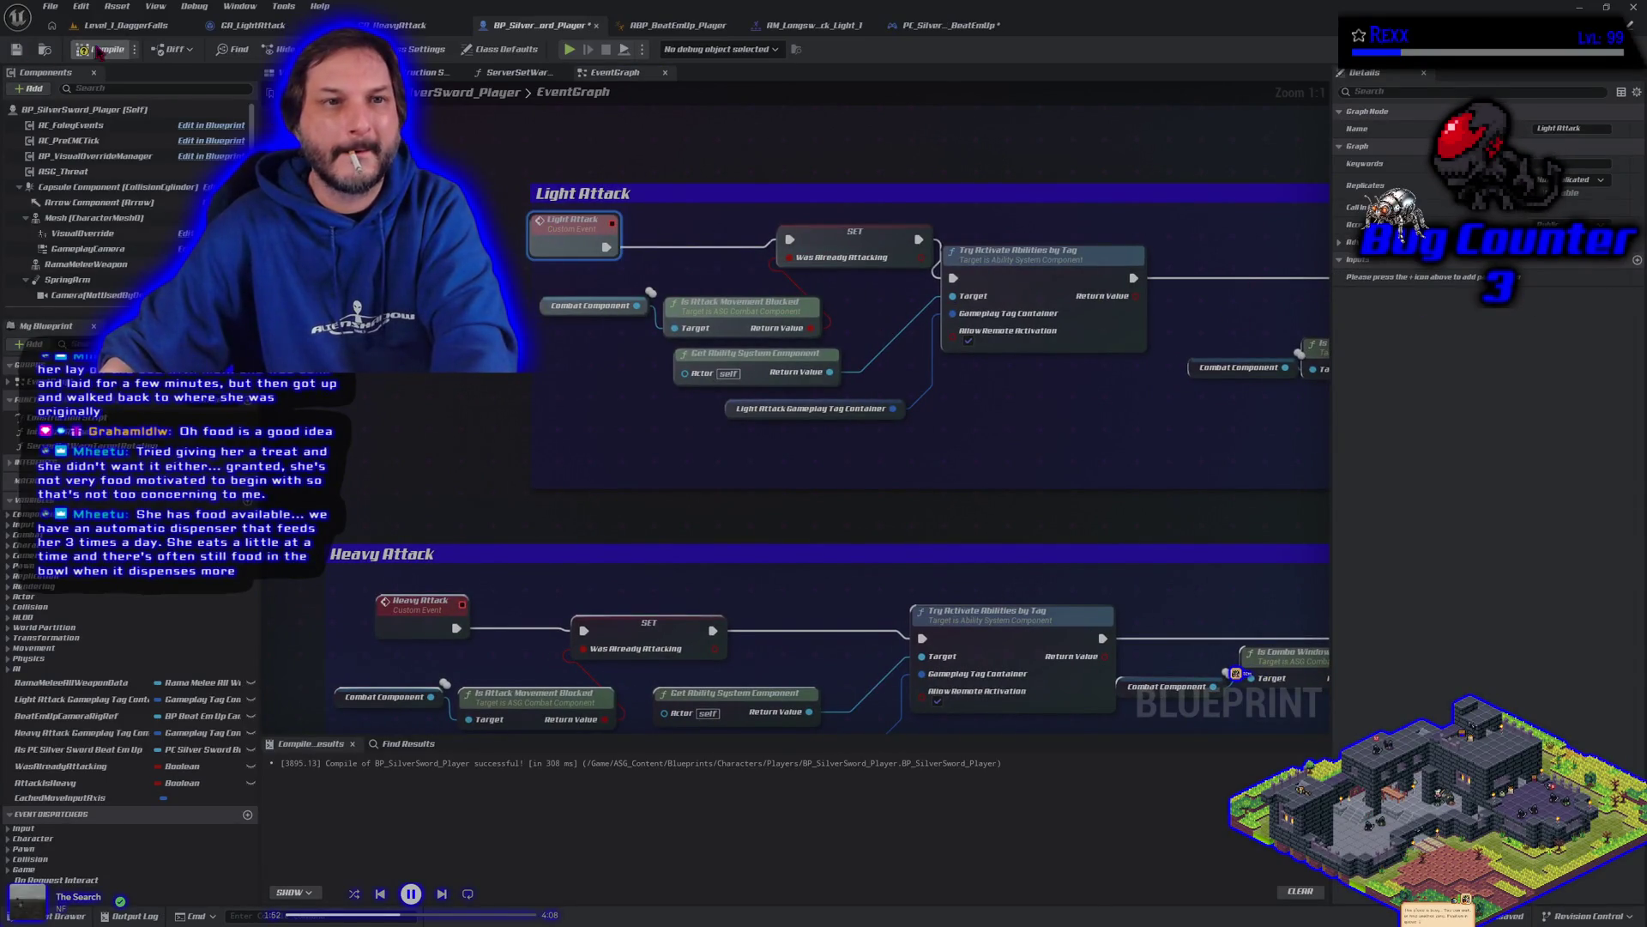
Step: Recompile BP_SilverSword_Player and zoom out to review its EventGraph node groups
click(410, 378)
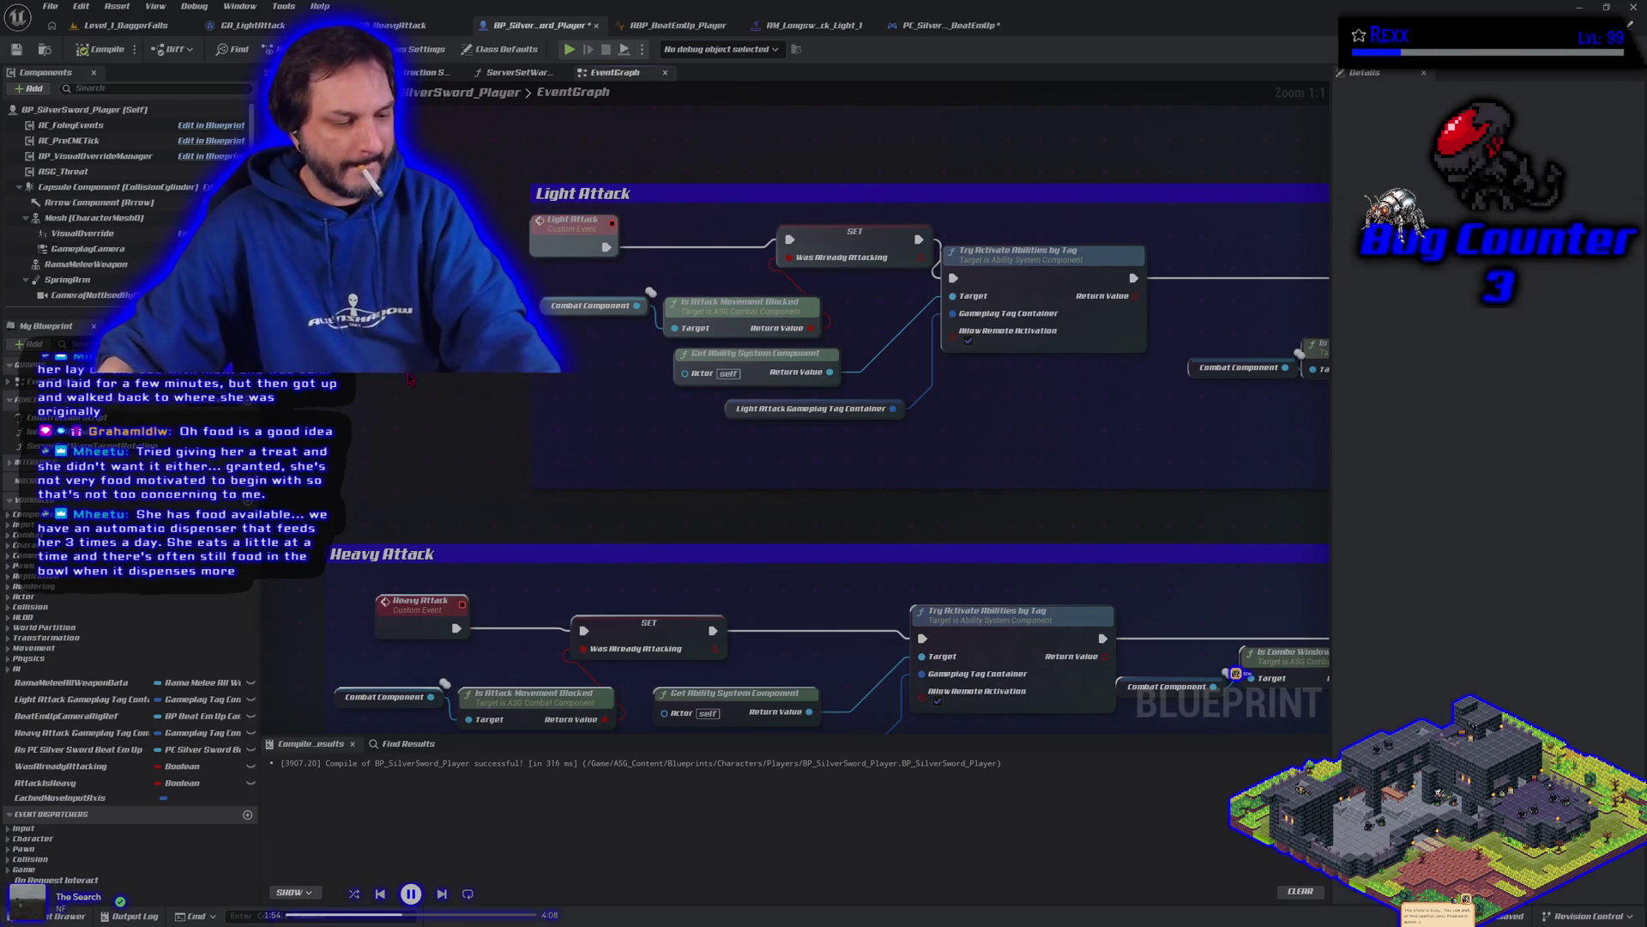
scroll(433, 398, down, 3)
scroll(434, 397, down, 1)
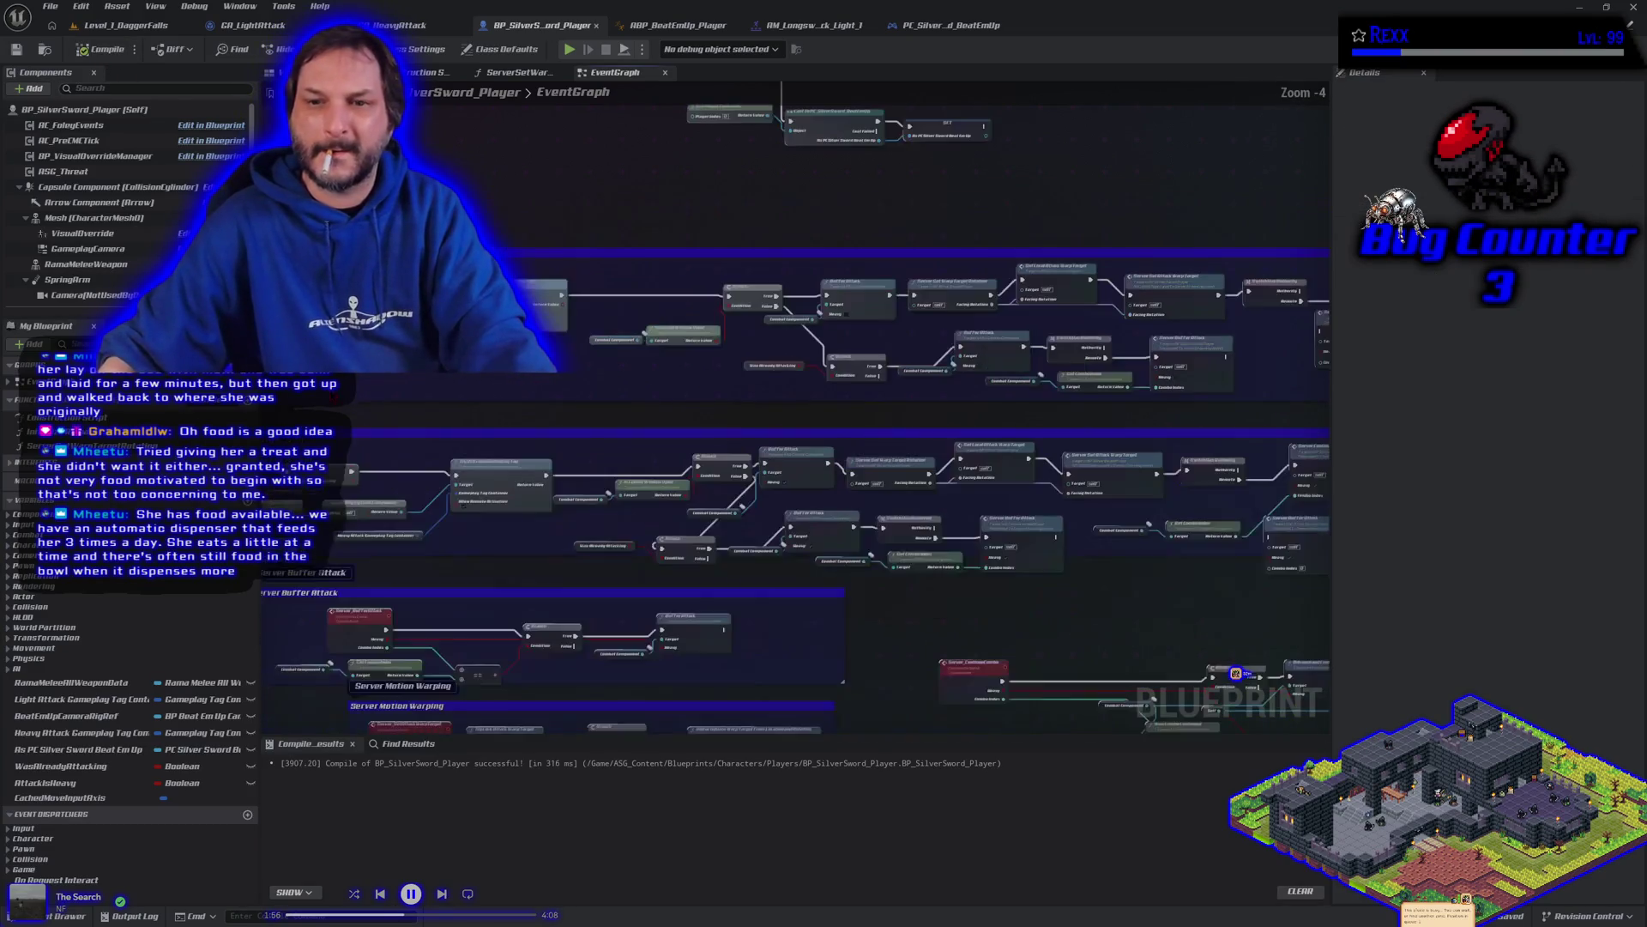
scroll(347, 378, down, 1)
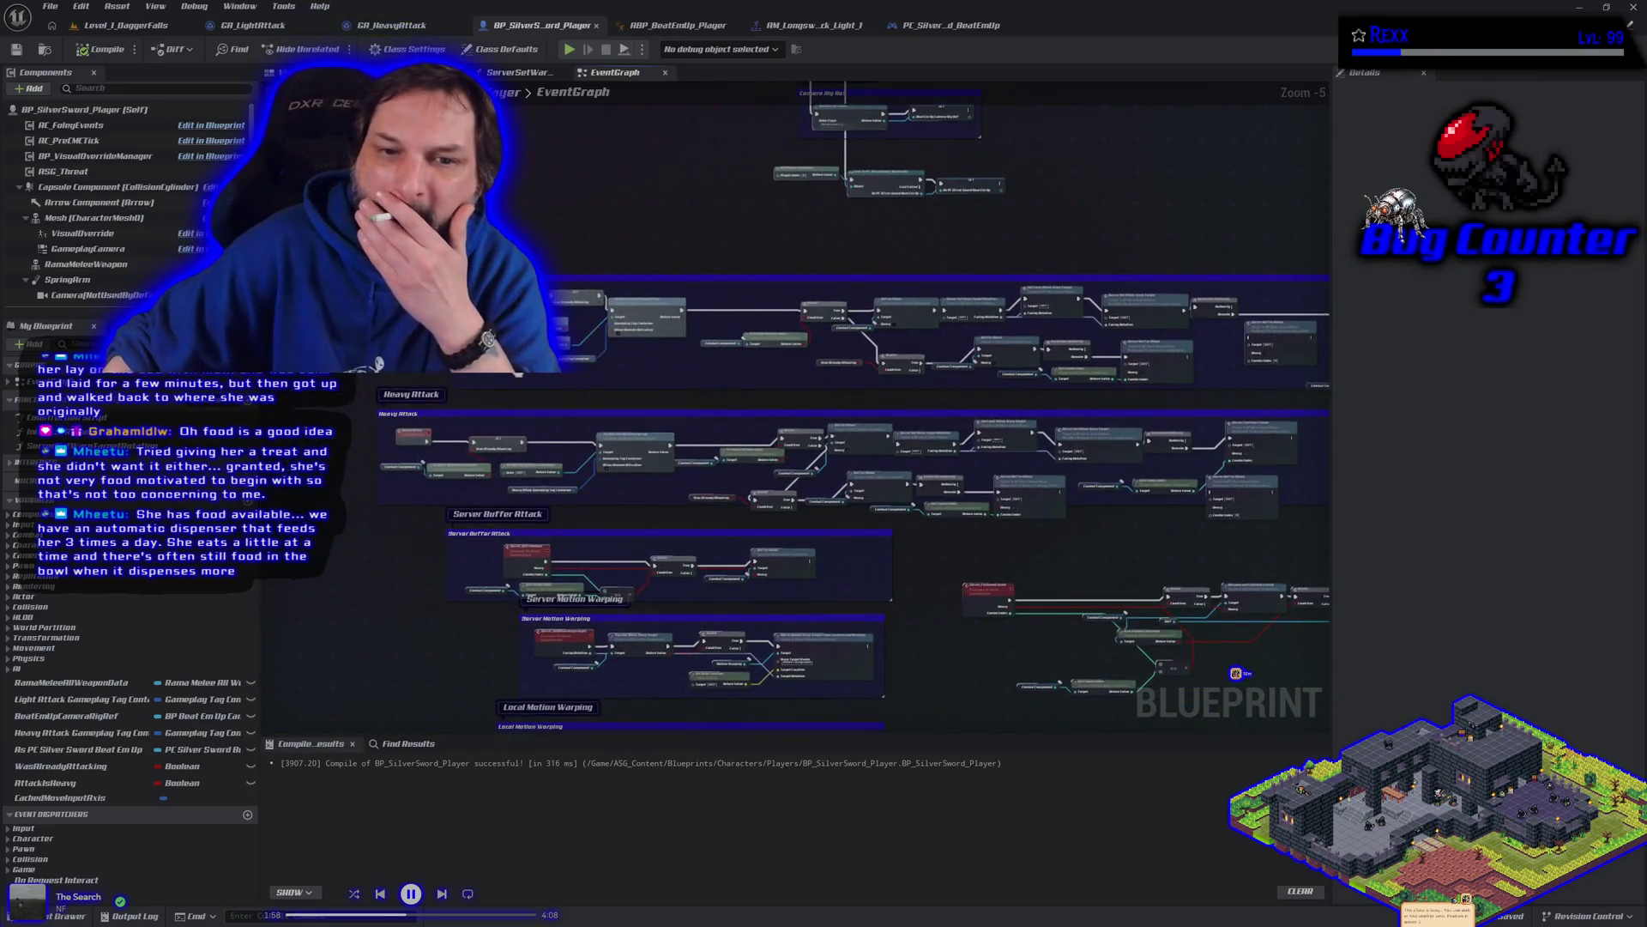
drag(347, 378, 421, 240)
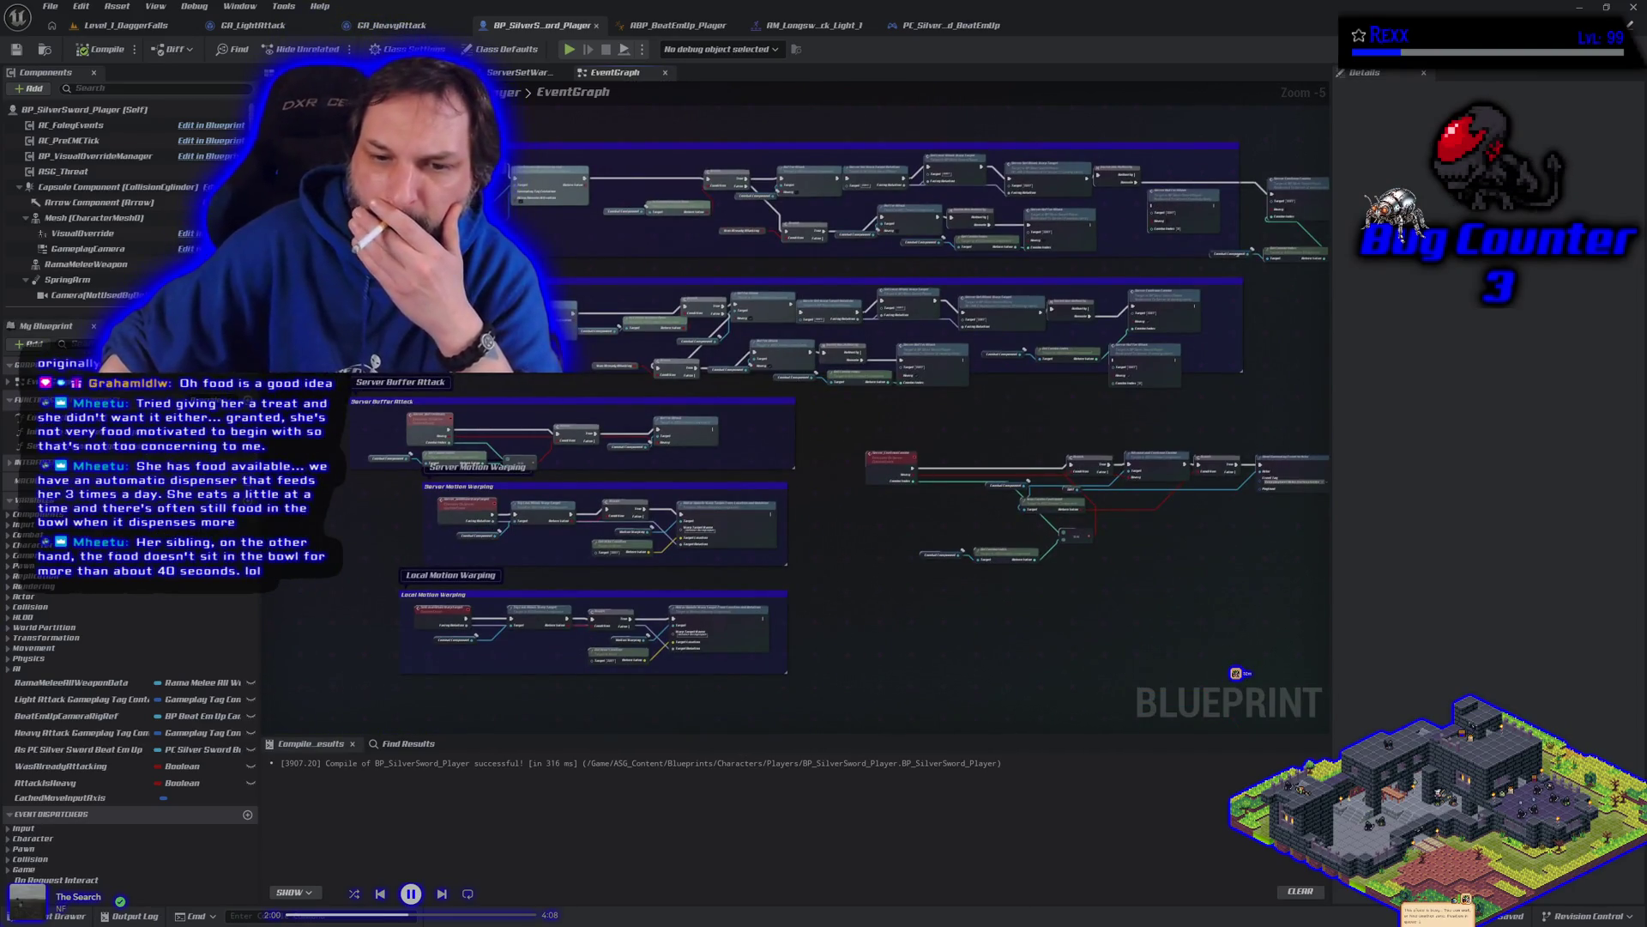
scroll(477, 234, down, 1)
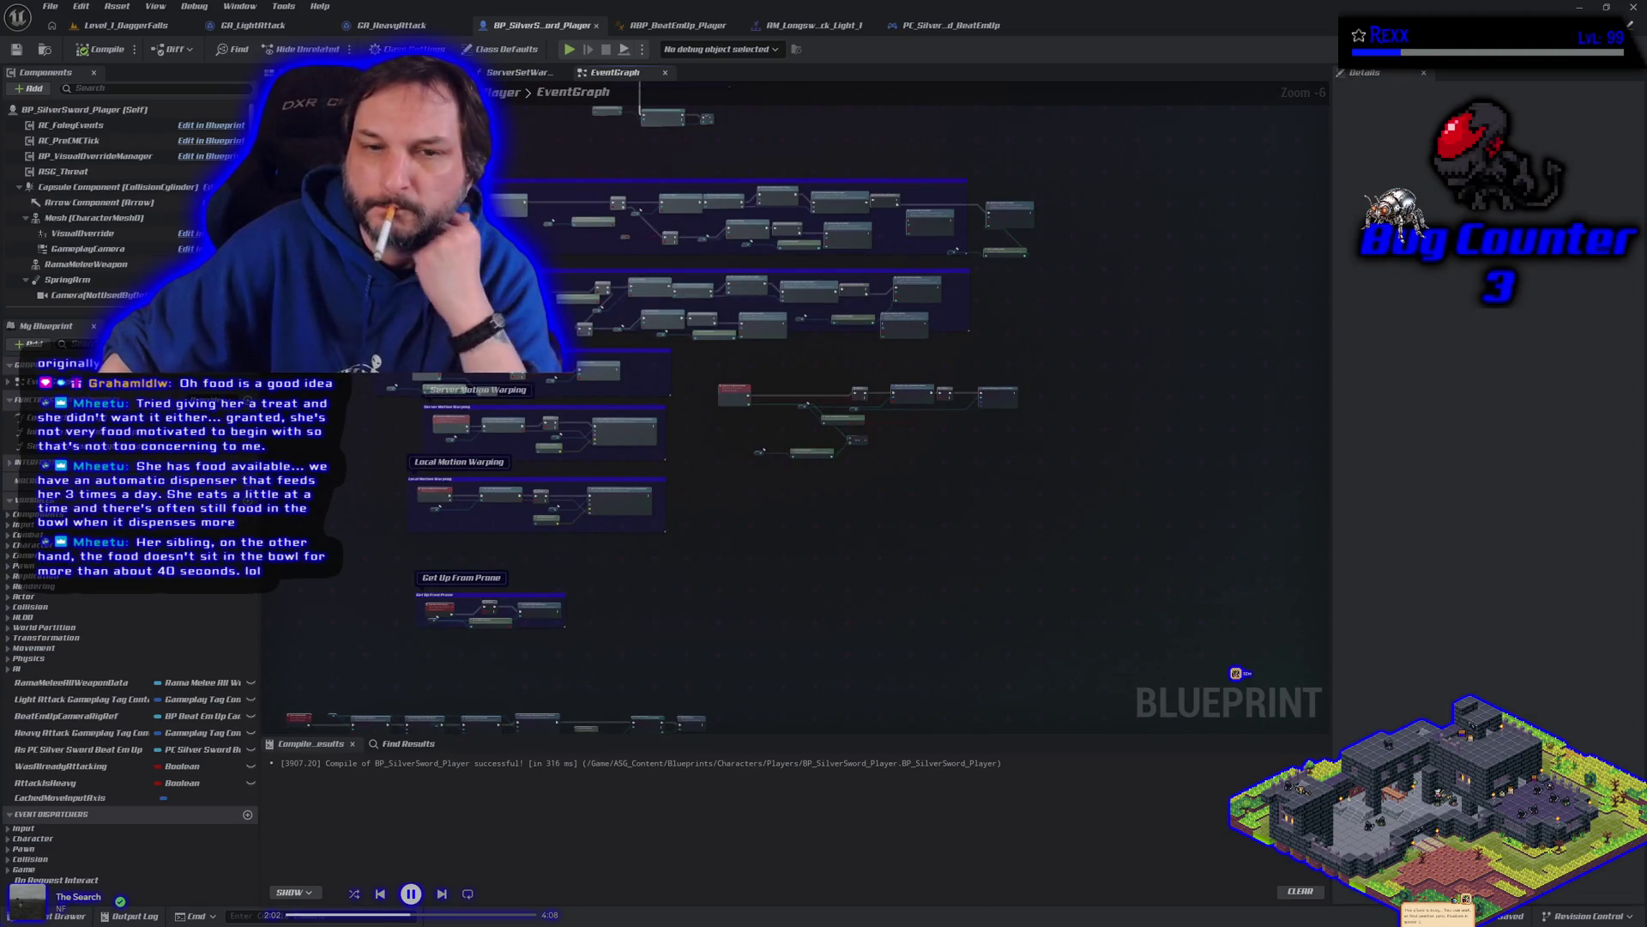
mouse_move(754, 135)
mouse_down()
mouse_move(335, 403)
mouse_move(335, 478)
mouse_up()
mouse_move(803, 504)
mouse_down()
mouse_move(986, 635)
mouse_move(1106, 672)
mouse_up()
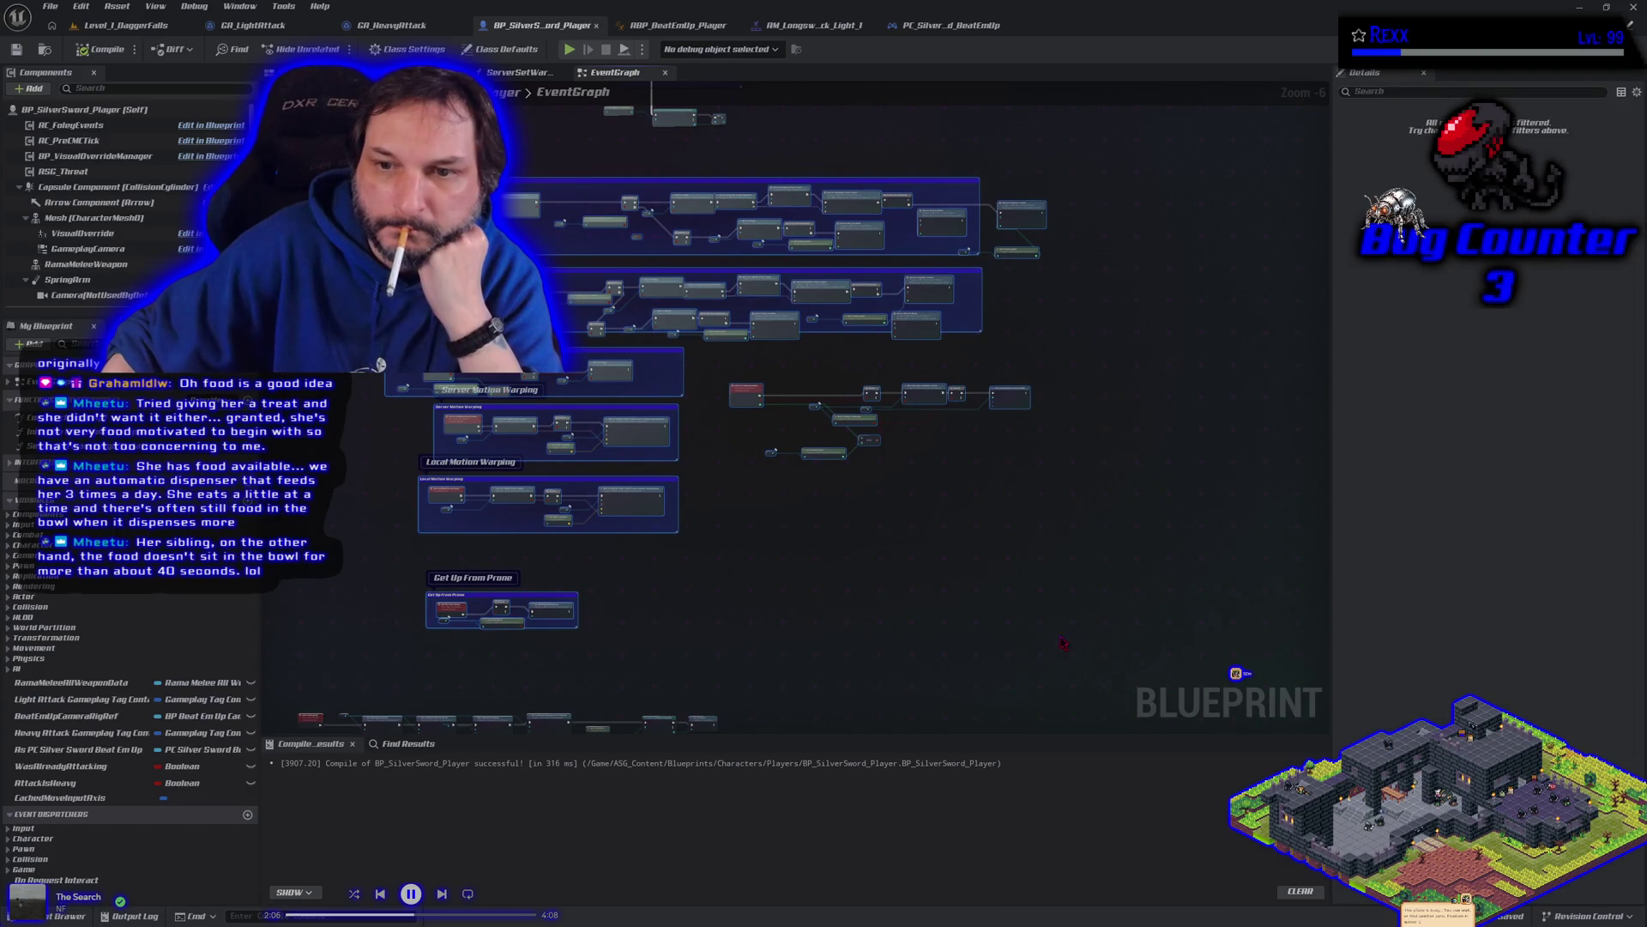
click(780, 495)
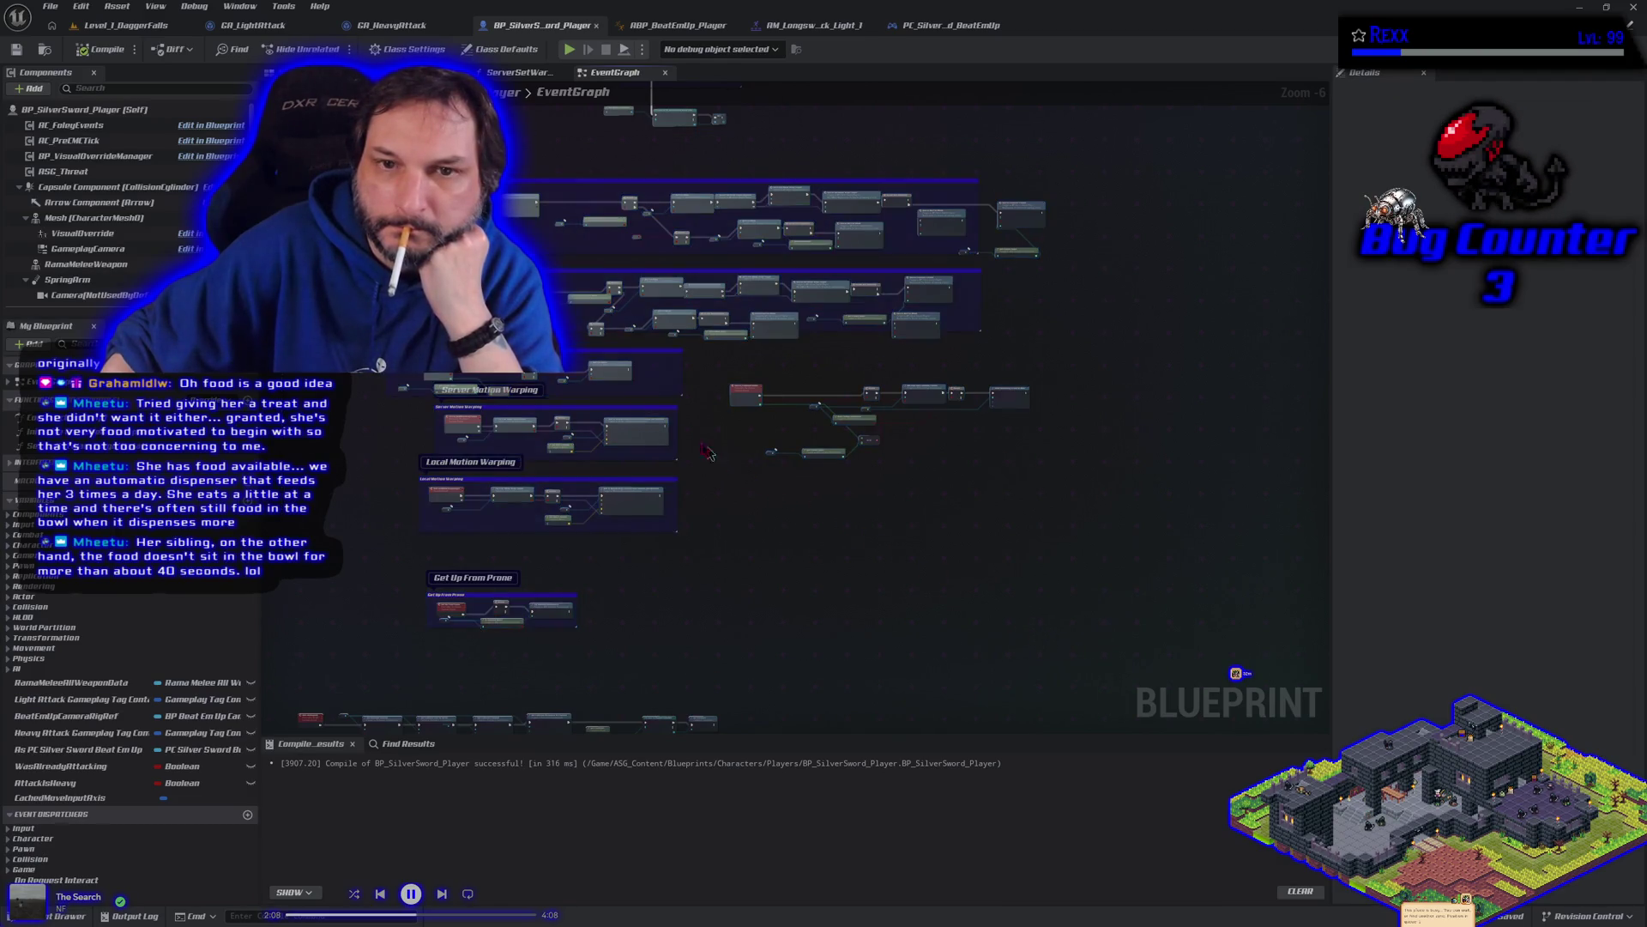
Step: Look over the Camera Rig and Heavy Attack sections, then save BP_SilverSword_Player
scroll(637, 460, up, 4)
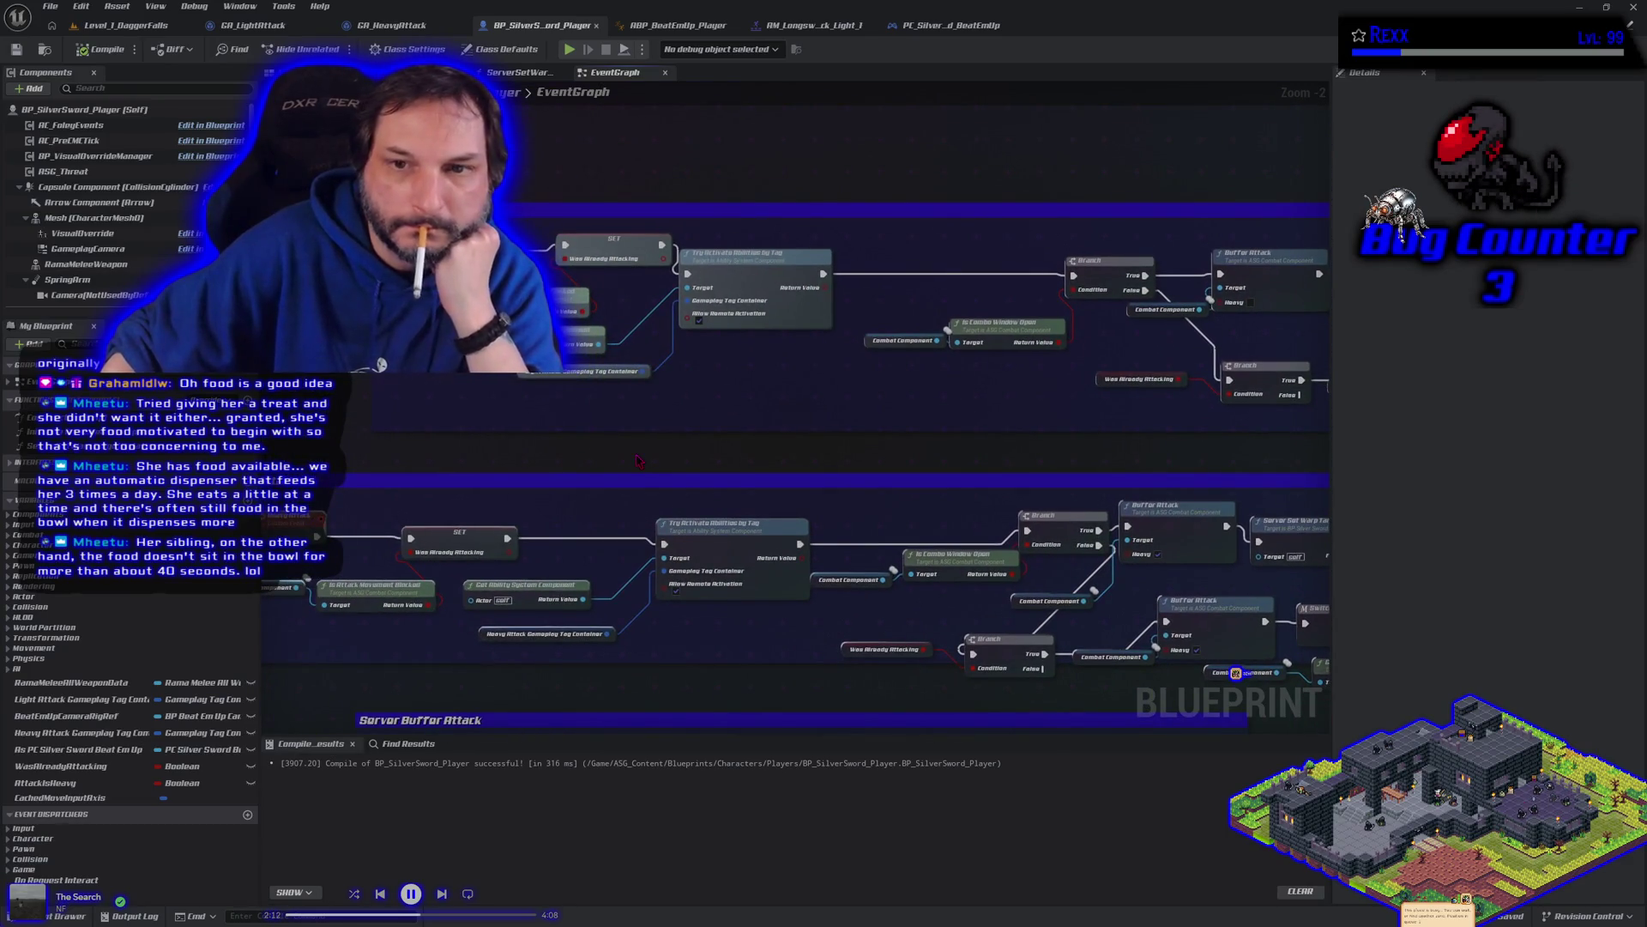
scroll(637, 461, down, 2)
drag(763, 455, 674, 444)
mouse_move(687, 129)
mouse_down()
mouse_move(1146, 438)
mouse_move(1194, 533)
mouse_move(605, 473)
mouse_move(550, 491)
mouse_up()
mouse_move(662, 587)
mouse_down()
mouse_move(791, 505)
mouse_move(566, 533)
mouse_move(569, 461)
mouse_up()
scroll(791, 504, down, 1)
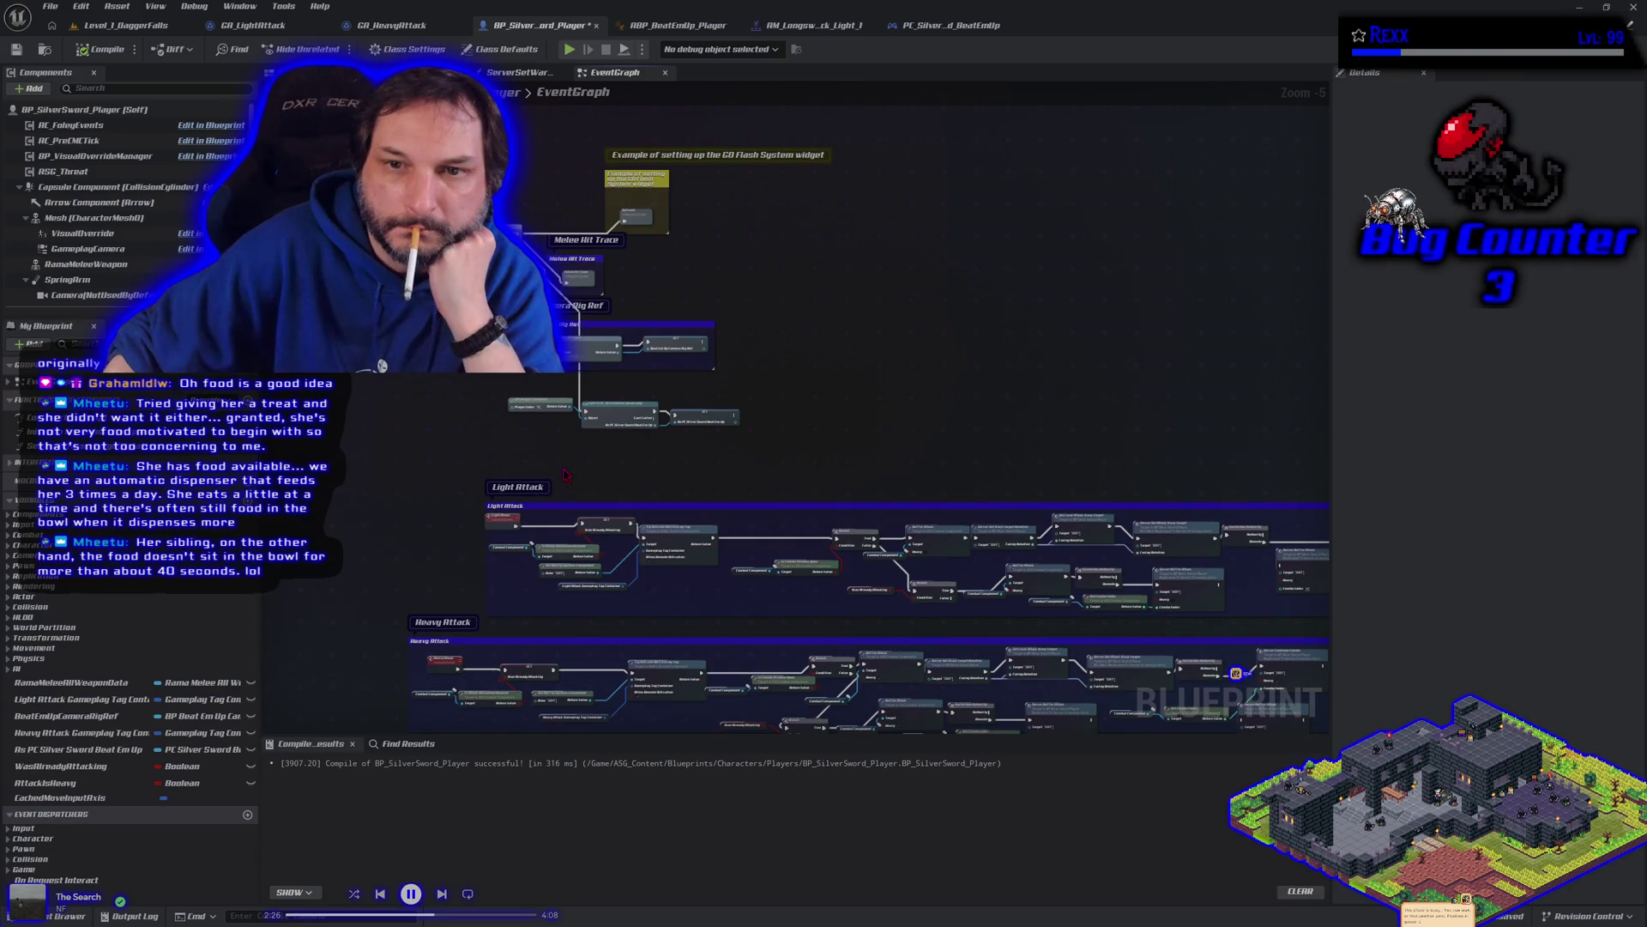
drag(566, 475, 596, 170)
scroll(575, 265, up, 1)
scroll(980, 540, up, 1)
mouse_move(980, 540)
mouse_down()
mouse_move(383, 502)
mouse_move(134, 569)
mouse_move(0, 637)
mouse_move(1250, 651)
mouse_move(798, 652)
mouse_up()
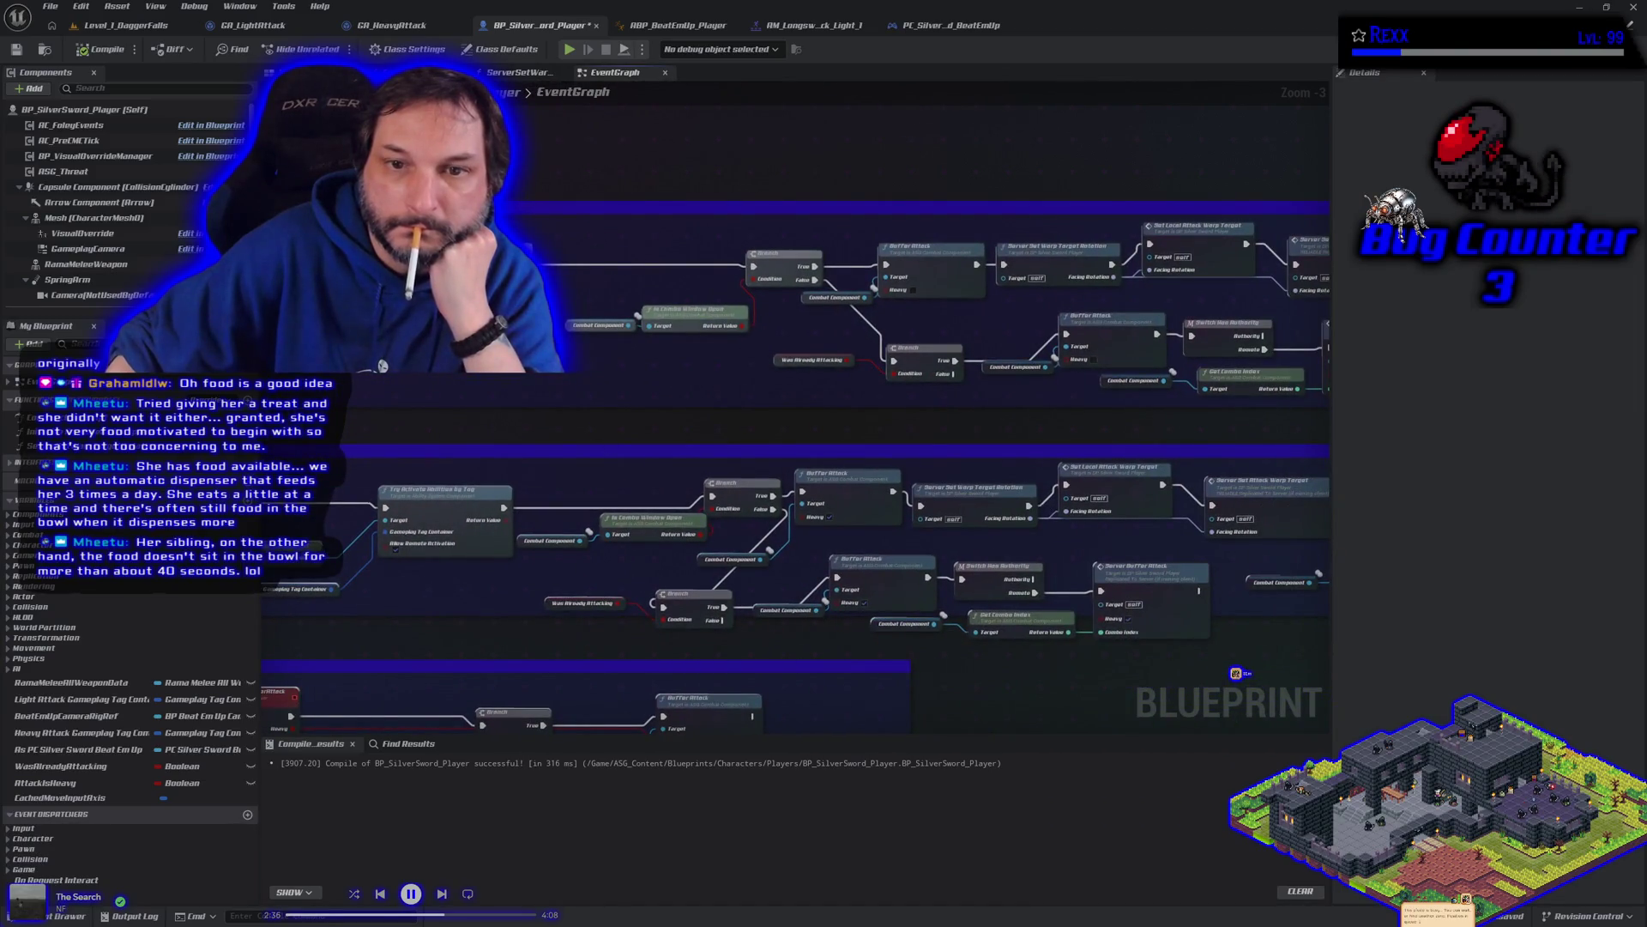
click(17, 49)
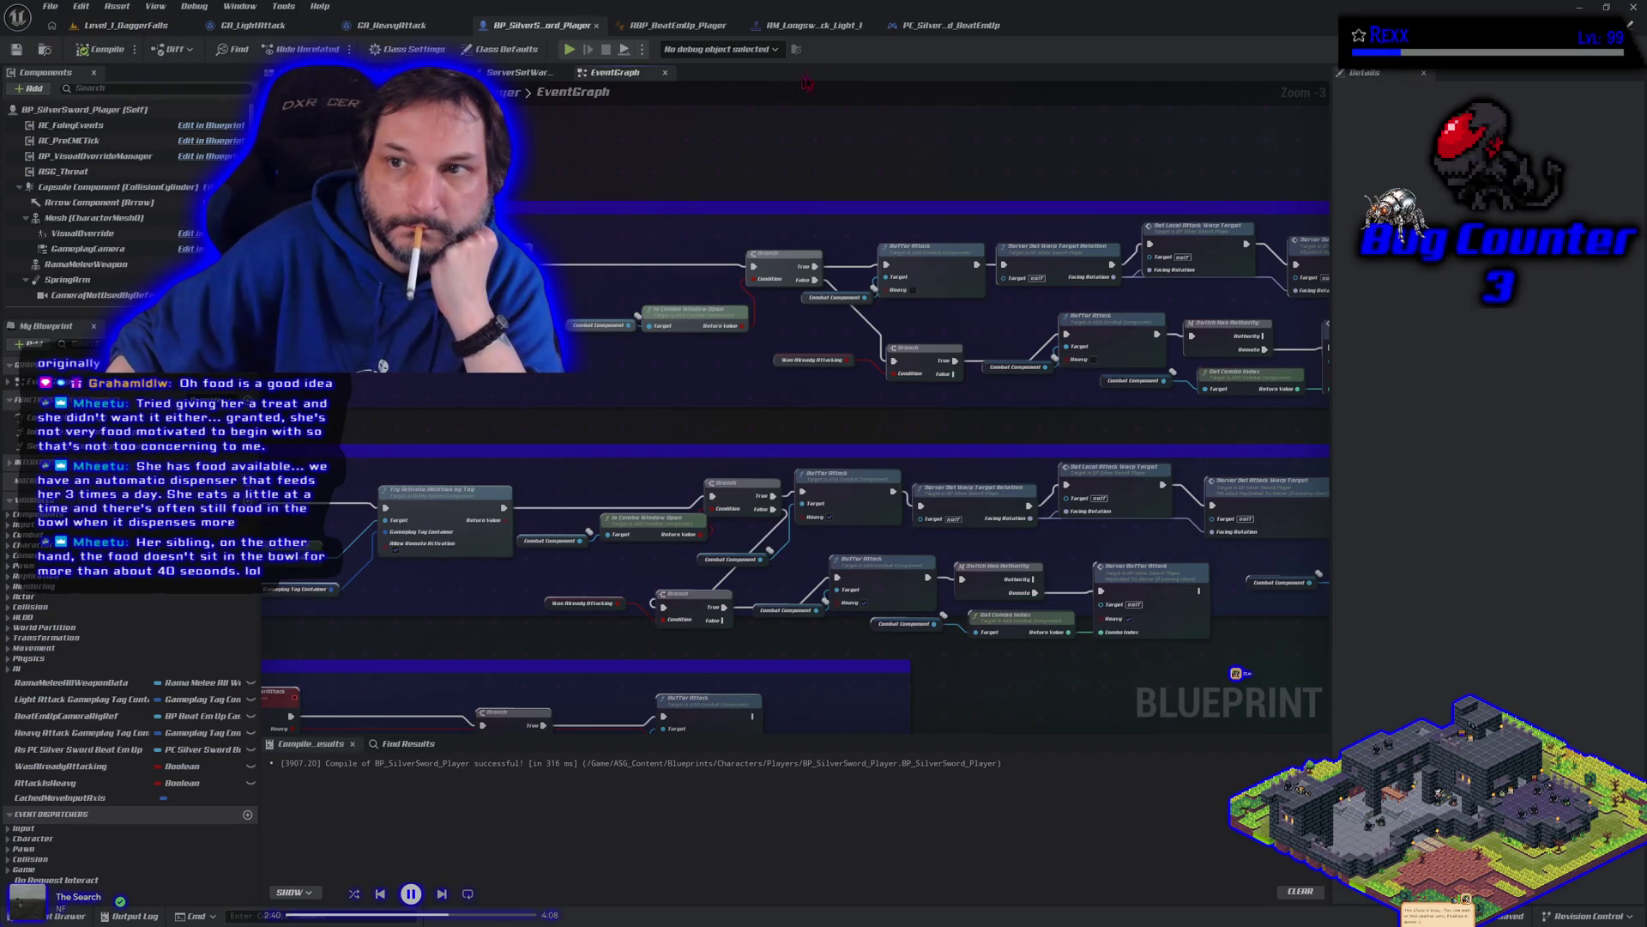
click(960, 26)
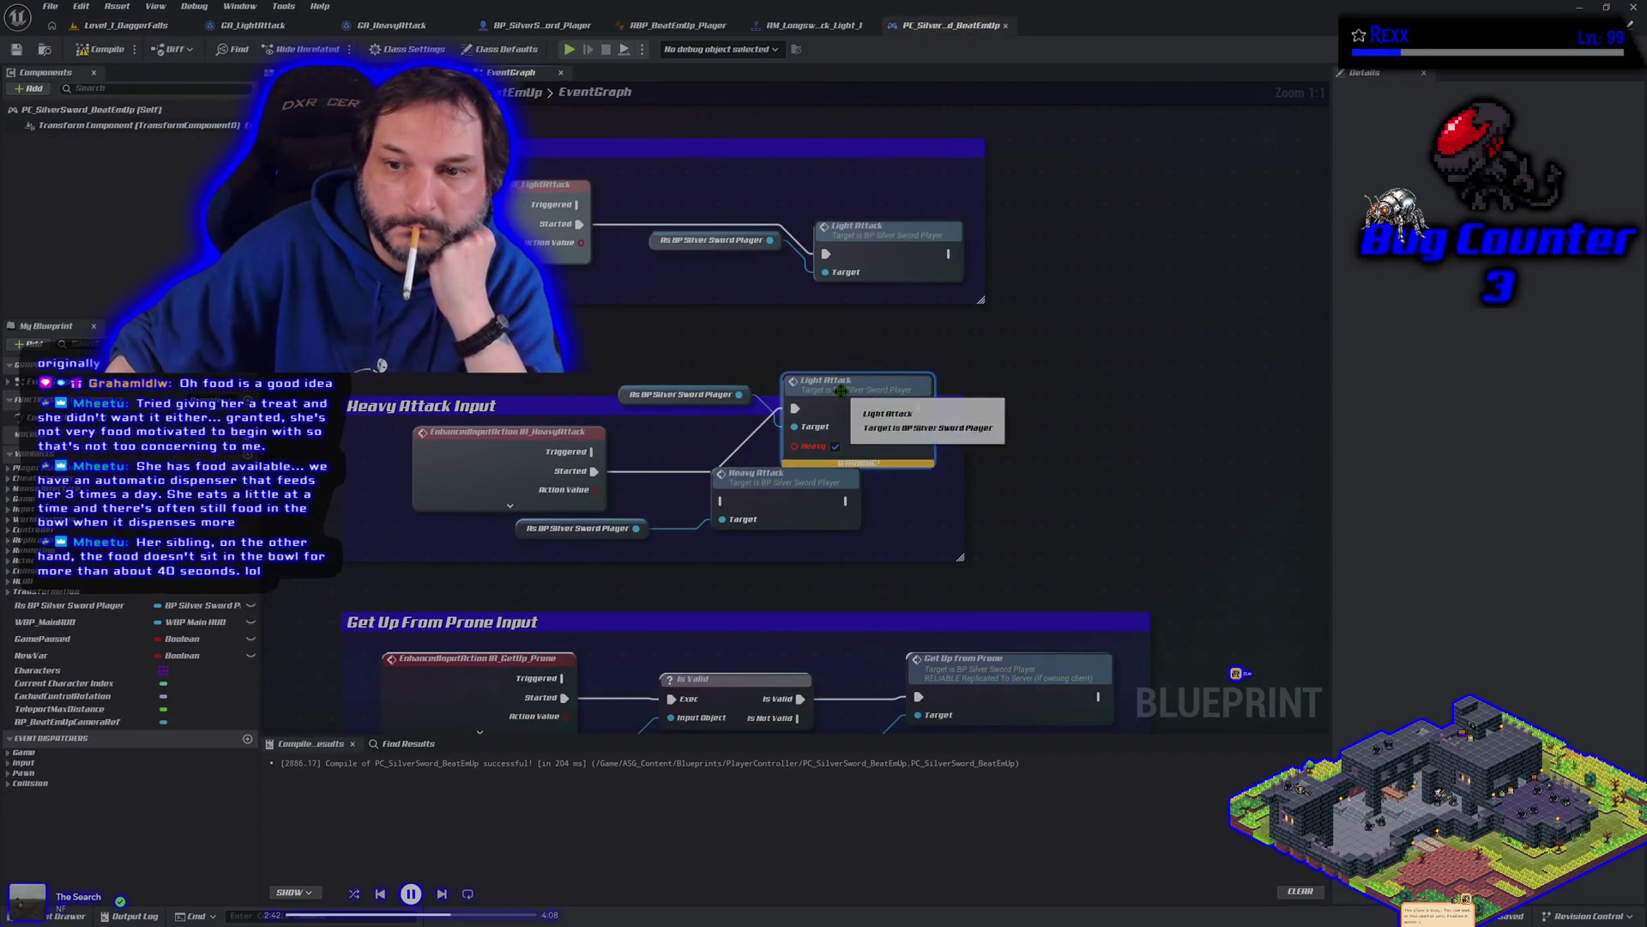
Step: Replace IA_HeavyAttack's Light Attack call by wiring its Started pin to Heavy Attack
key(Delete)
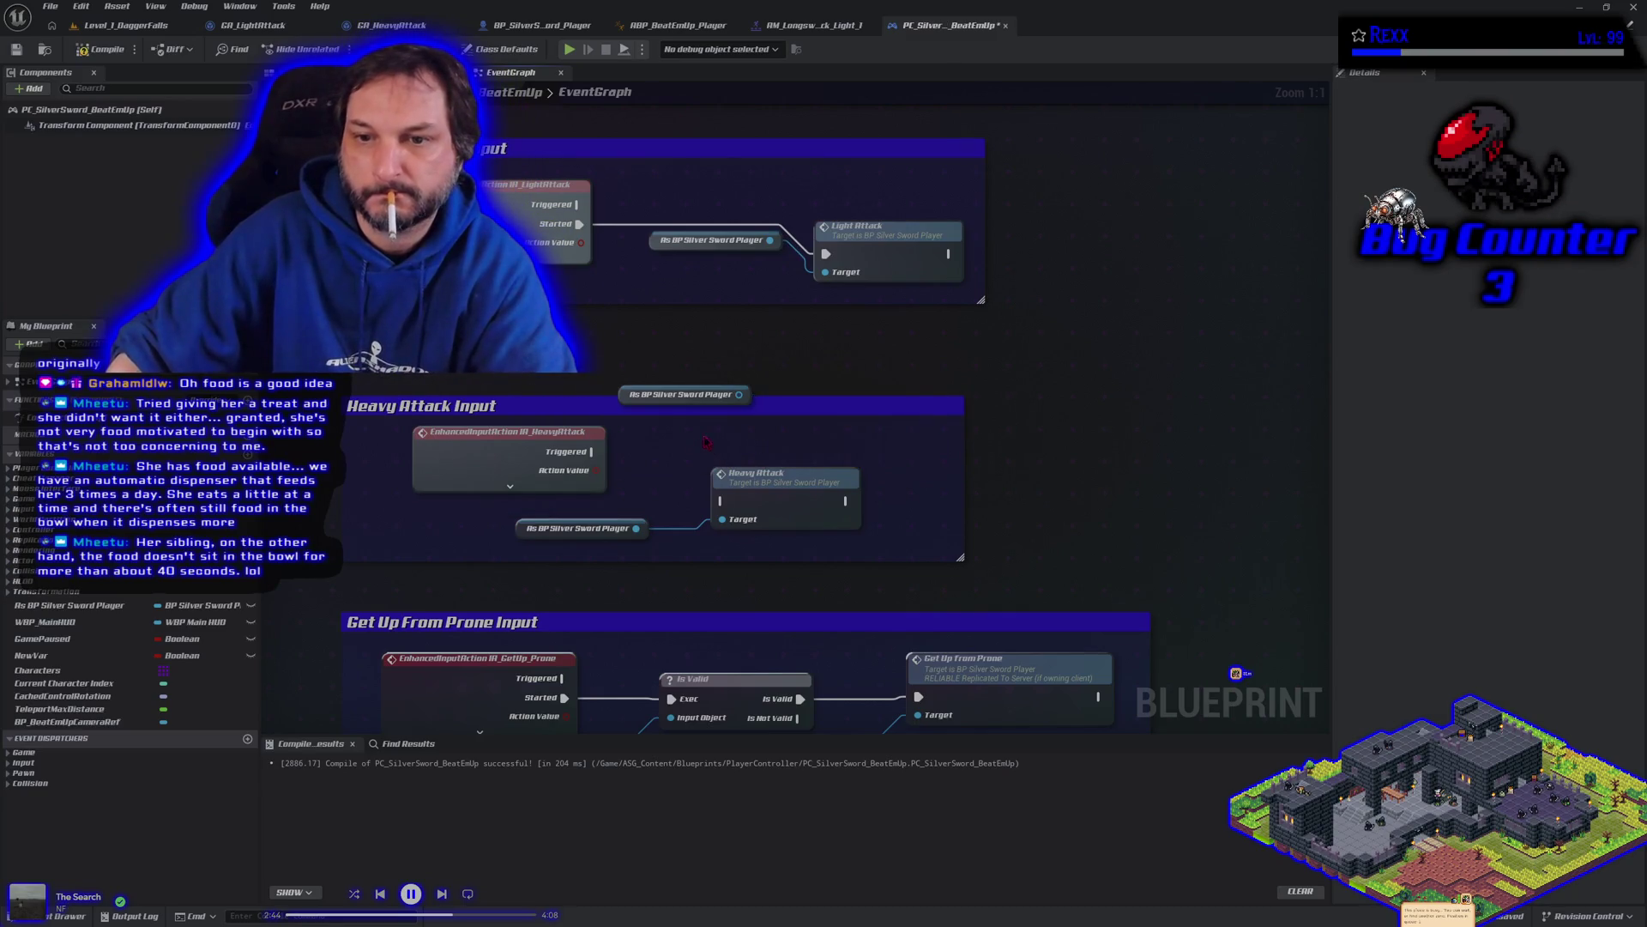
click(510, 485)
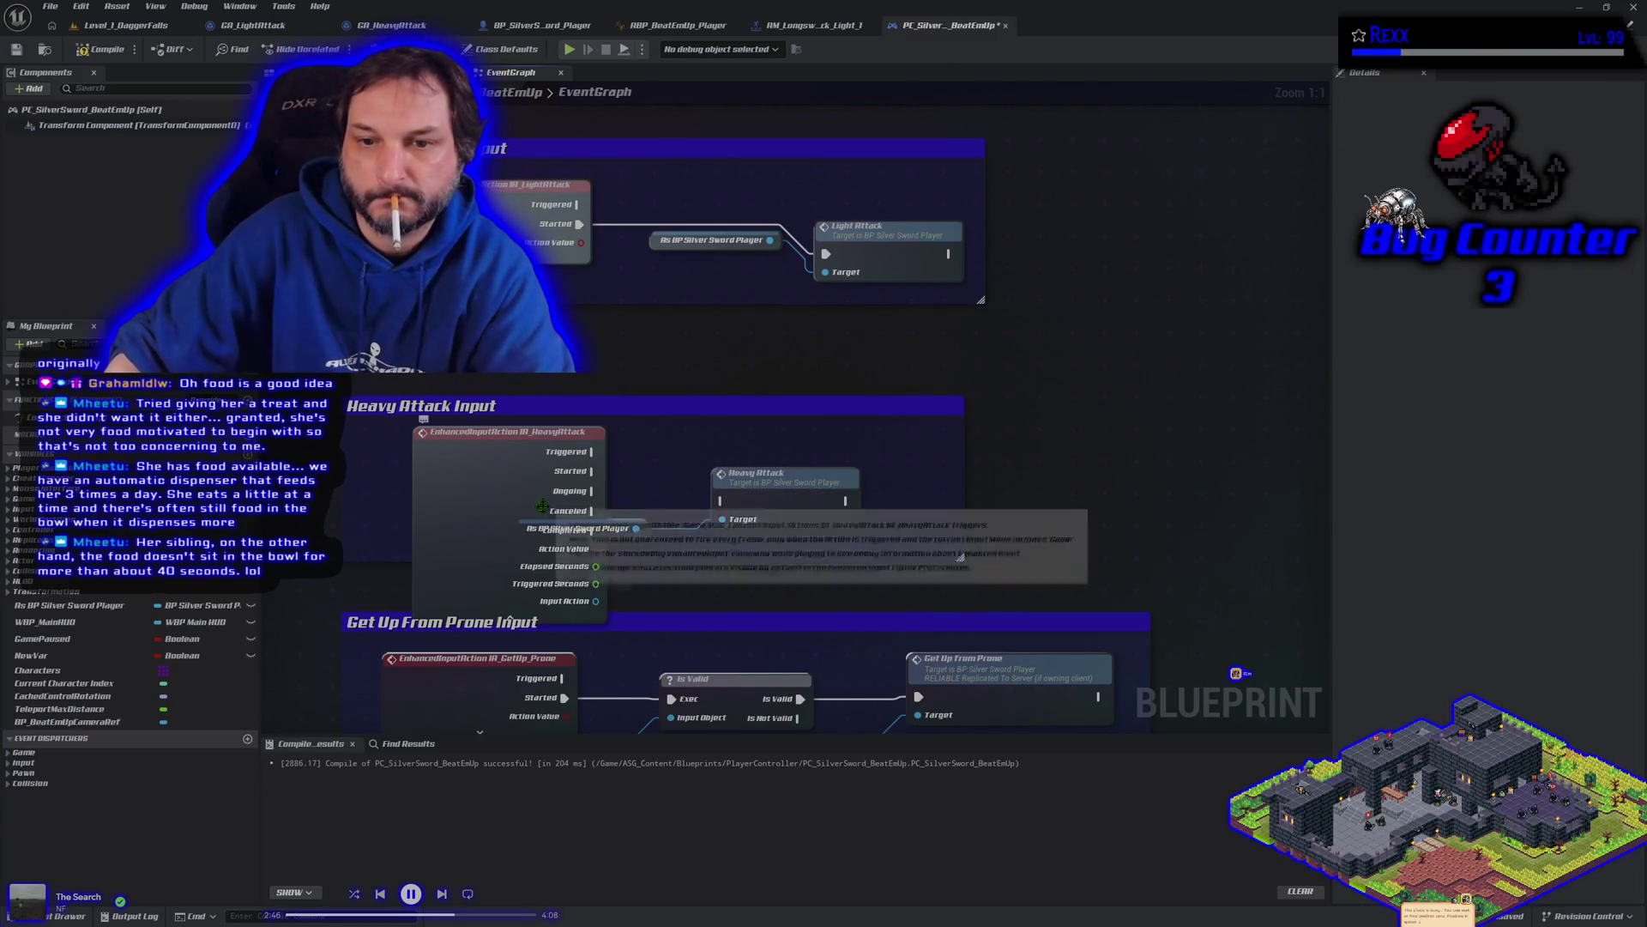
drag(588, 480, 723, 501)
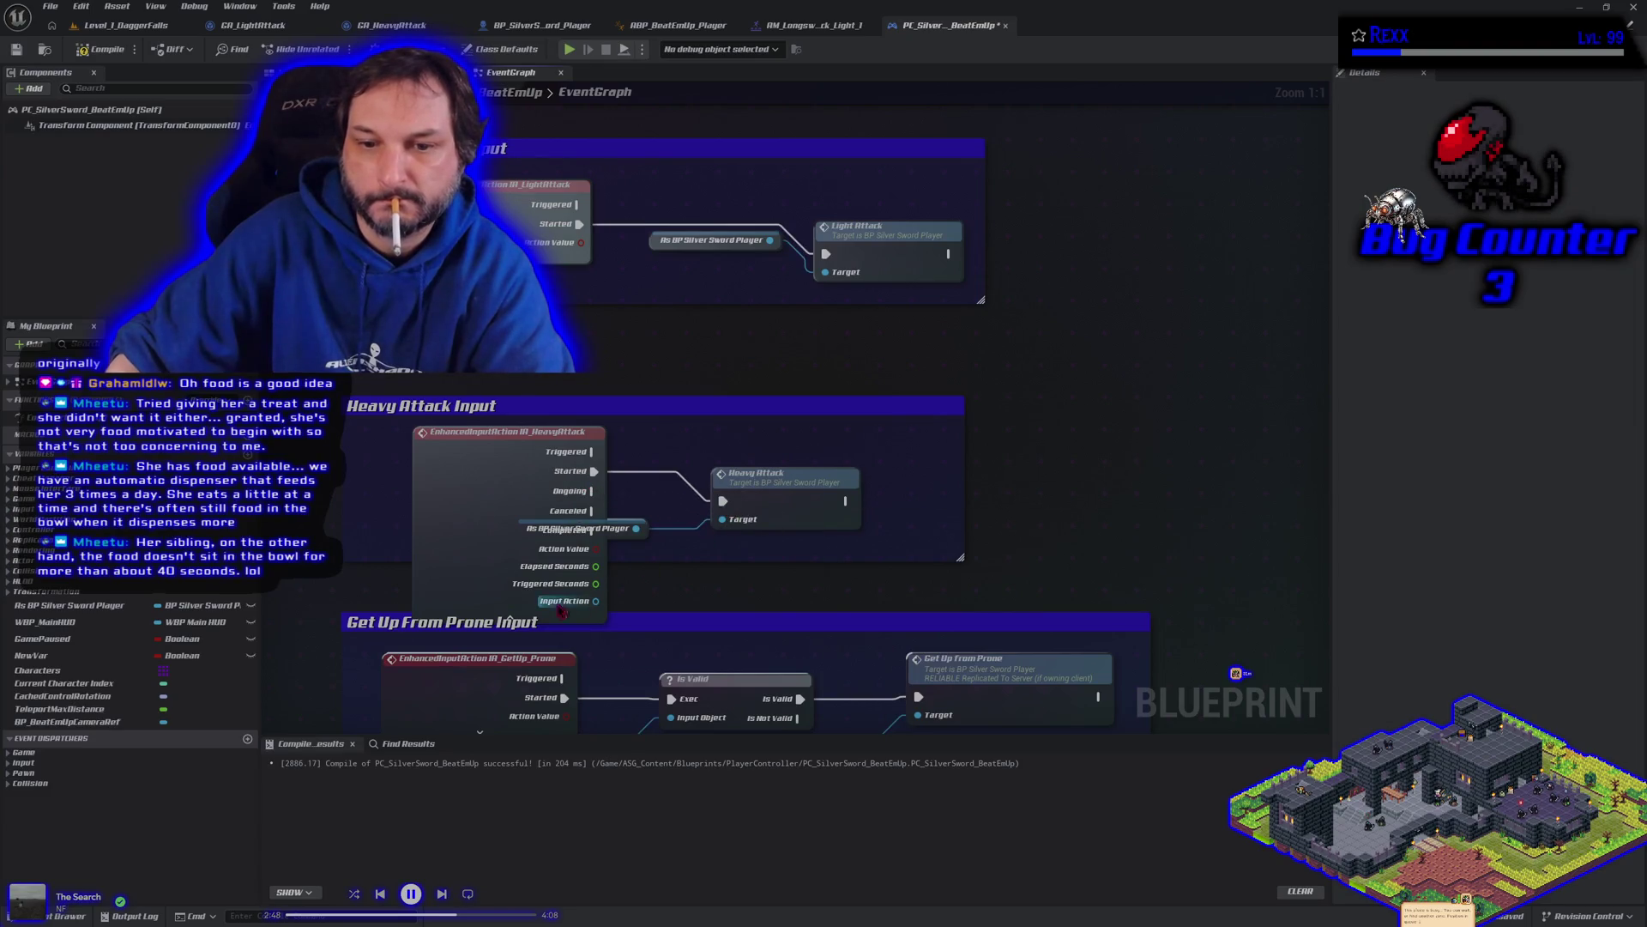
click(510, 617)
Step: Compile and save the PC_SilverSword_BeatEmUp controller blueprint
click(103, 49)
click(49, 6)
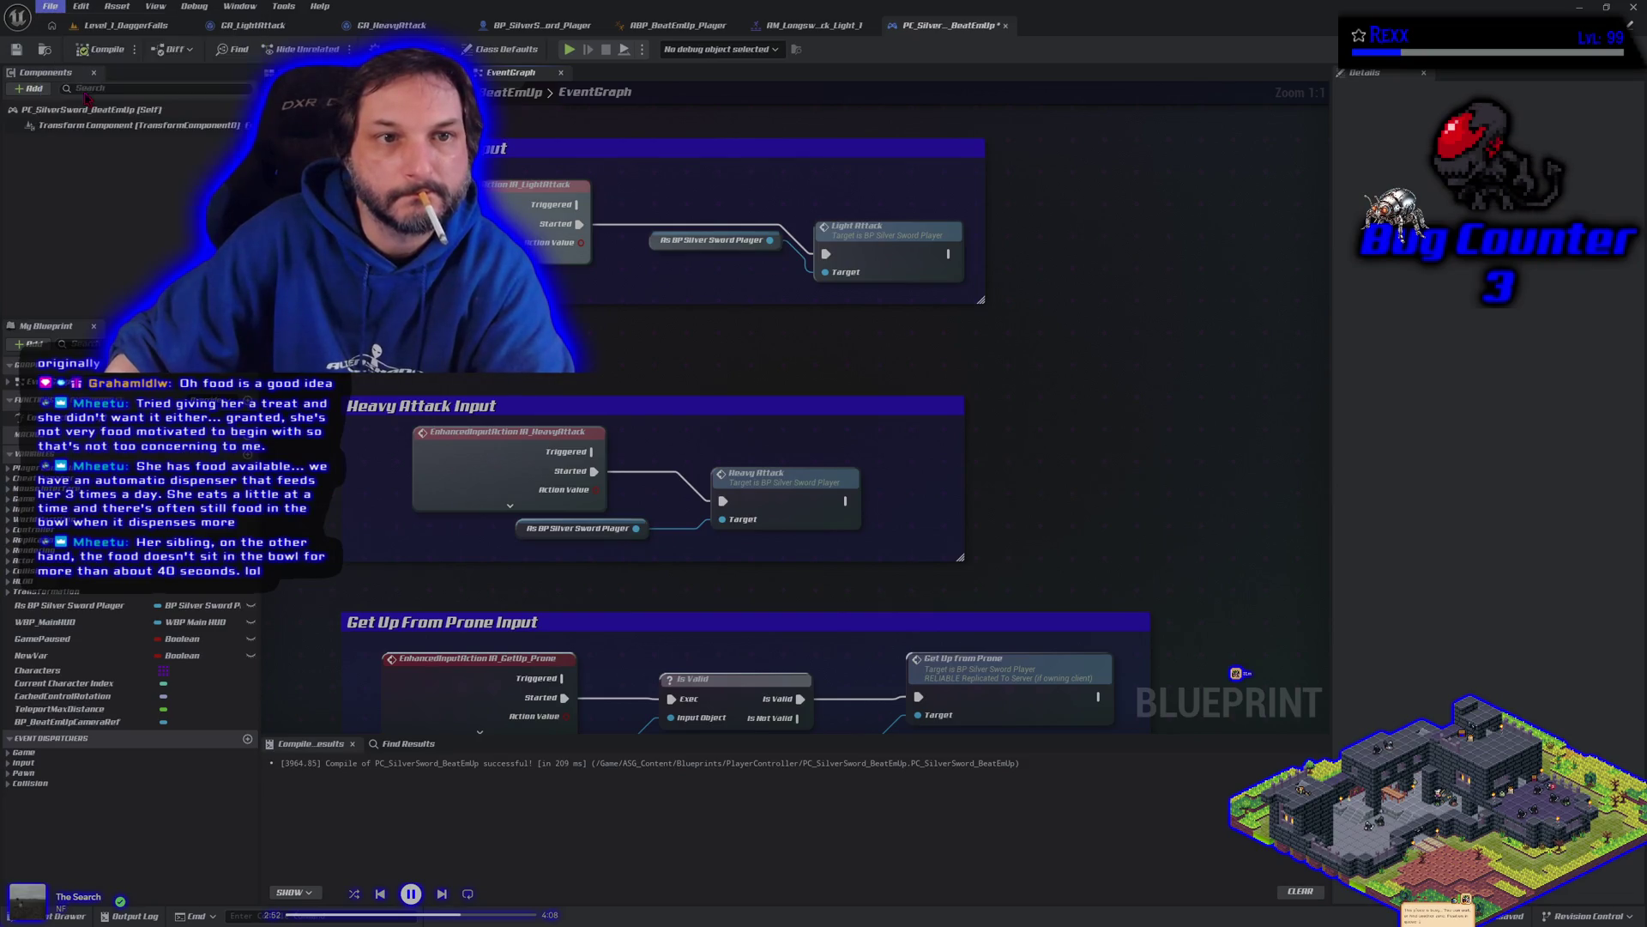
click(78, 115)
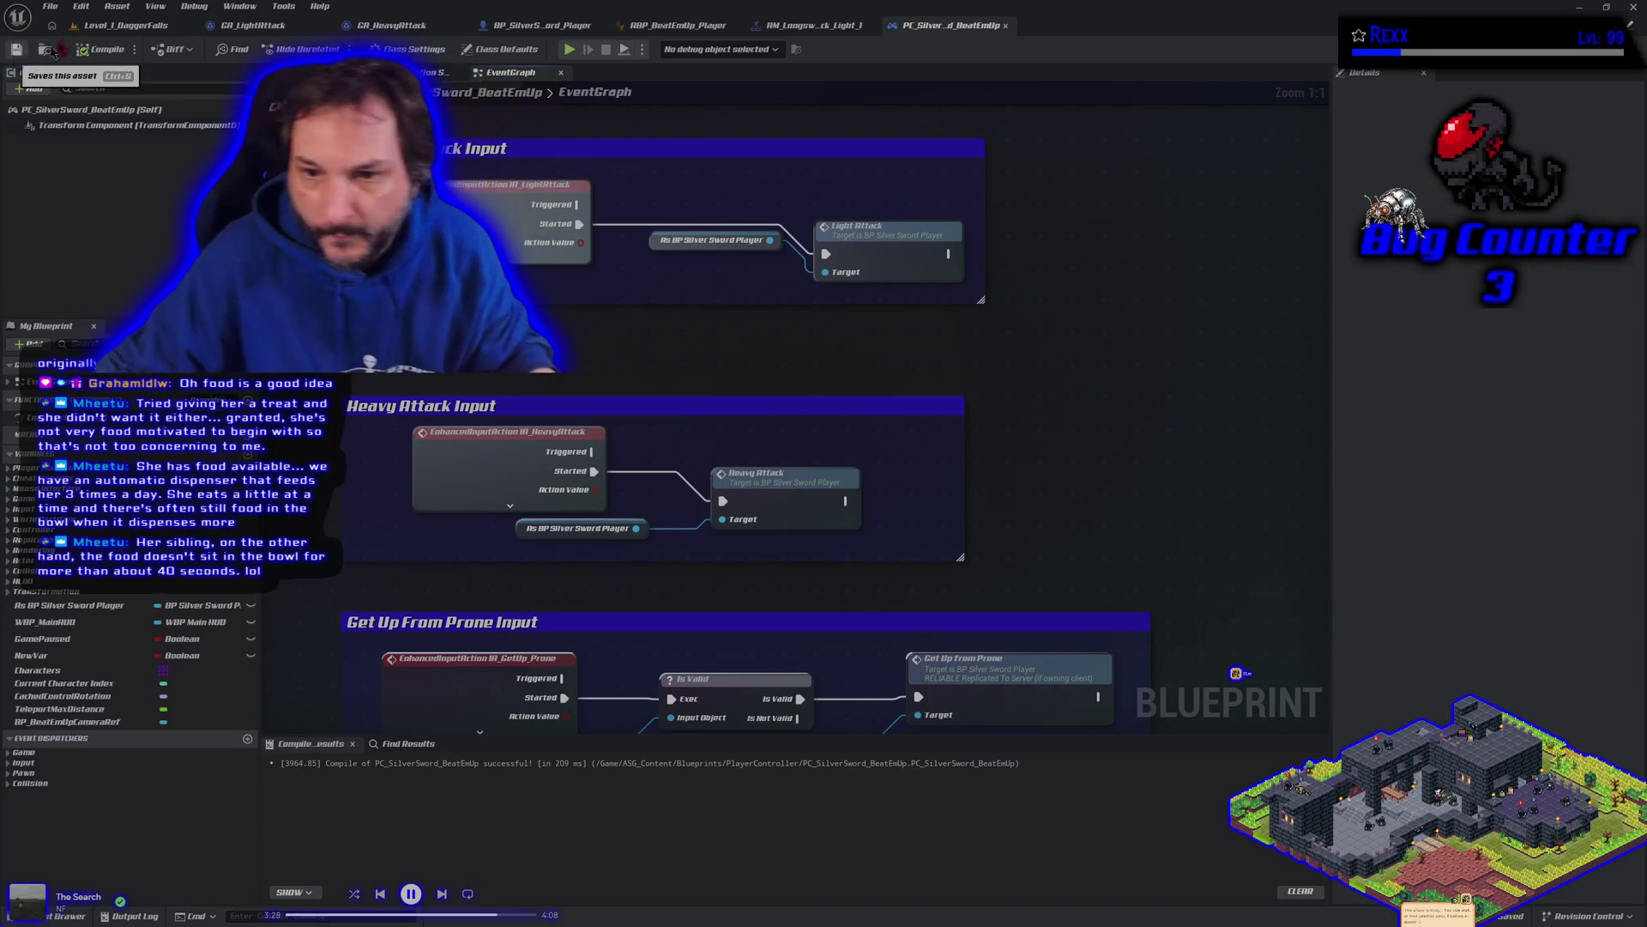
Step: Play-test the attacks in Level_1_DaggerFalls, end play, and bring up GA_HeavyAttack
click(124, 25)
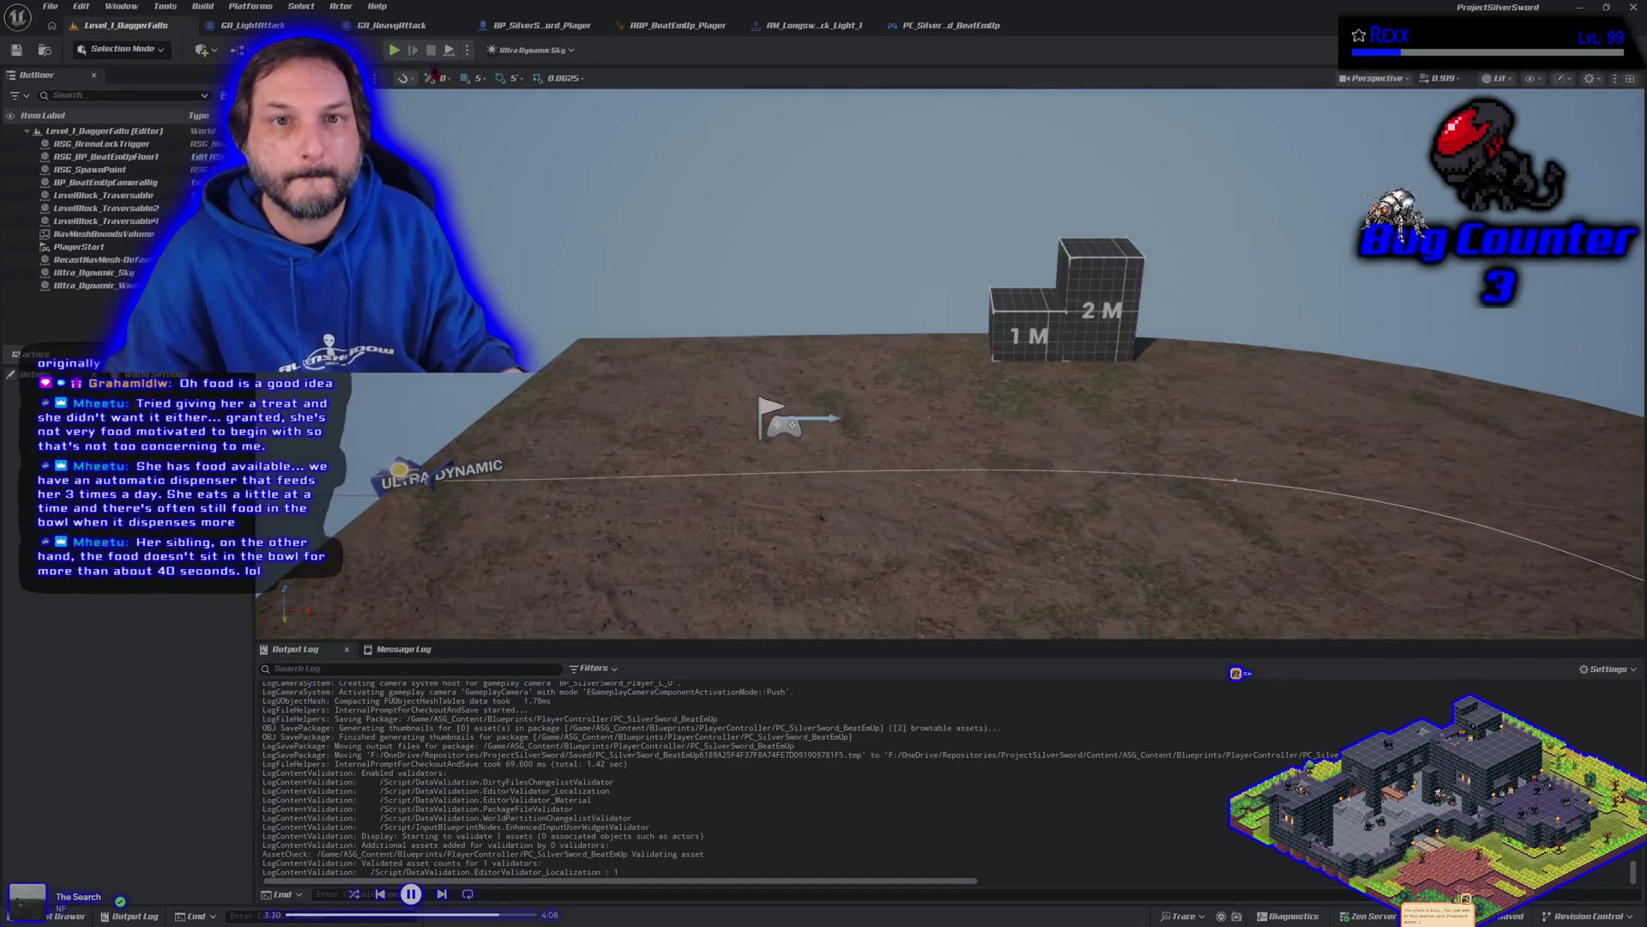
click(396, 51)
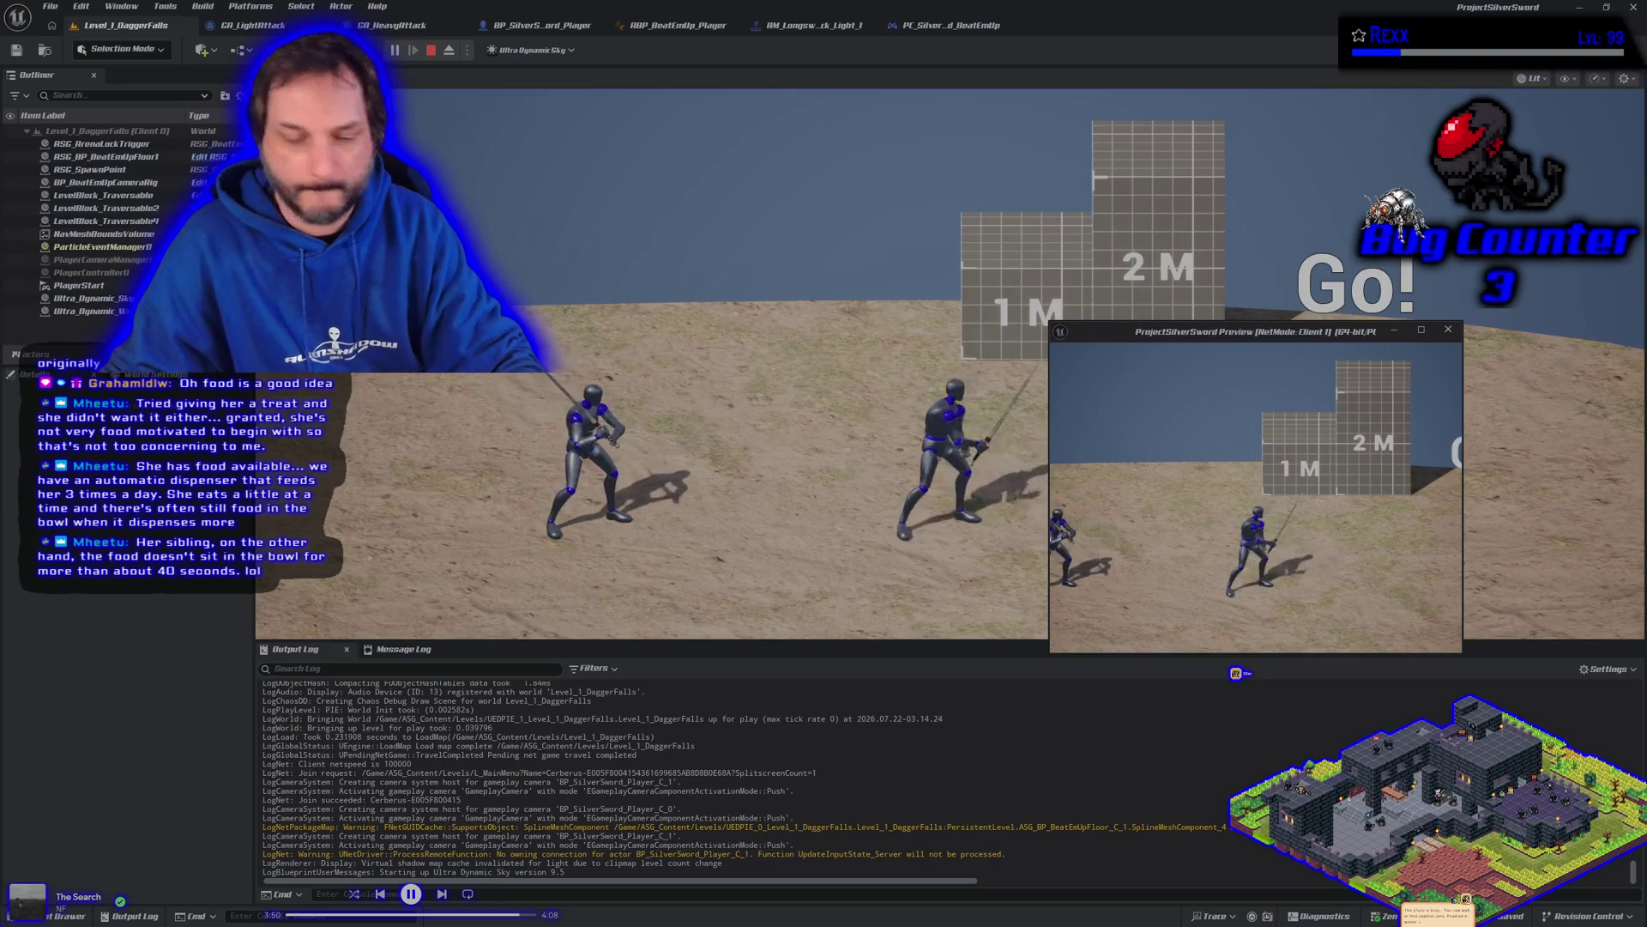
key(Escape)
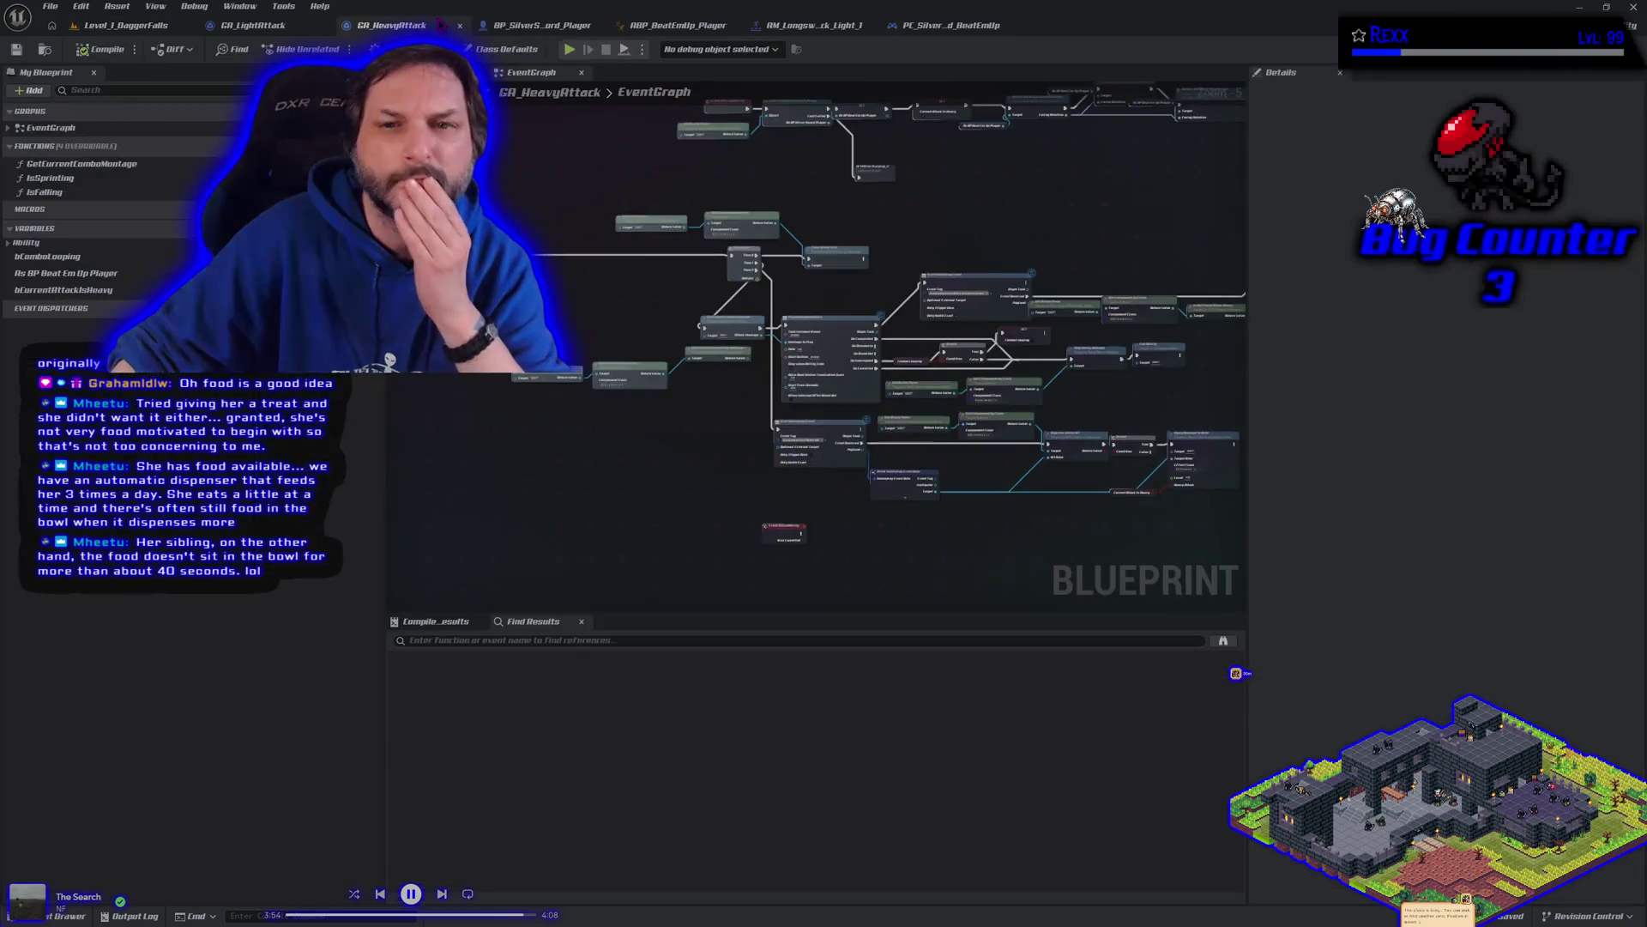
click(441, 26)
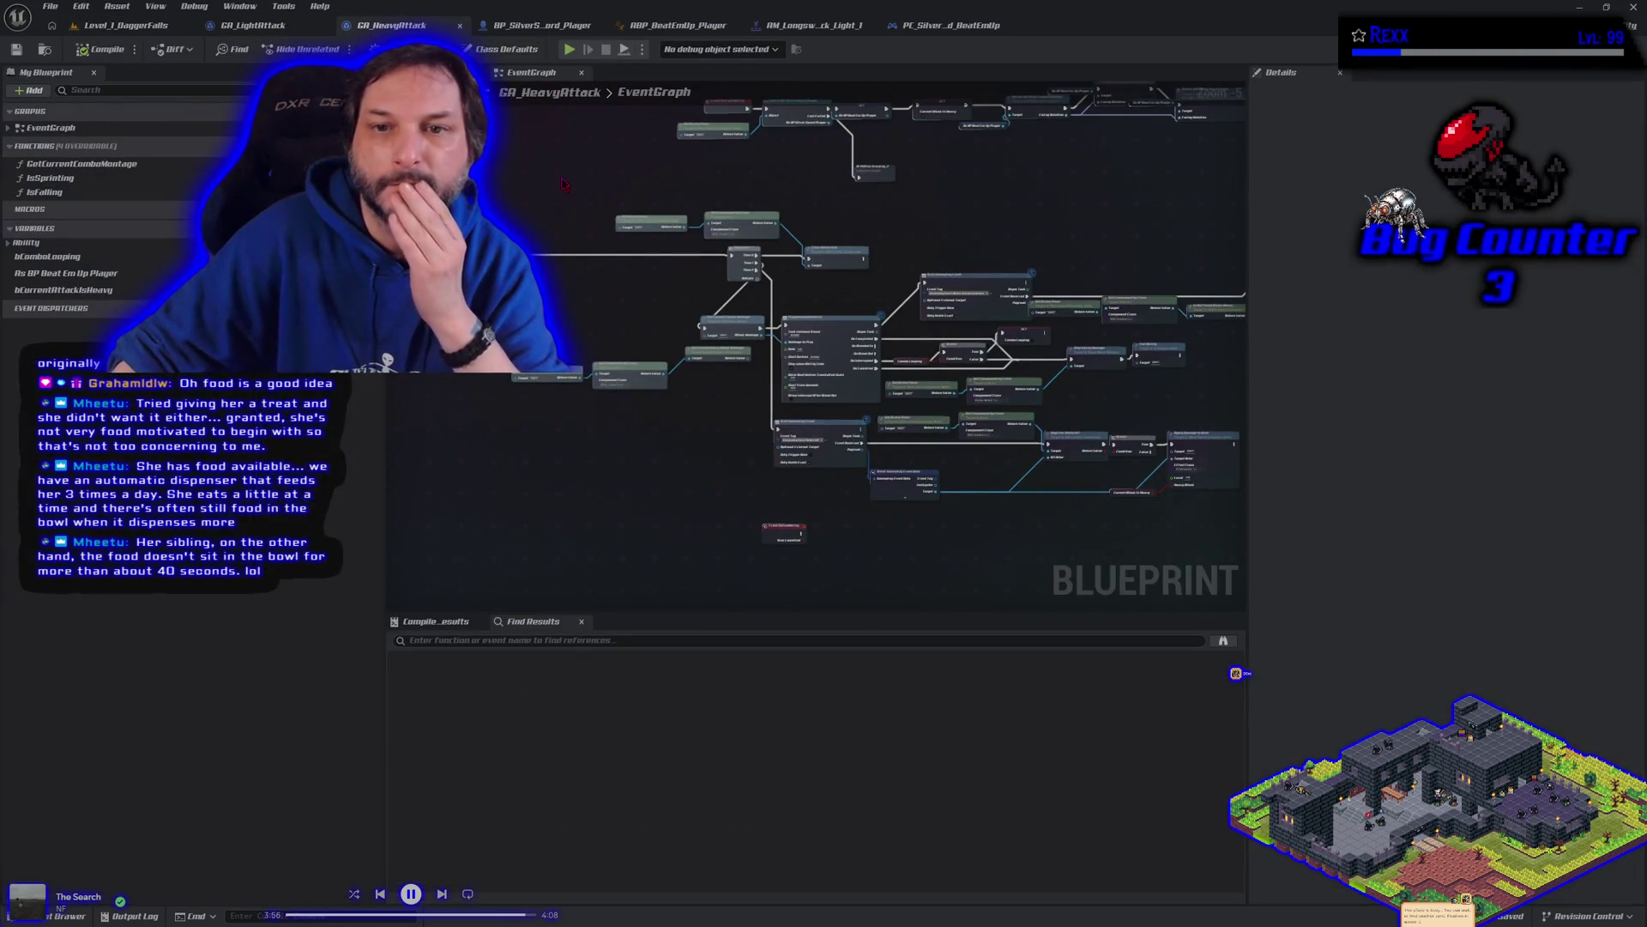
Step: Show BP_SilverSword_Player's EventGraph and ask the terminal assistant to check both attacks match
click(541, 26)
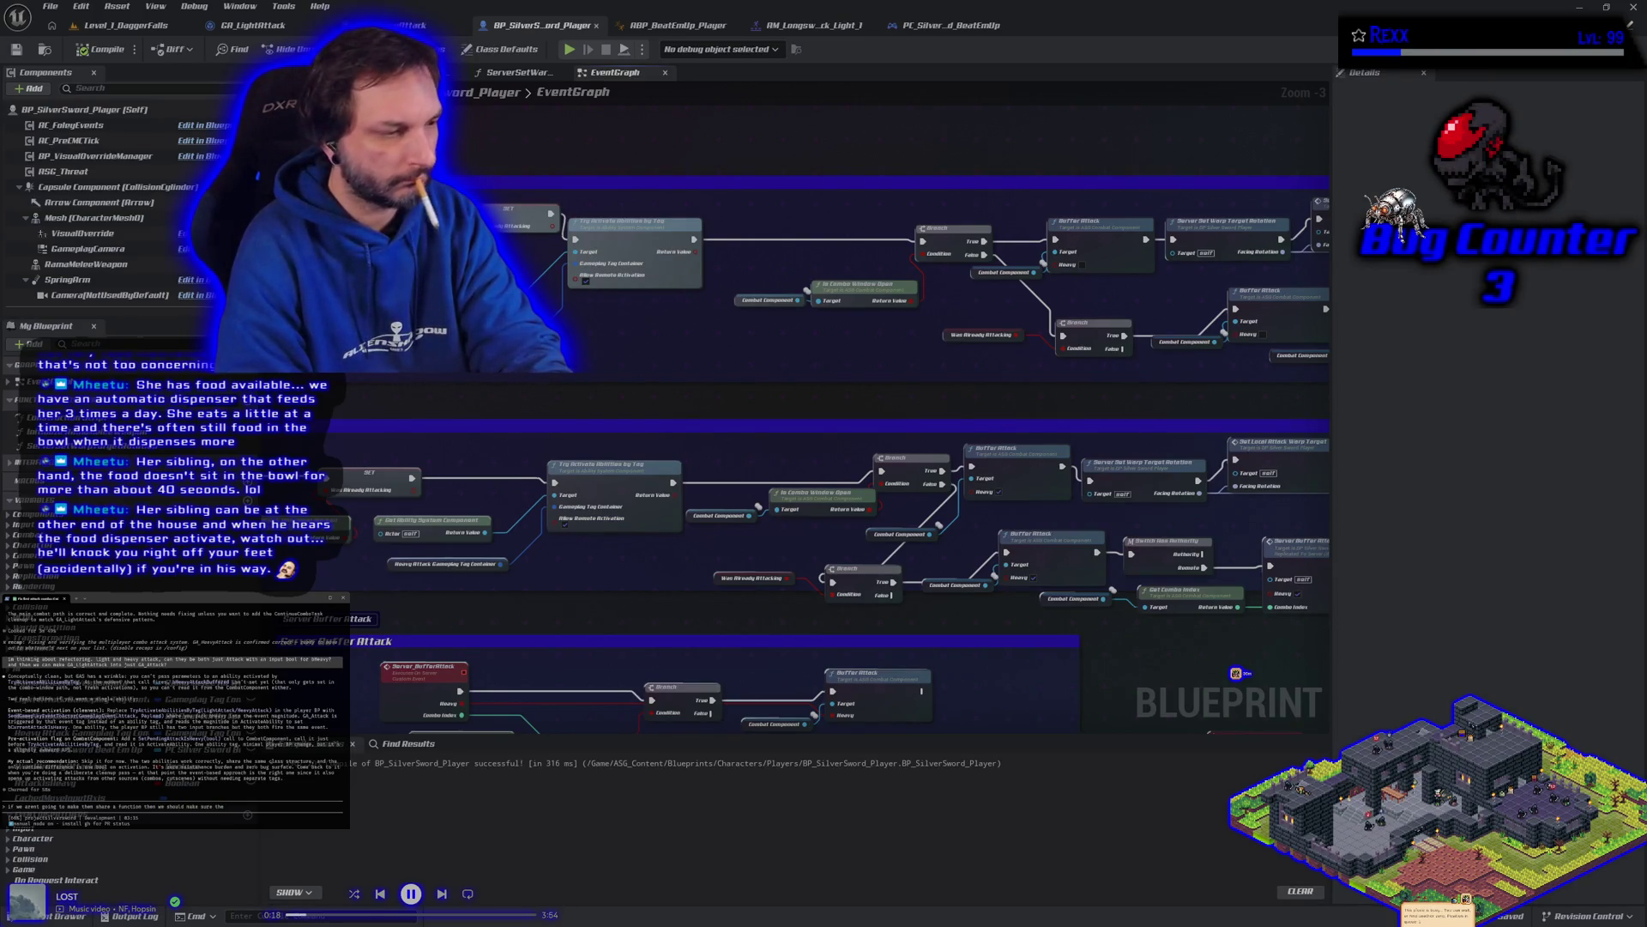
text(t both match)
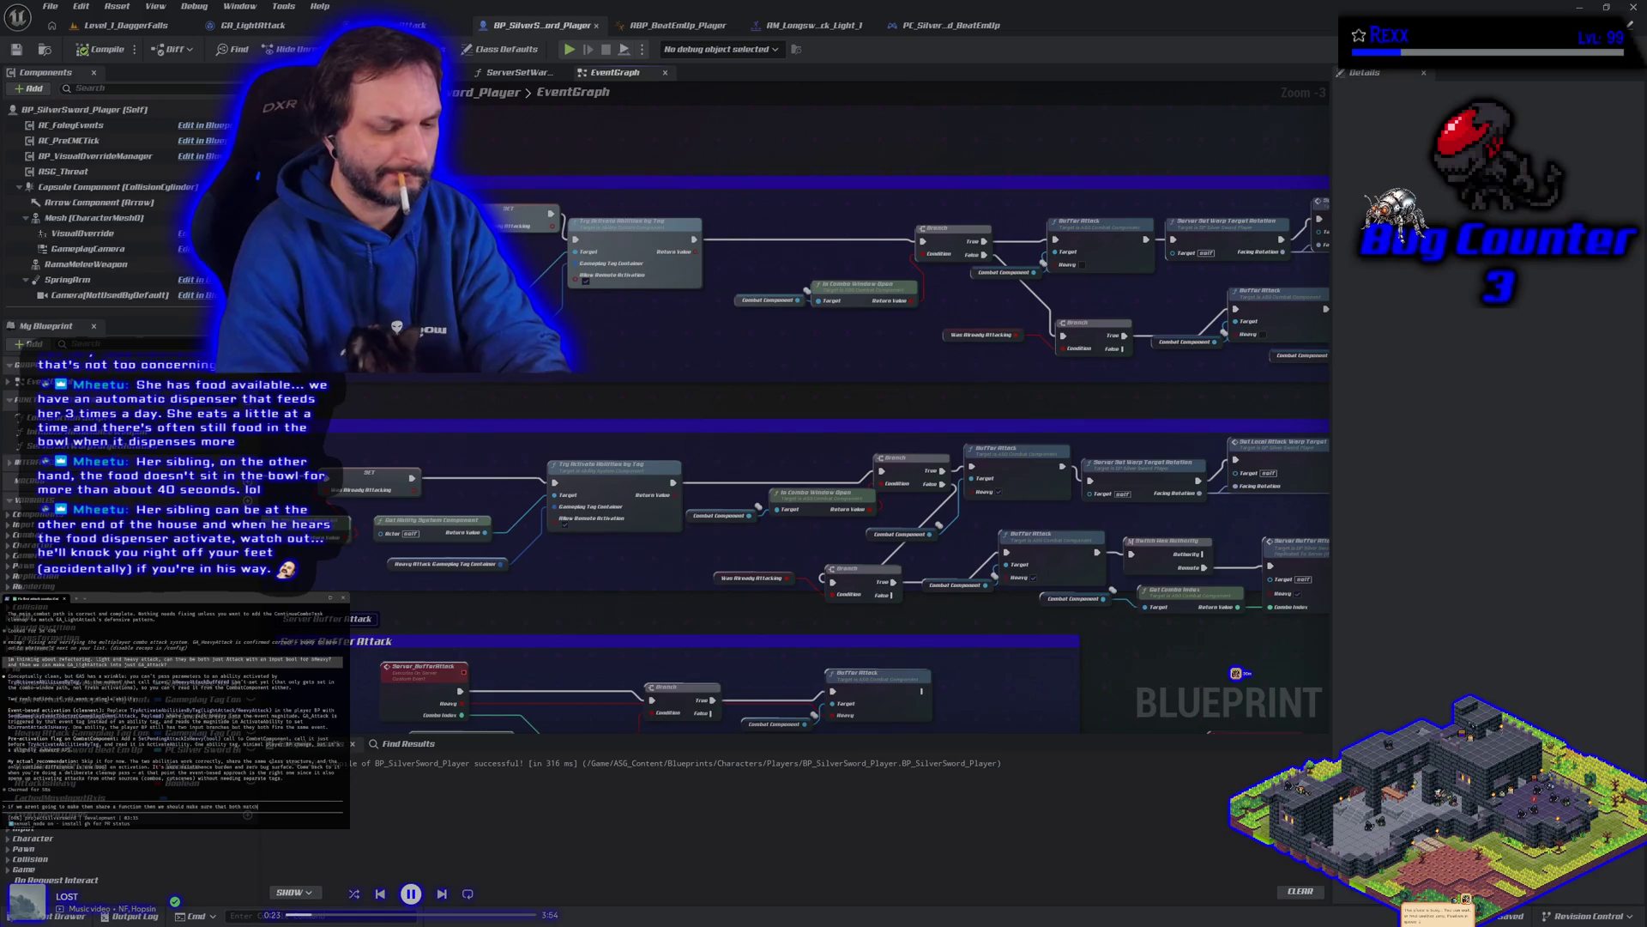
key(Return)
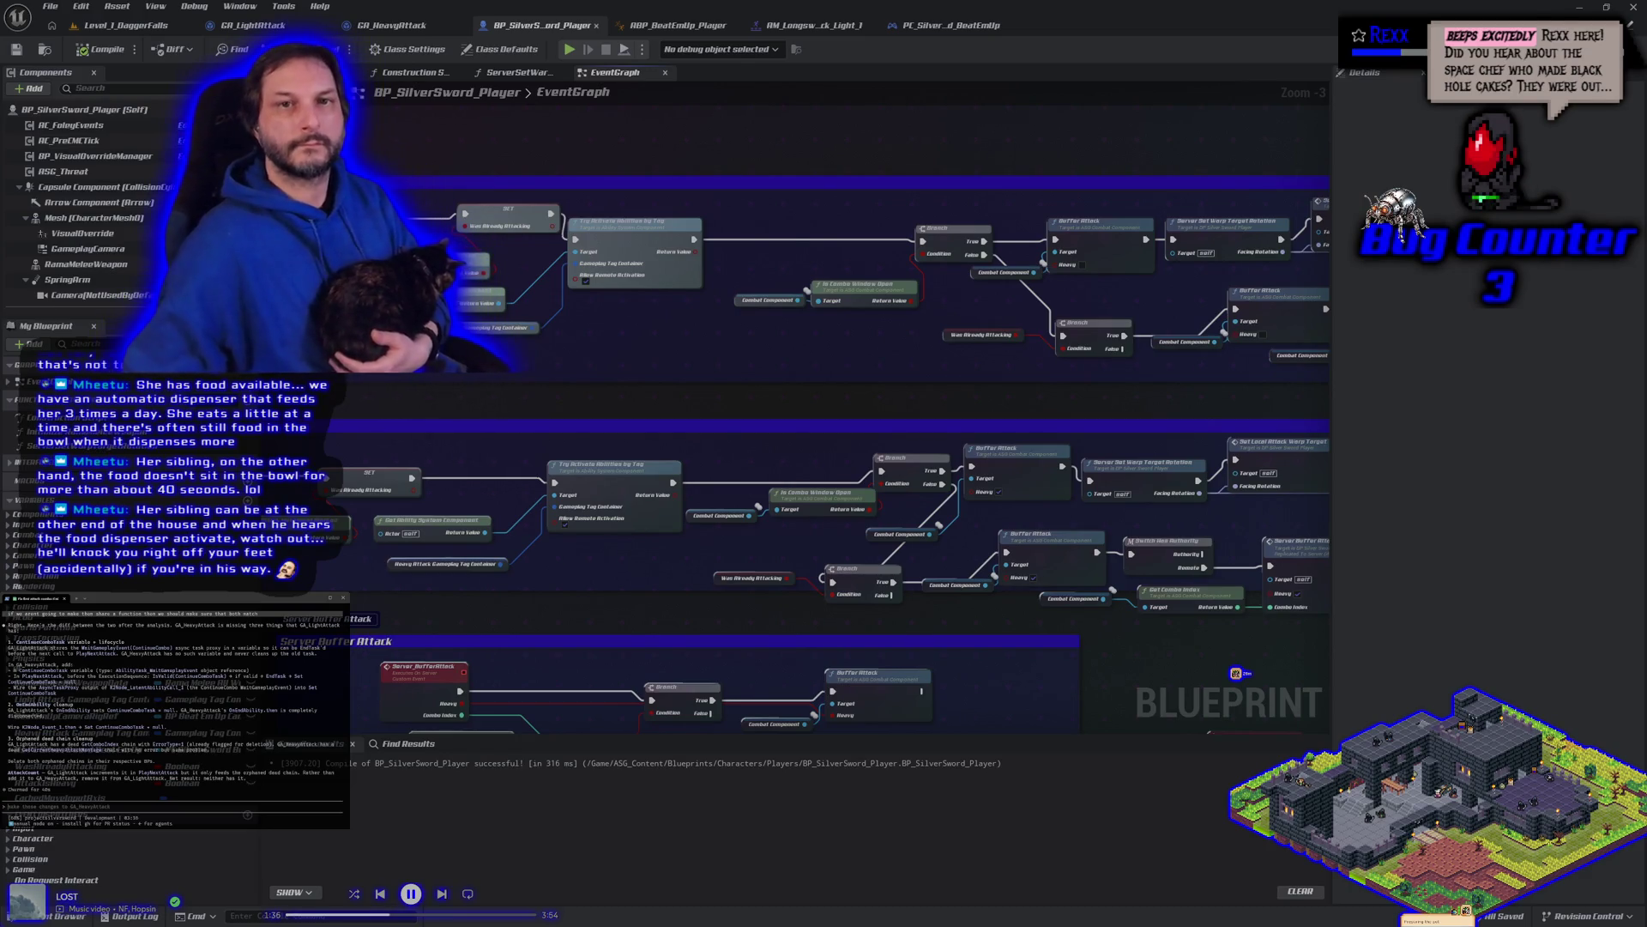
Step: Zoom in and out over GA_HeavyAttack's montage, gameplay event and hit-detection nodes
click(392, 25)
scroll(883, 562, up, 3)
scroll(550, 497, up, 2)
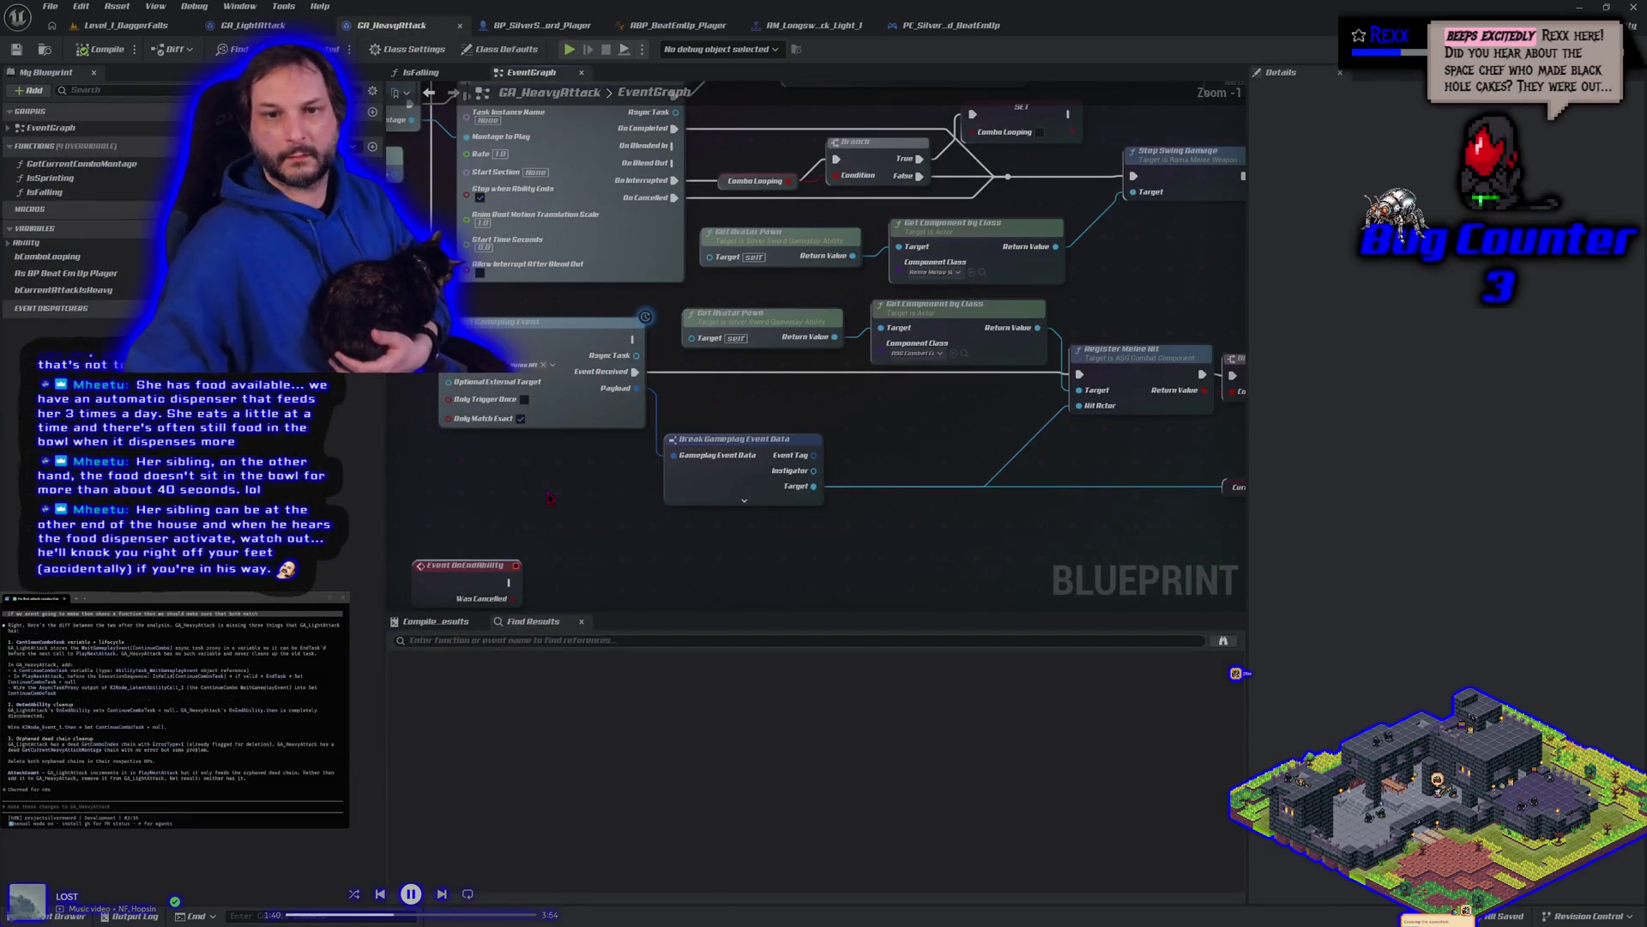
scroll(550, 497, down, 2)
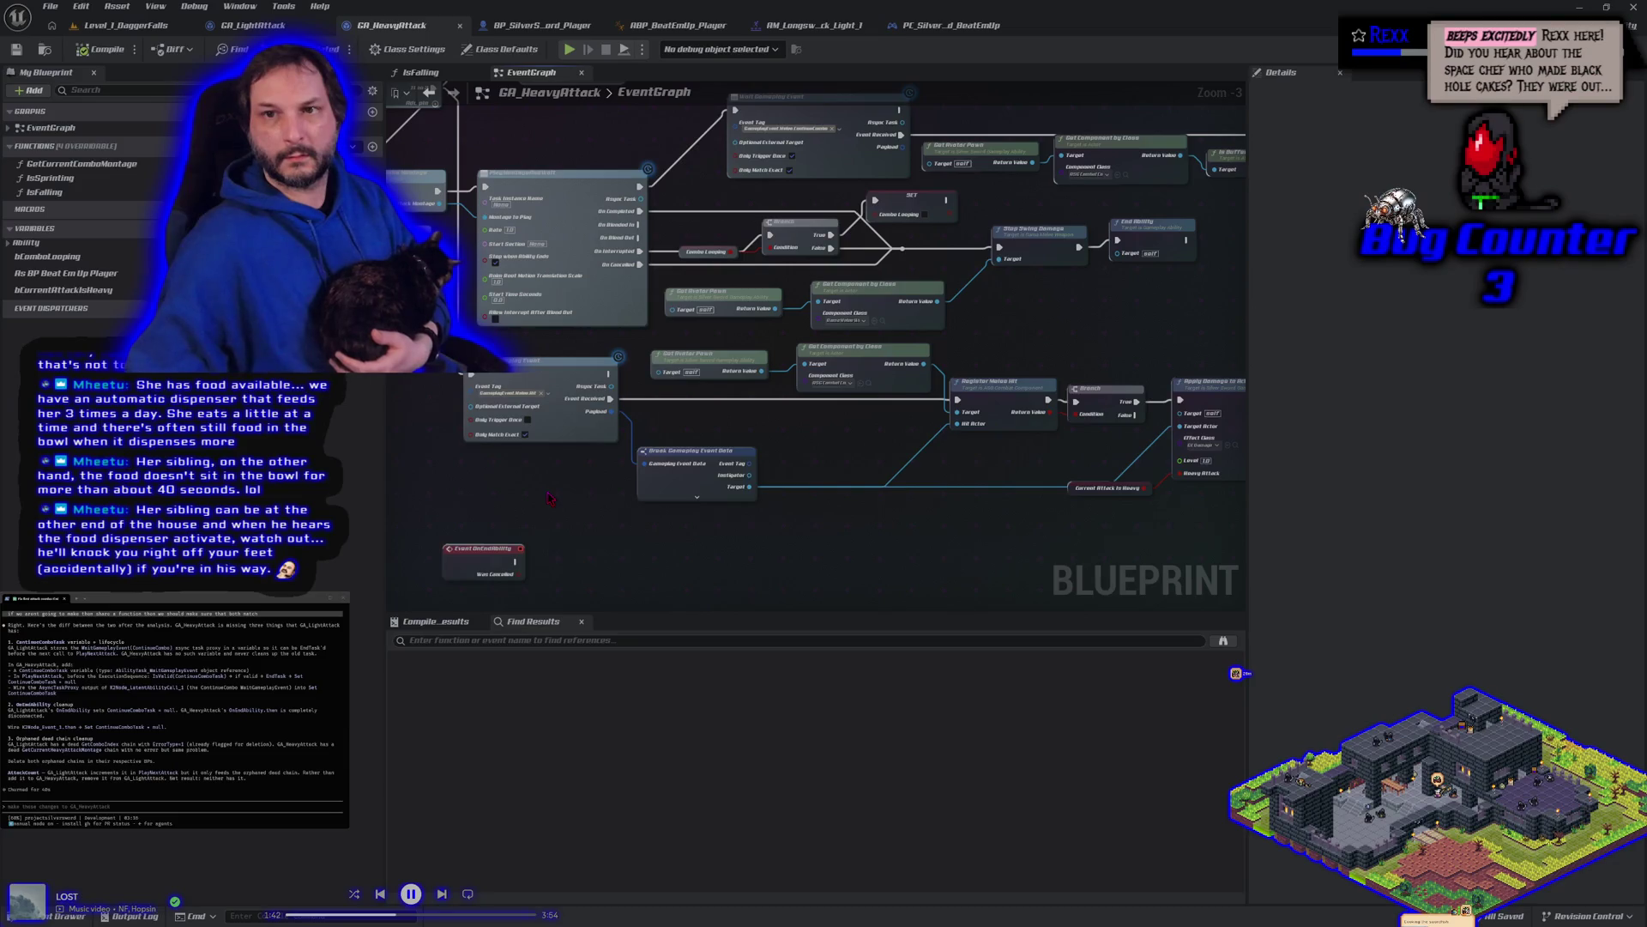
scroll(550, 498, down, 3)
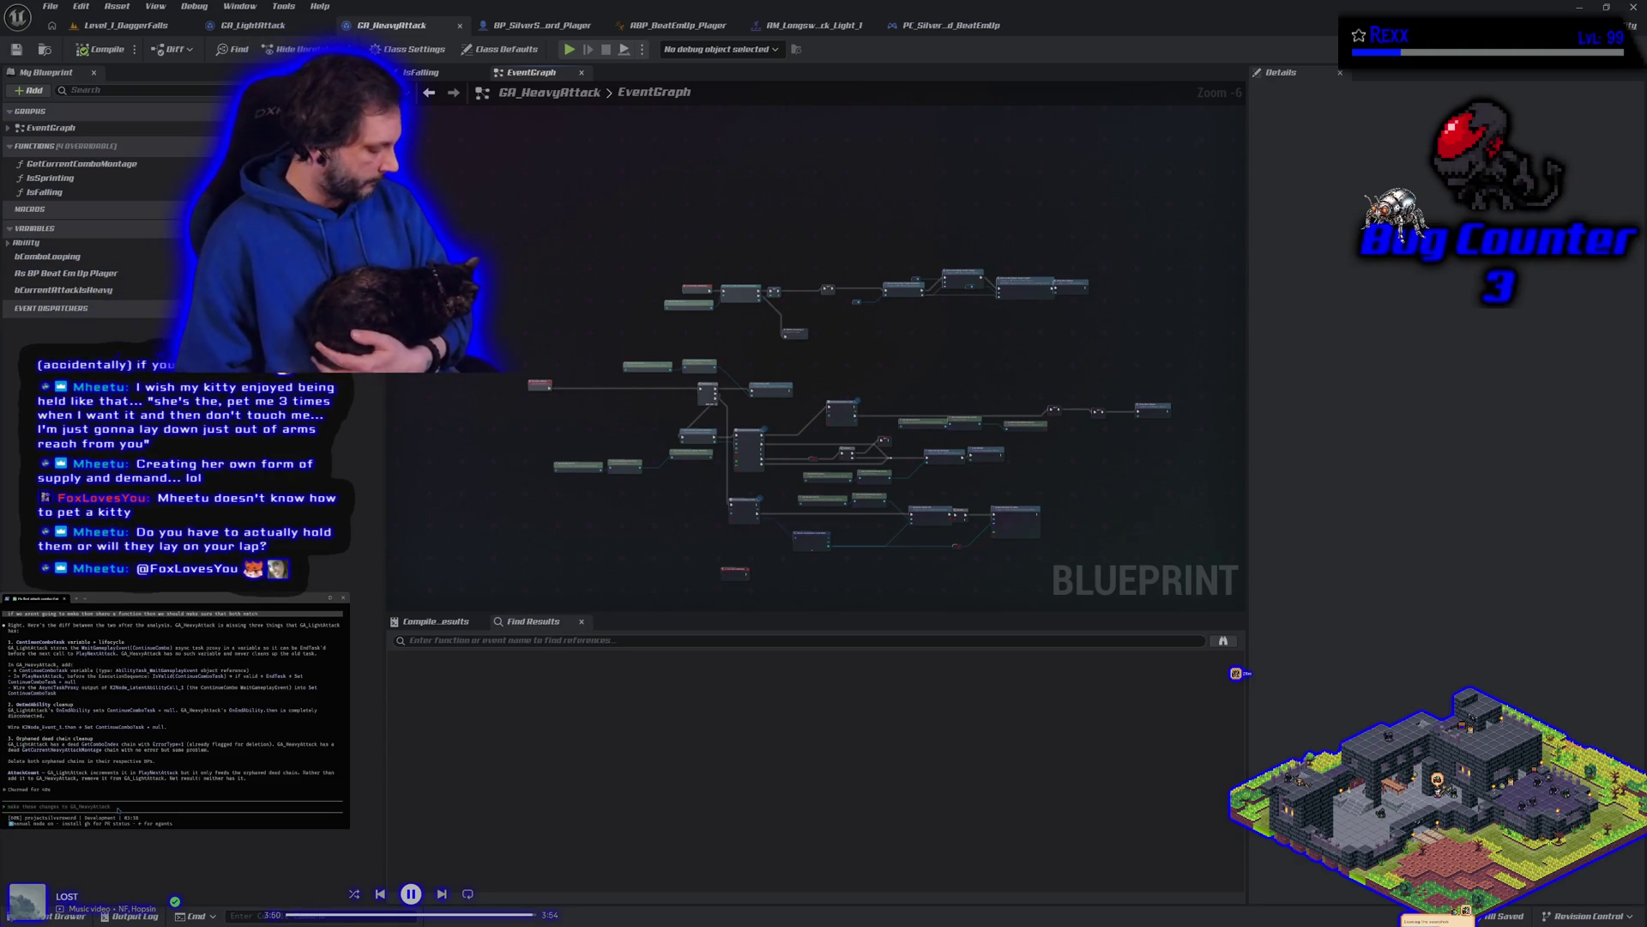
key(Return)
text(wha)
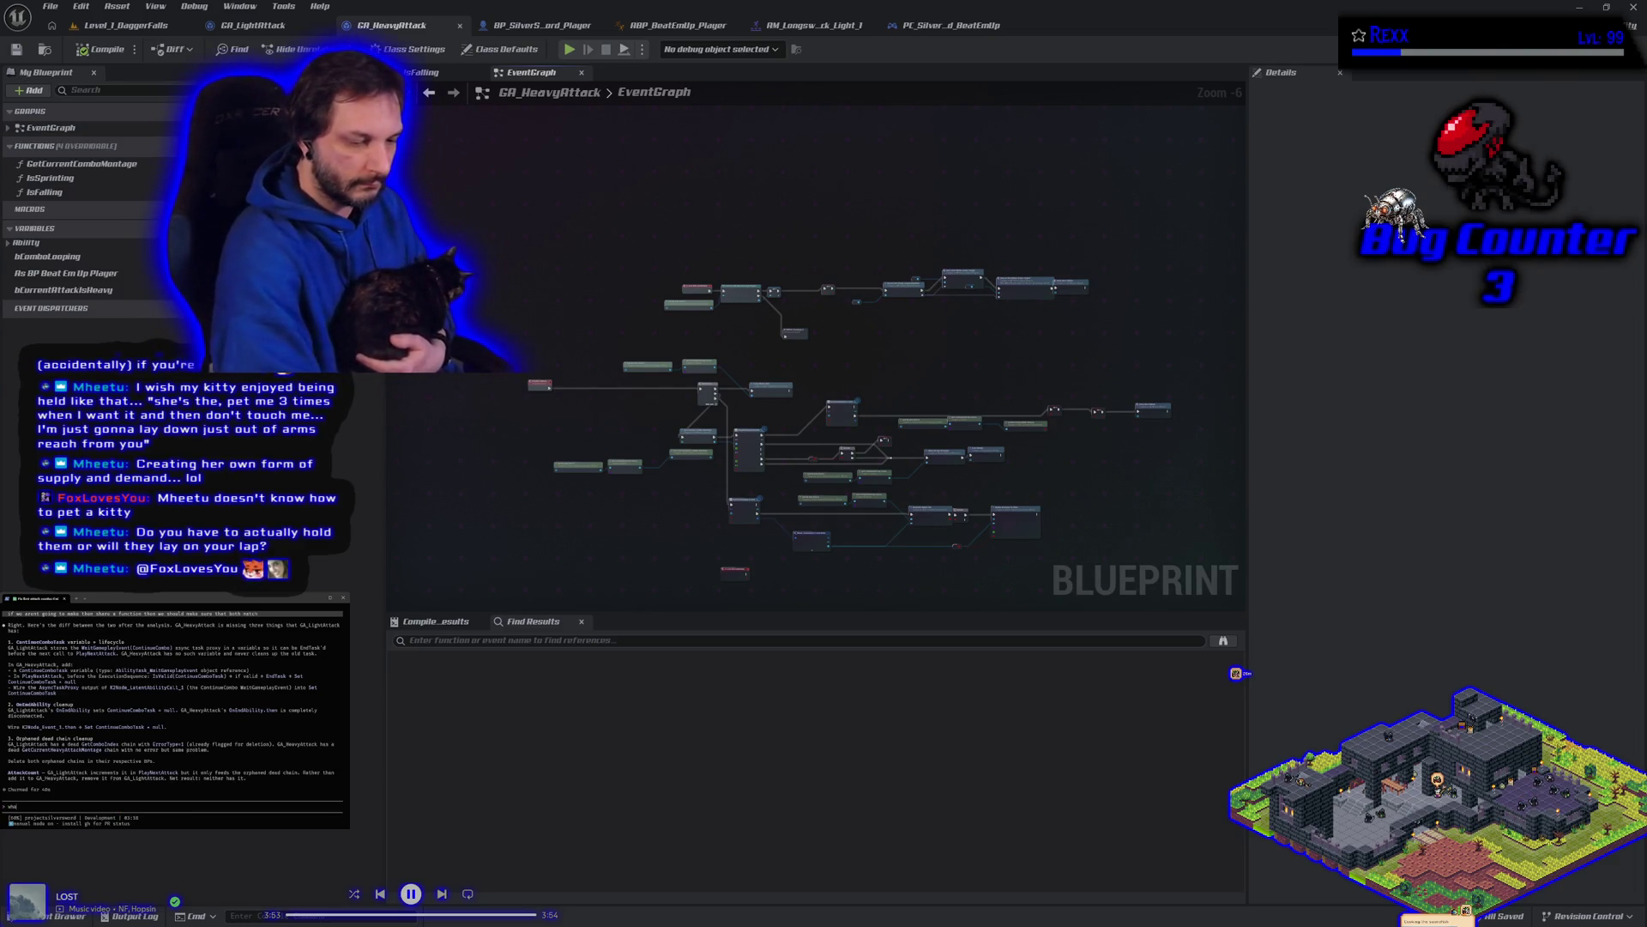
text(ndab)
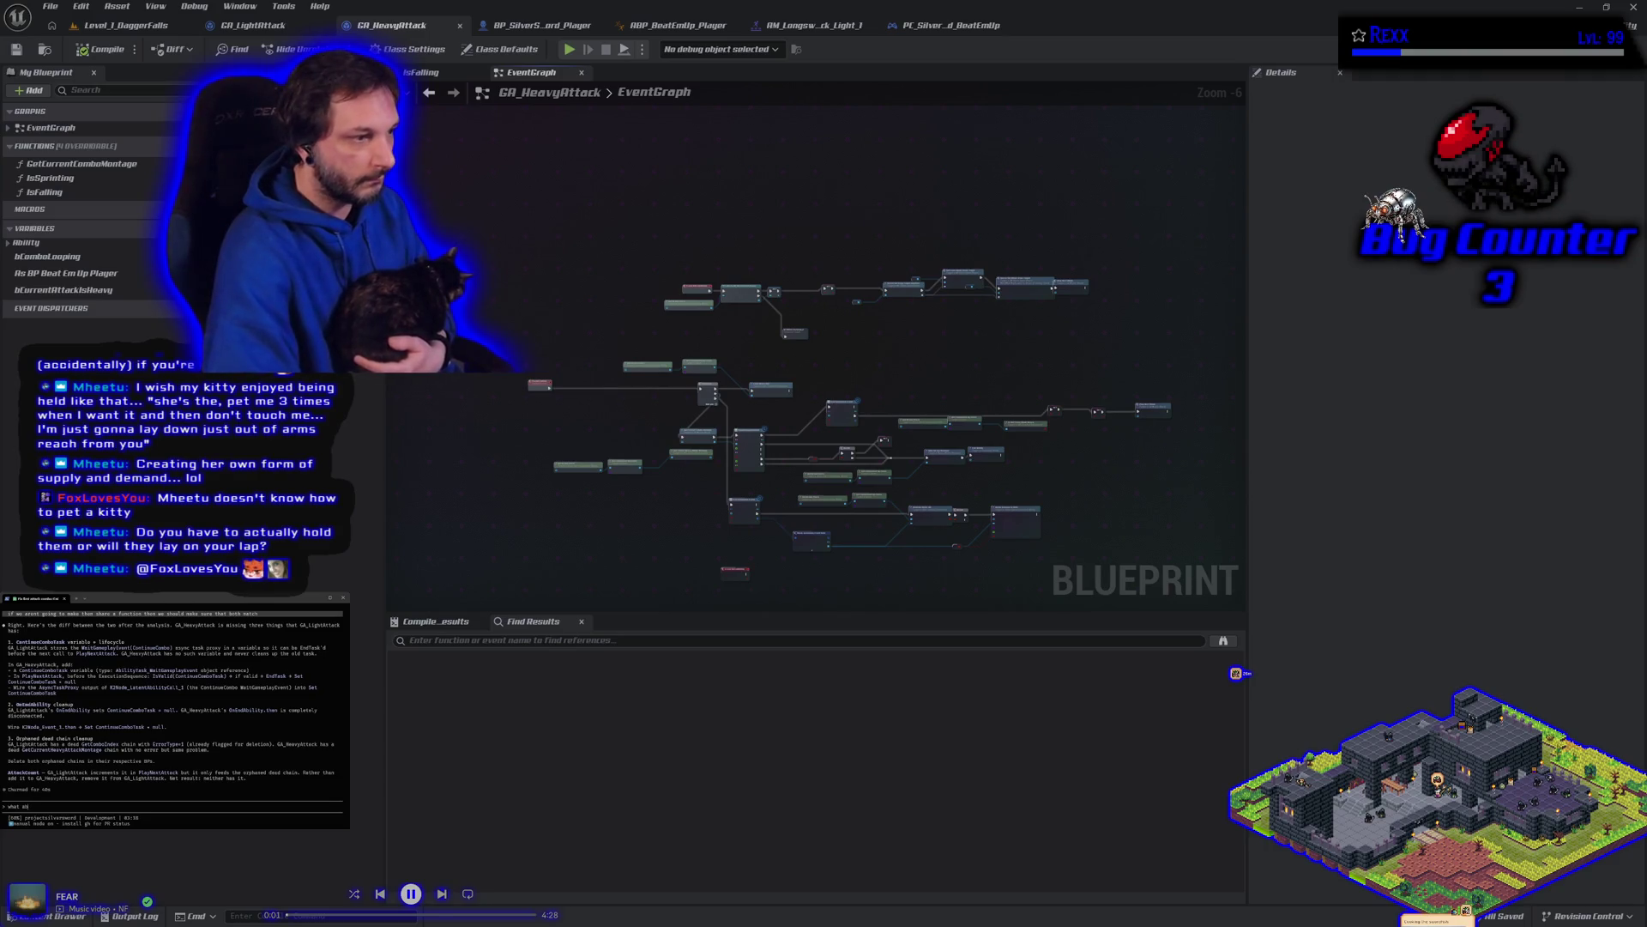
text(out deleting )
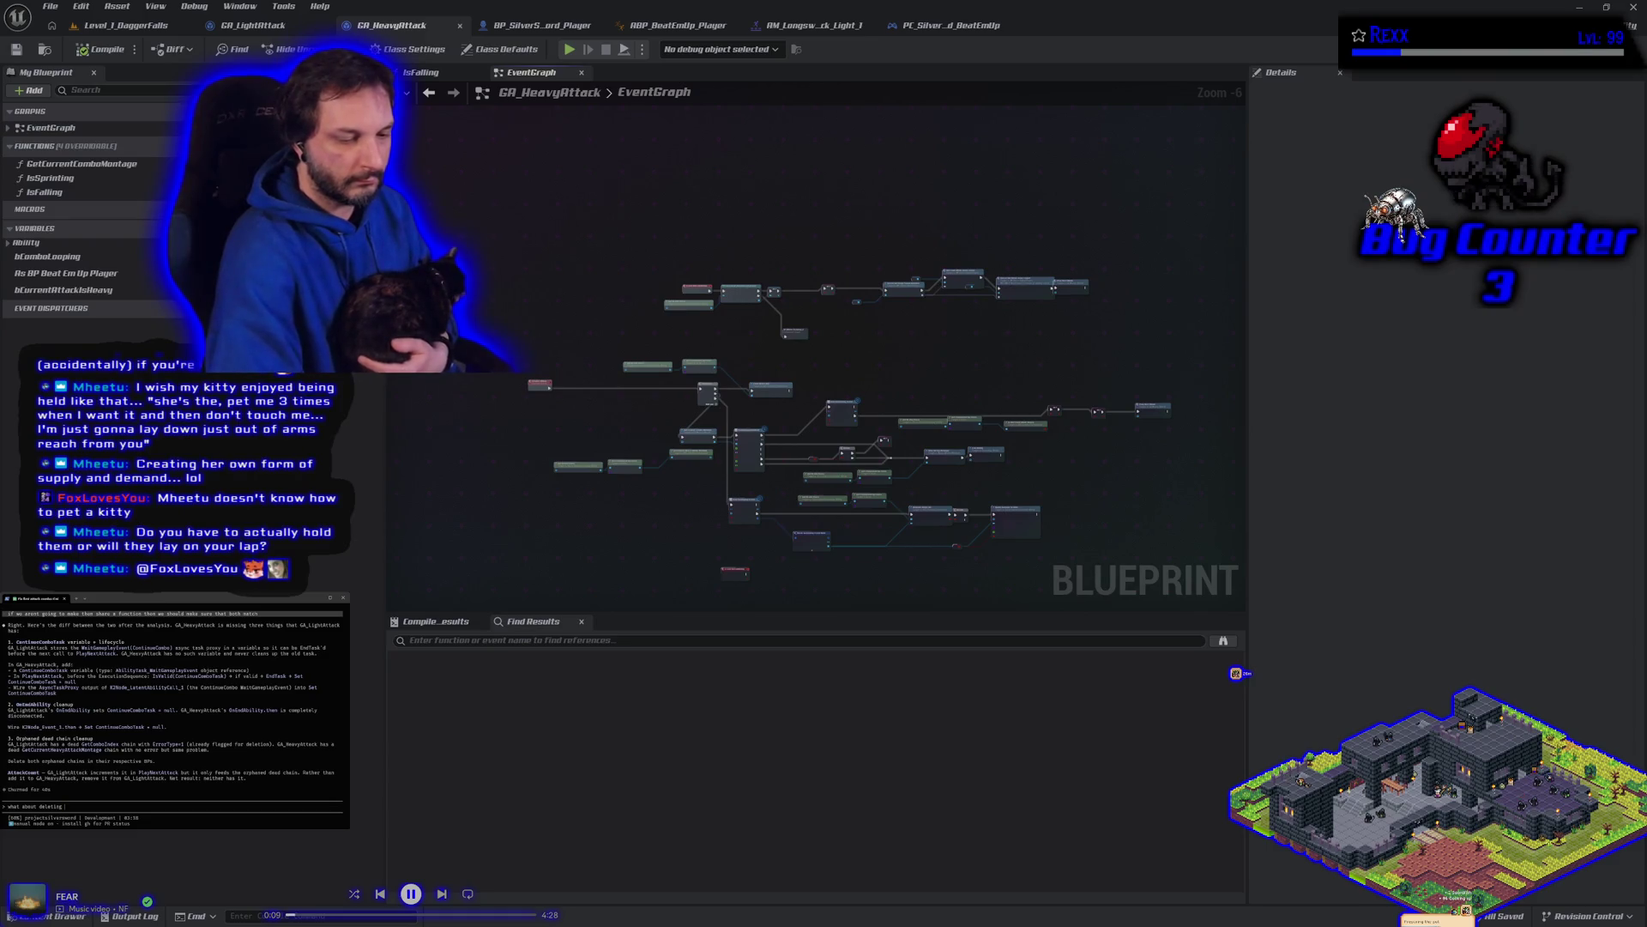
text(the c)
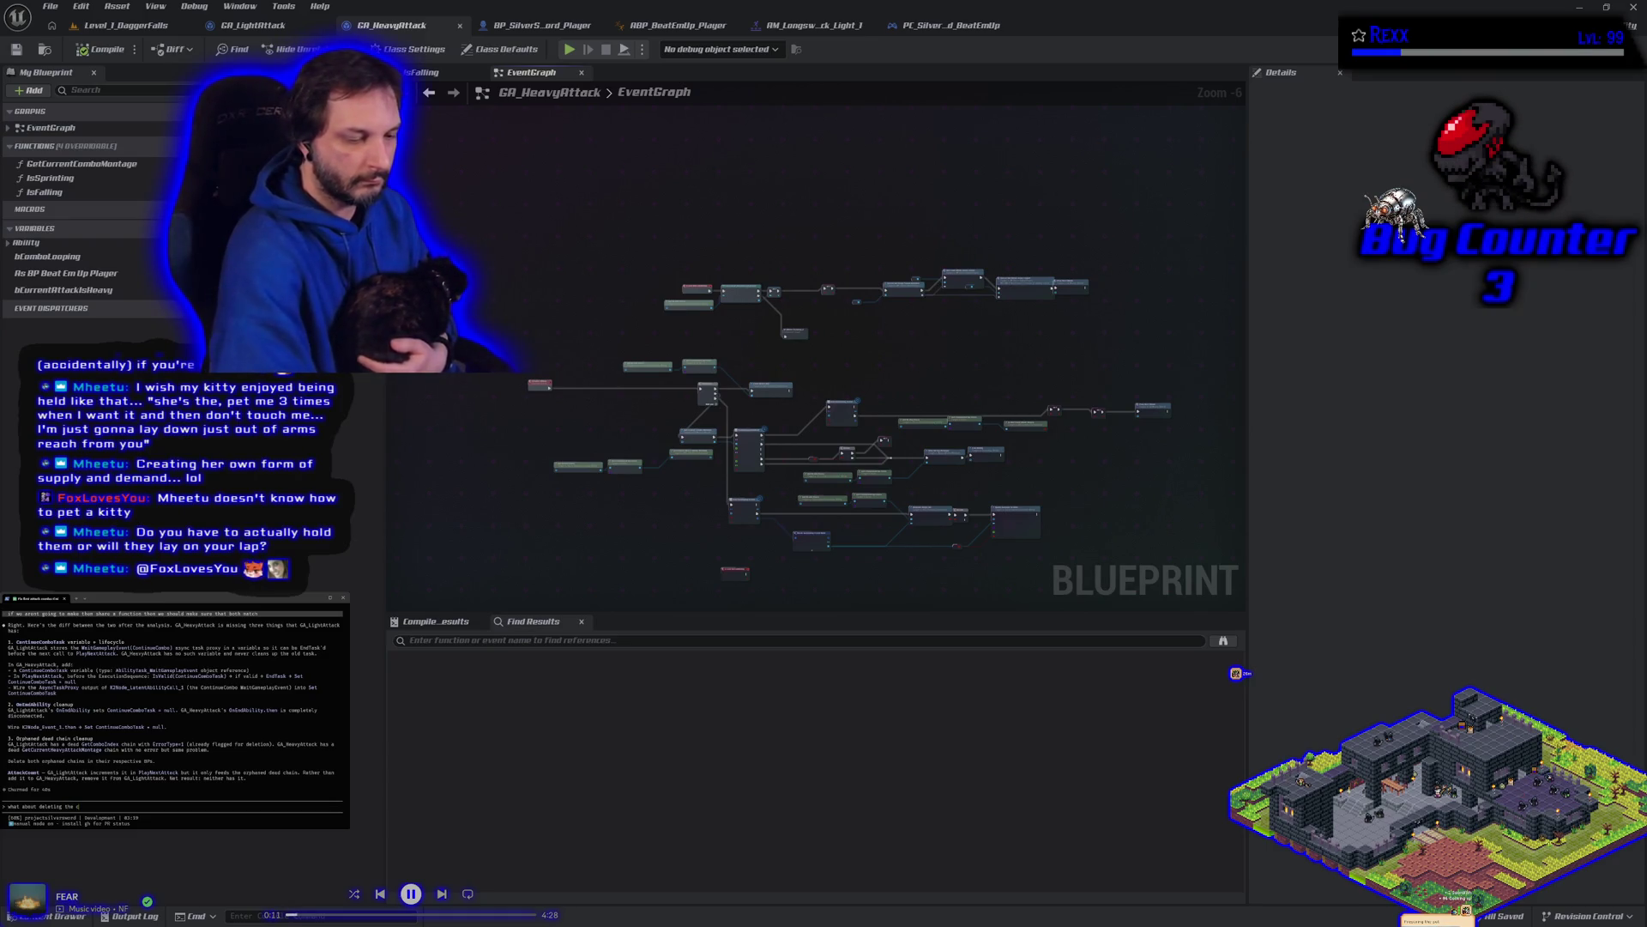
text(ontents of ga heavy)
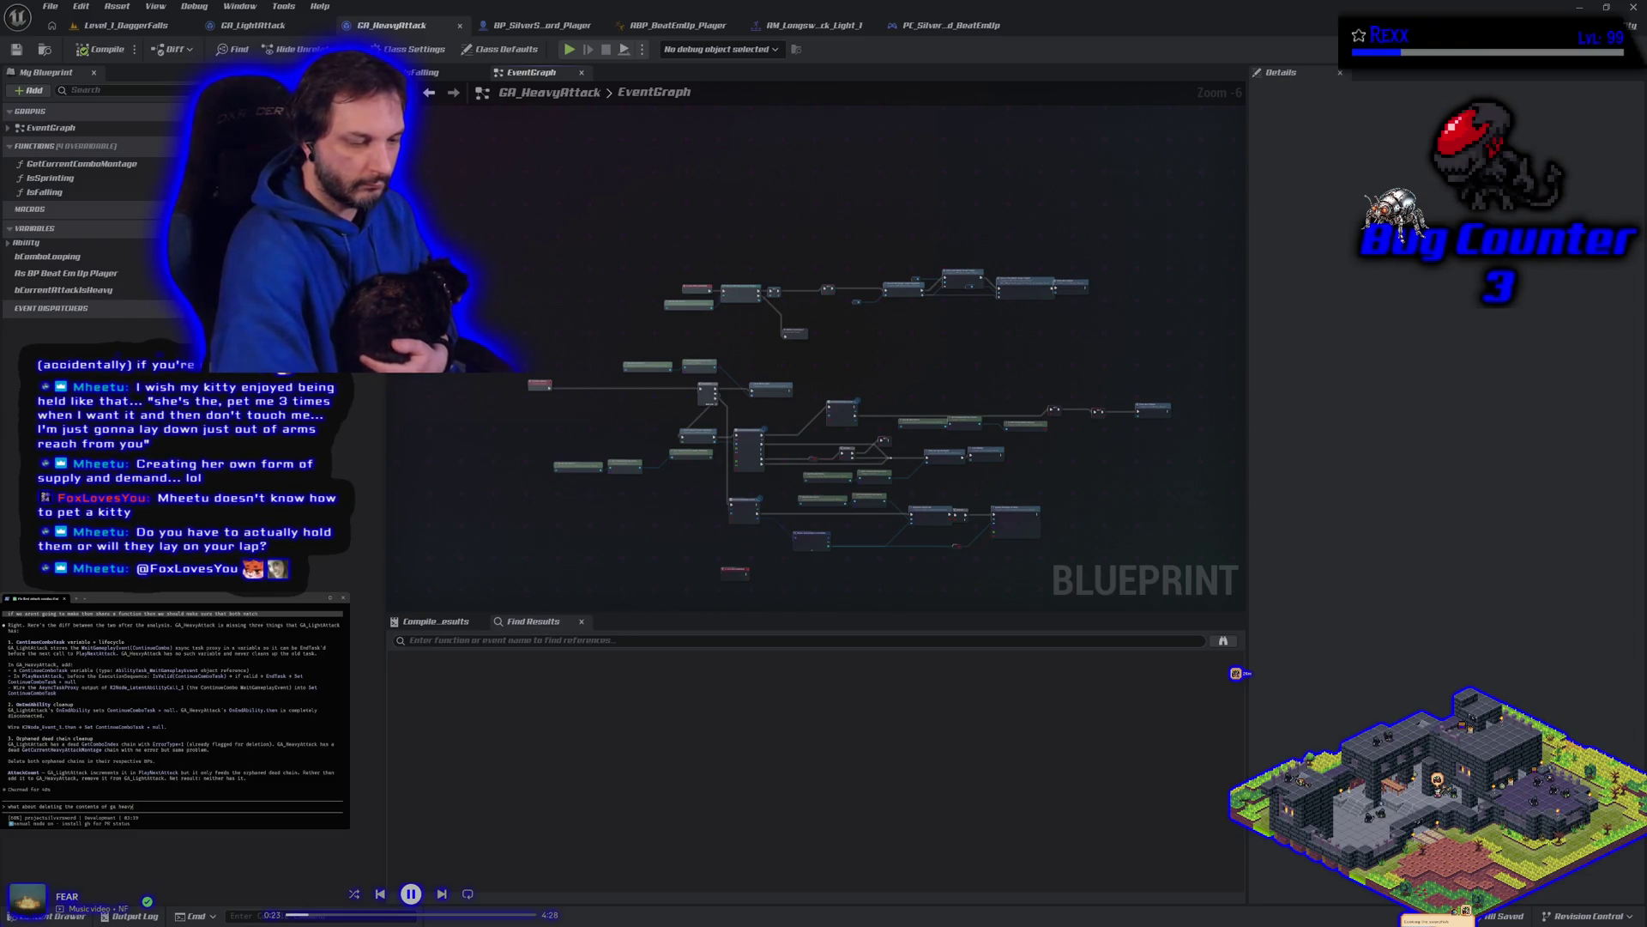
text(atta)
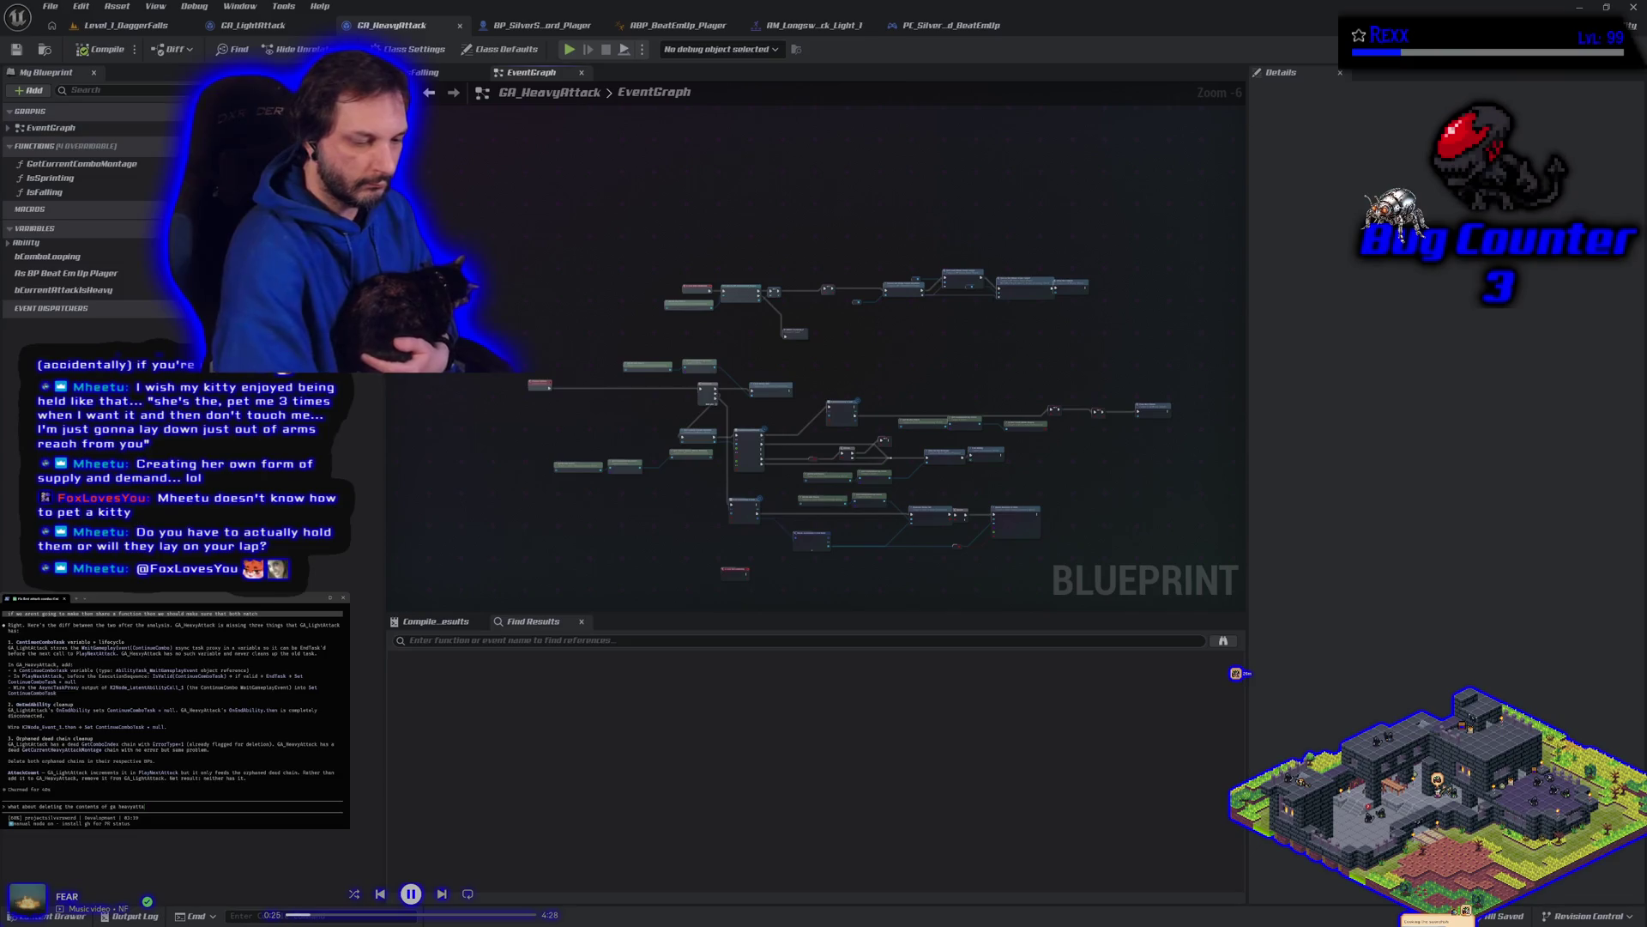
text(ck and copy p)
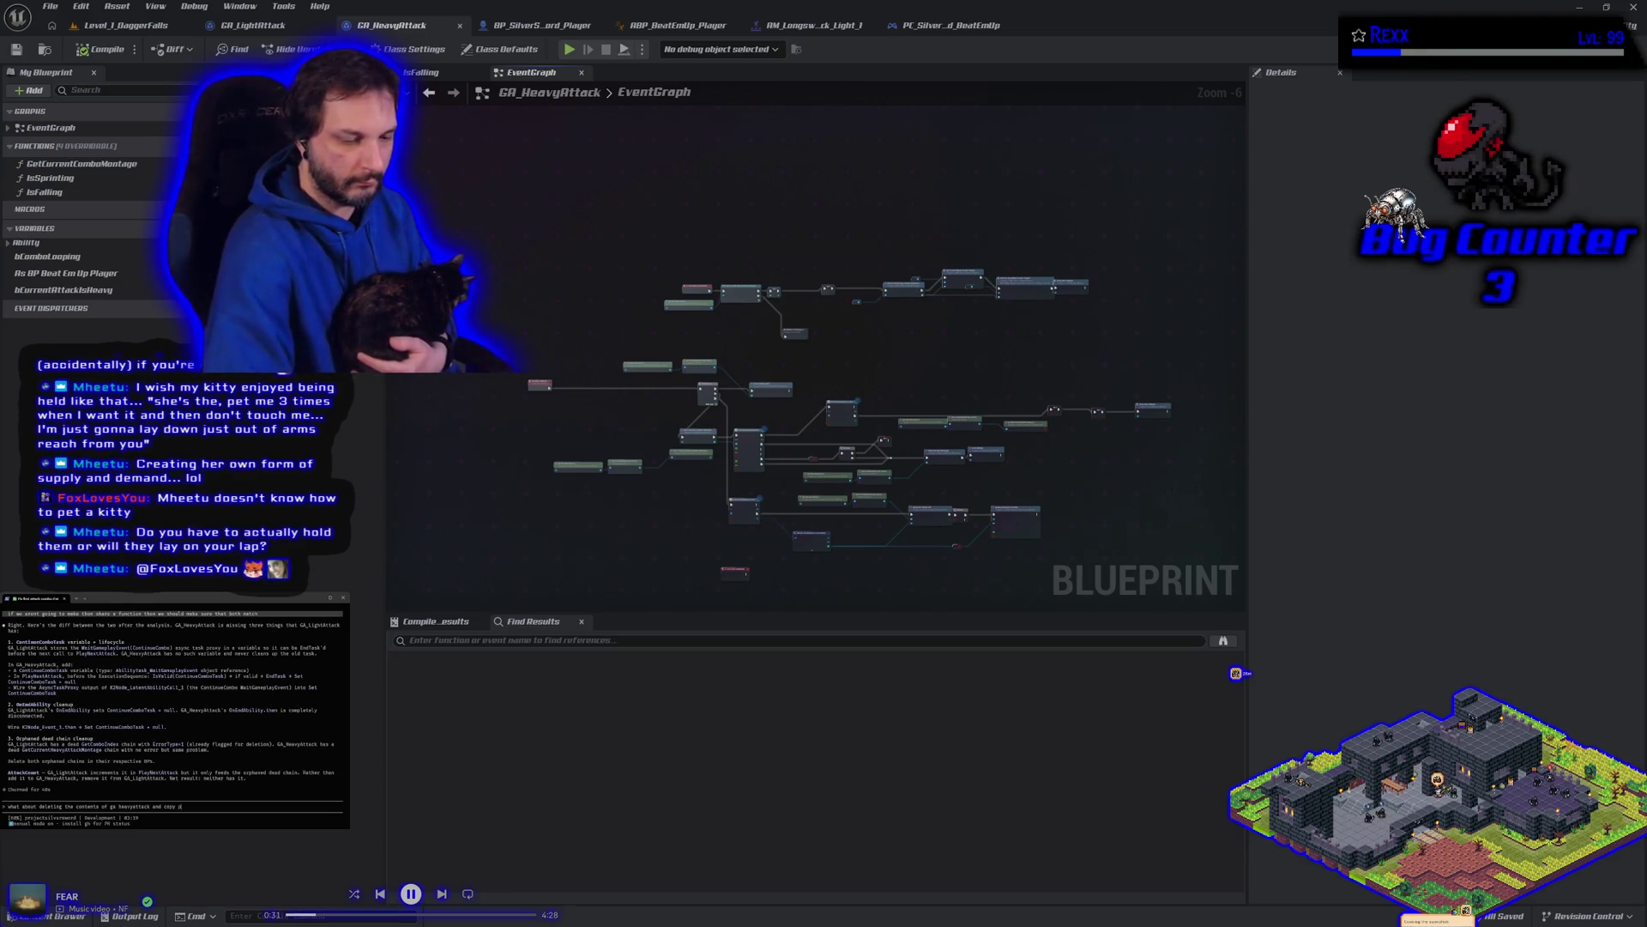
text(asting fr)
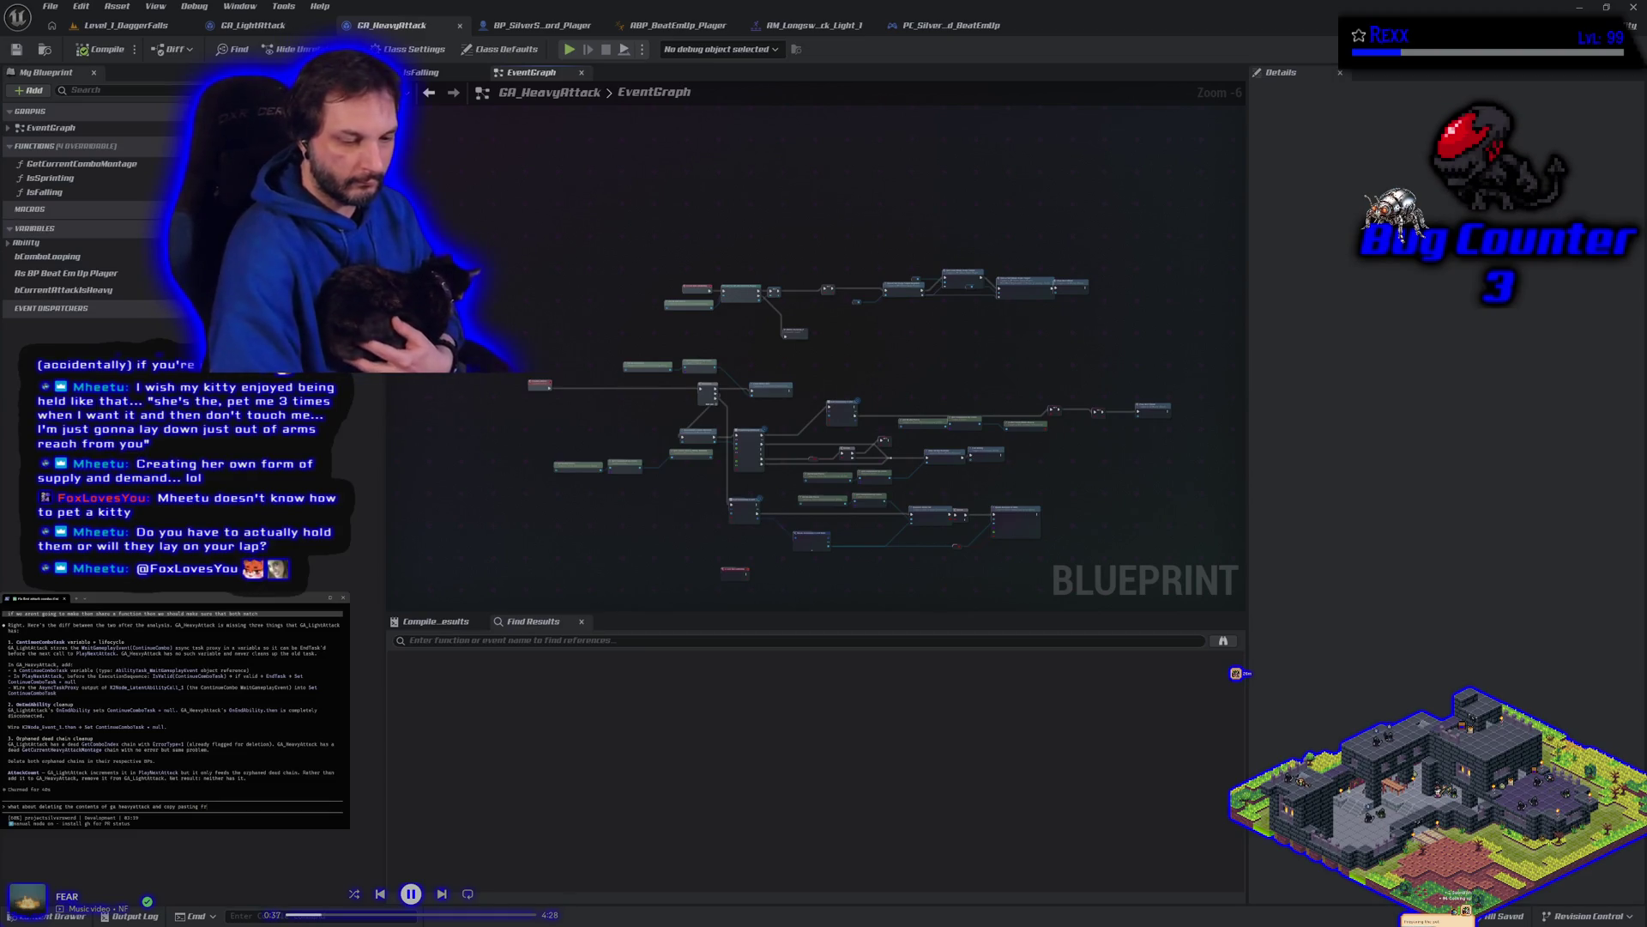
text(t attack an)
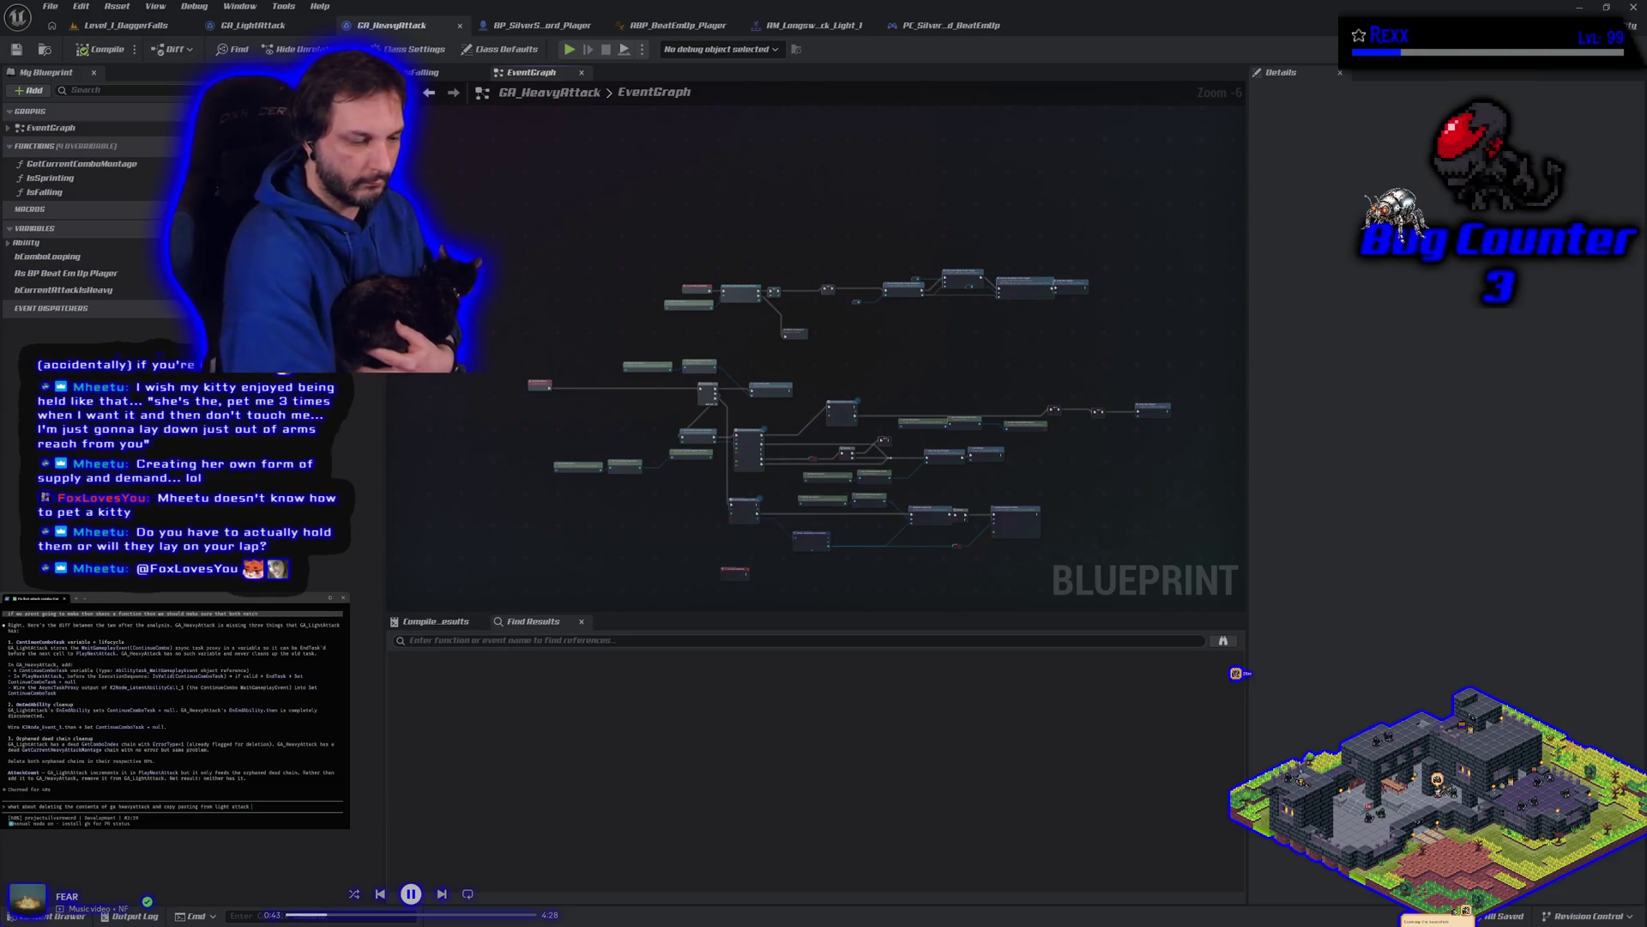
text(d )
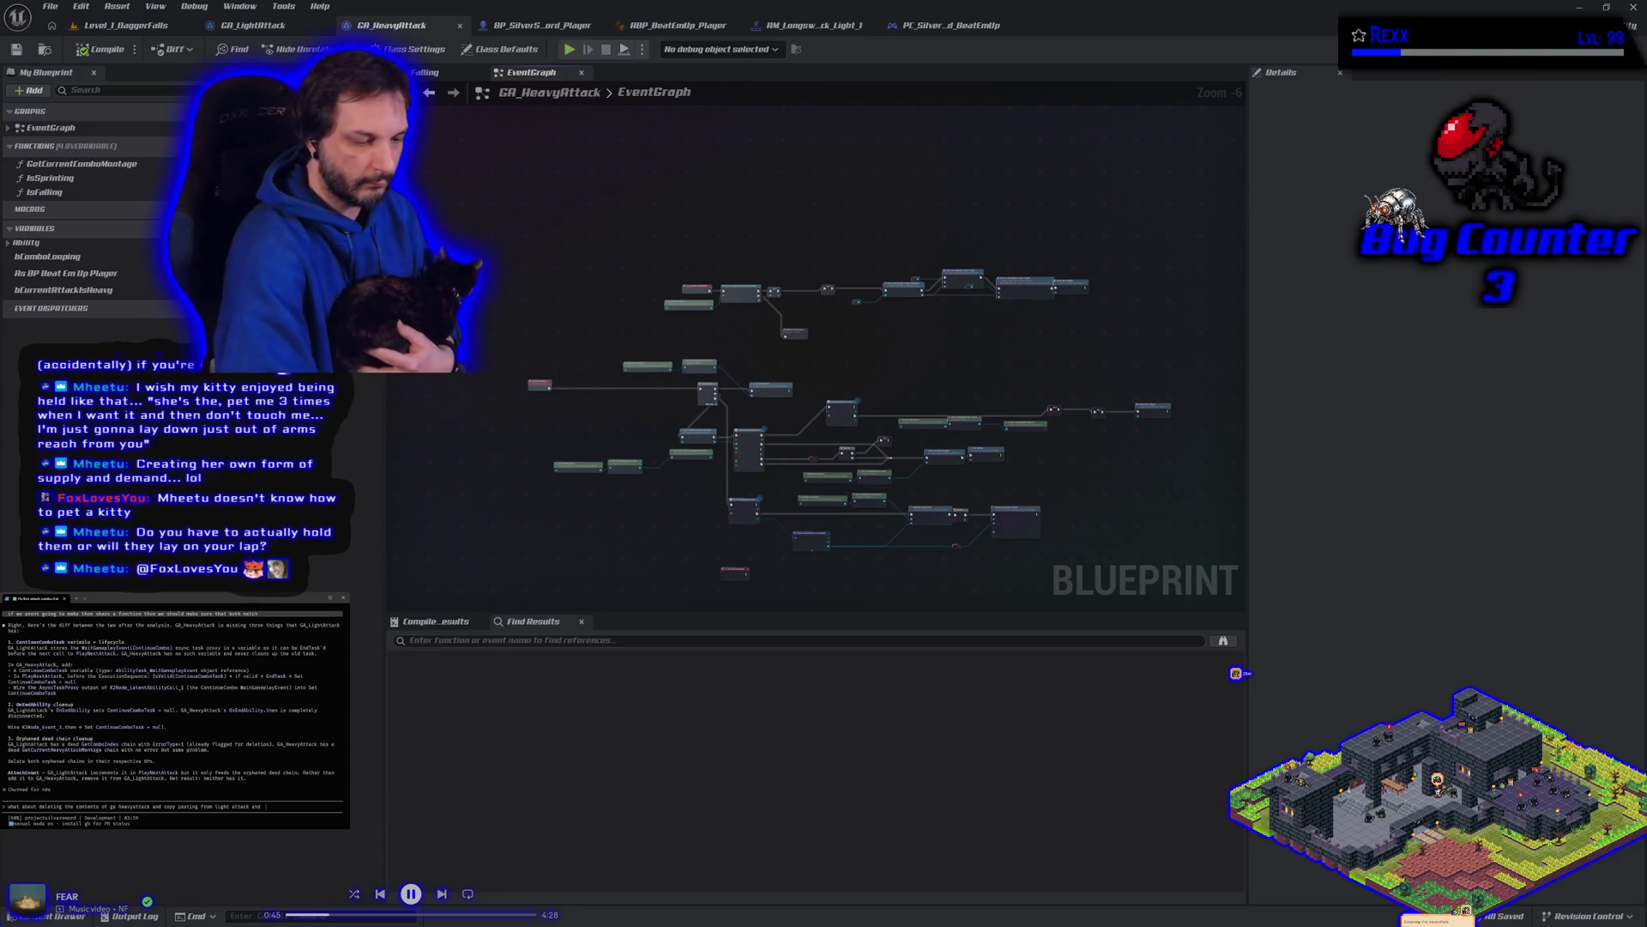
text(c)
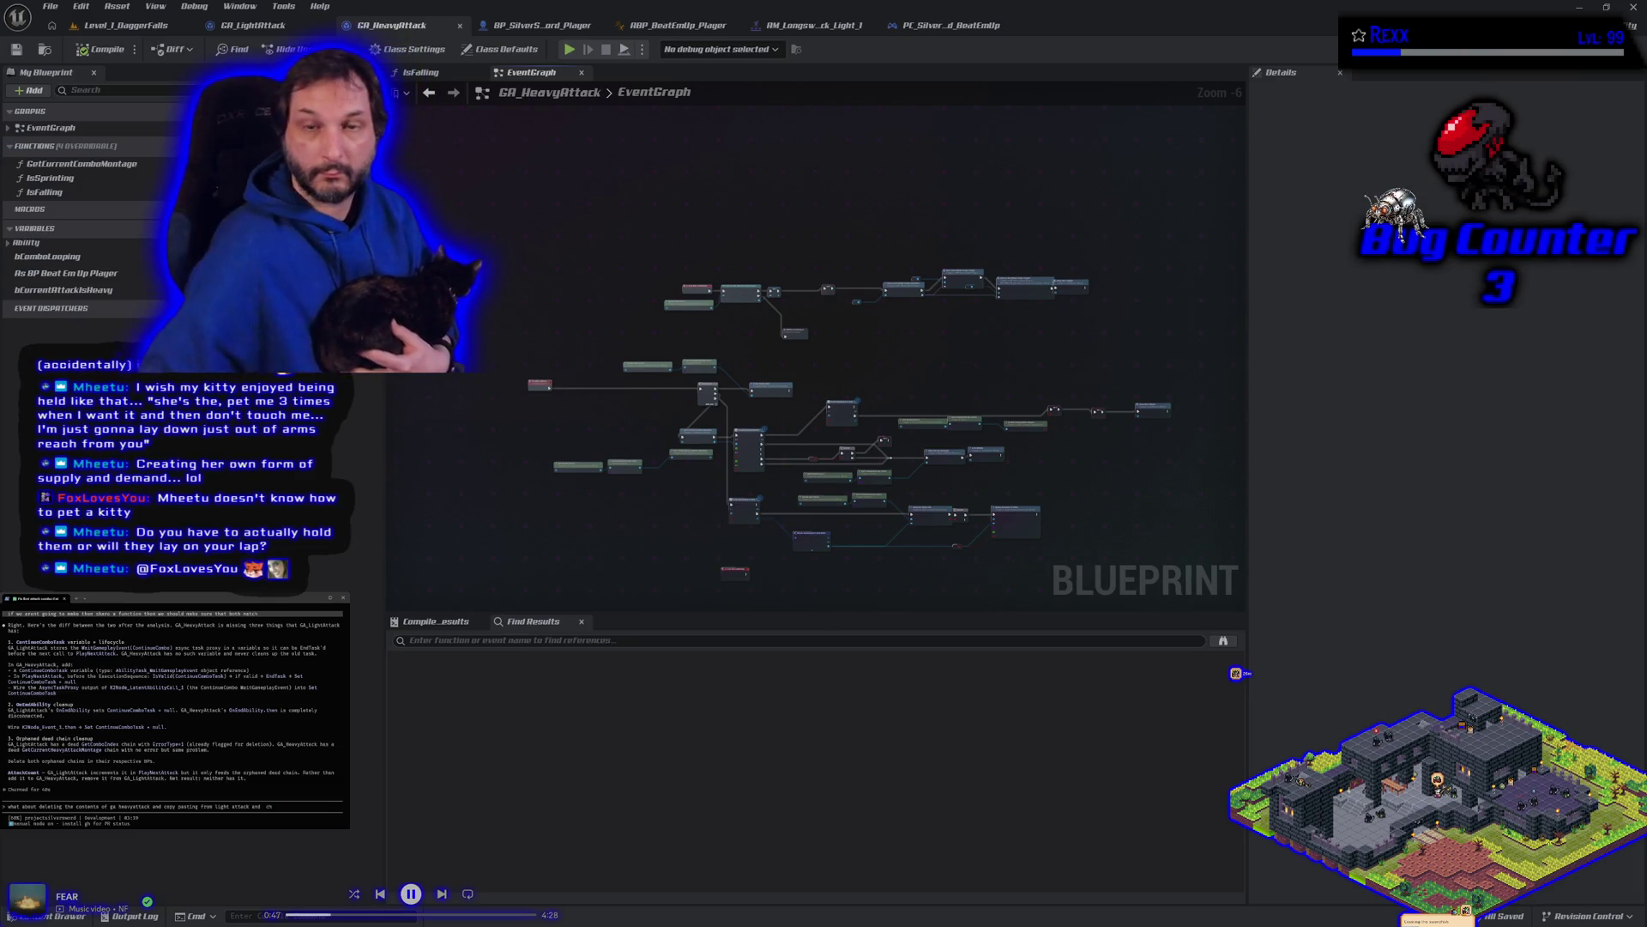
text(h)
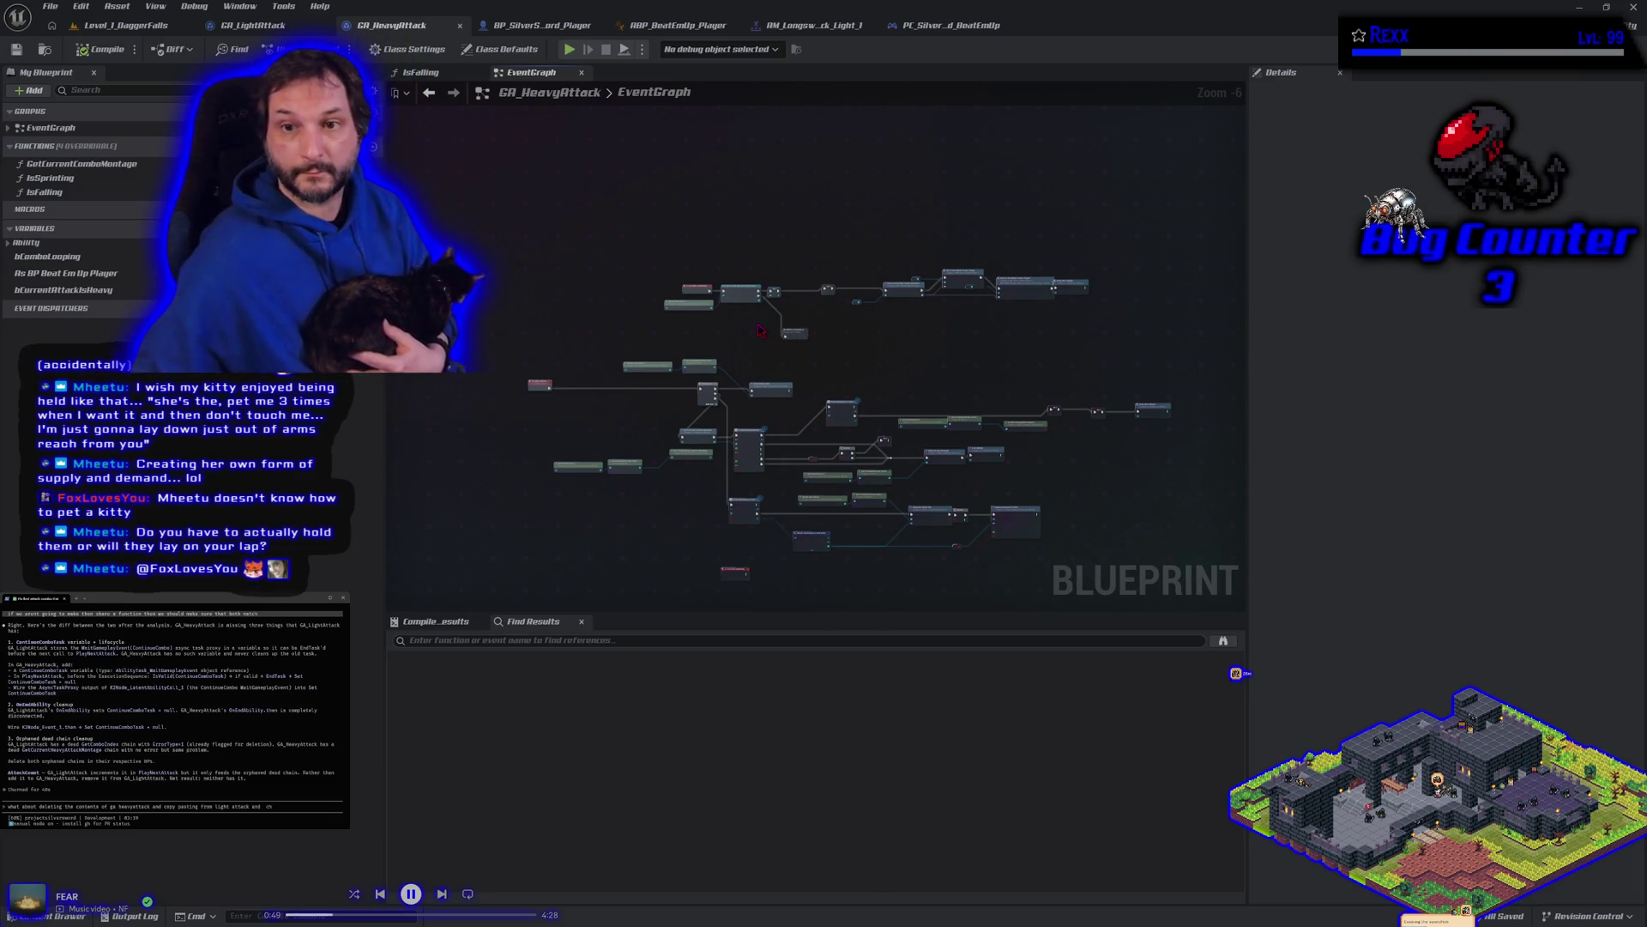
scroll(760, 329, up, 3)
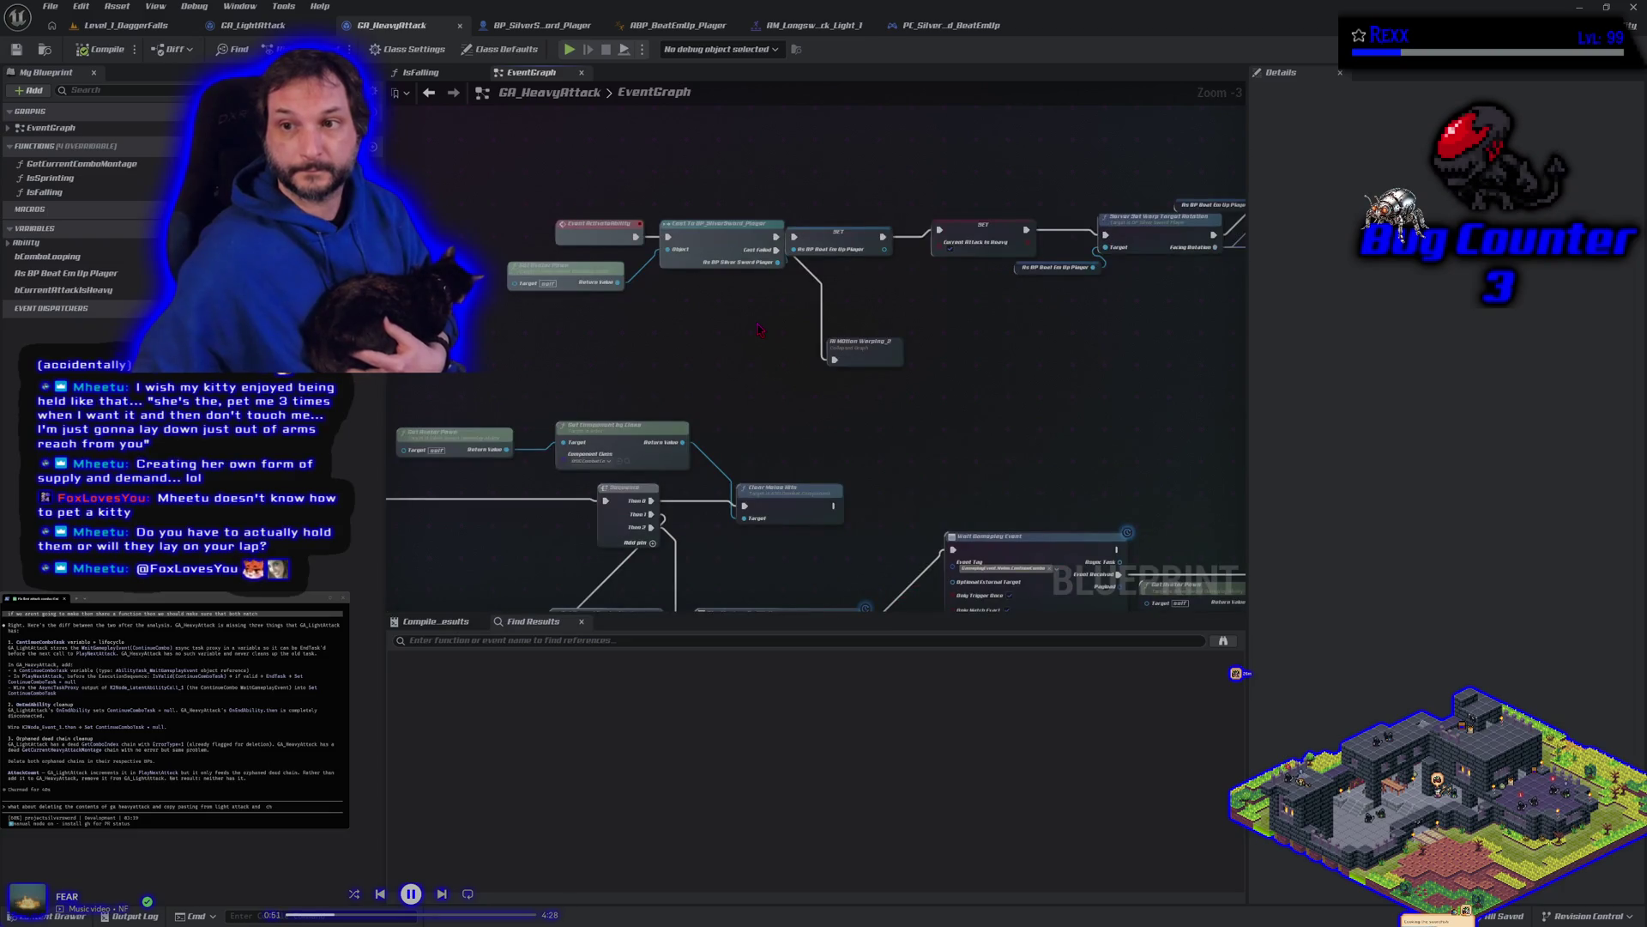
click(248, 25)
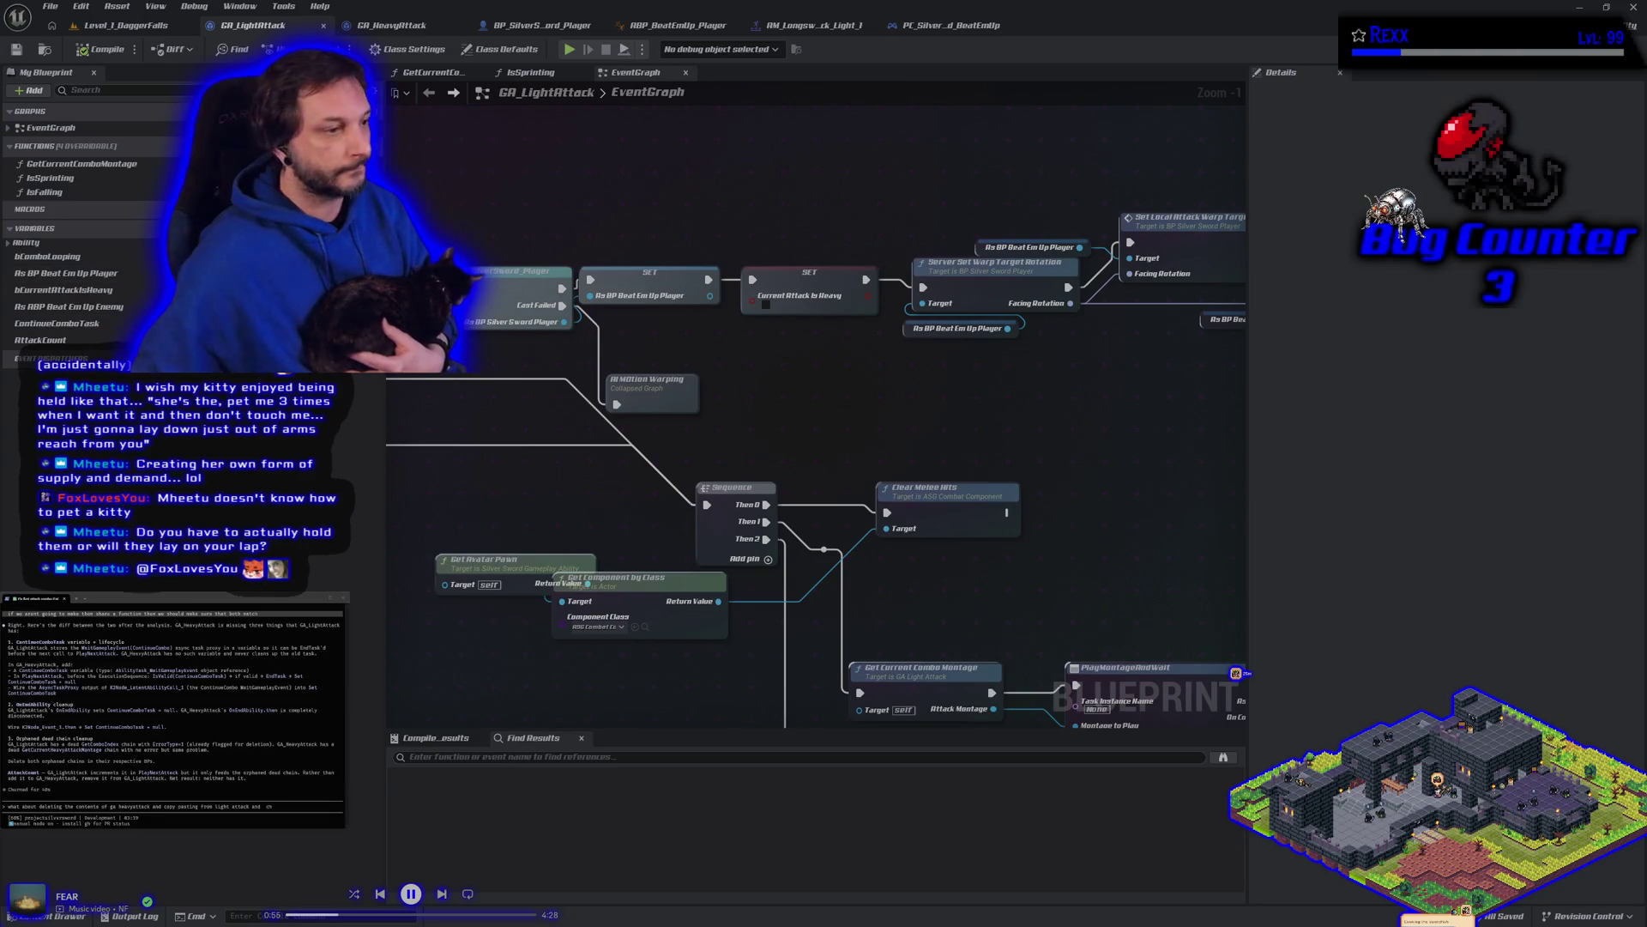
text(eding c)
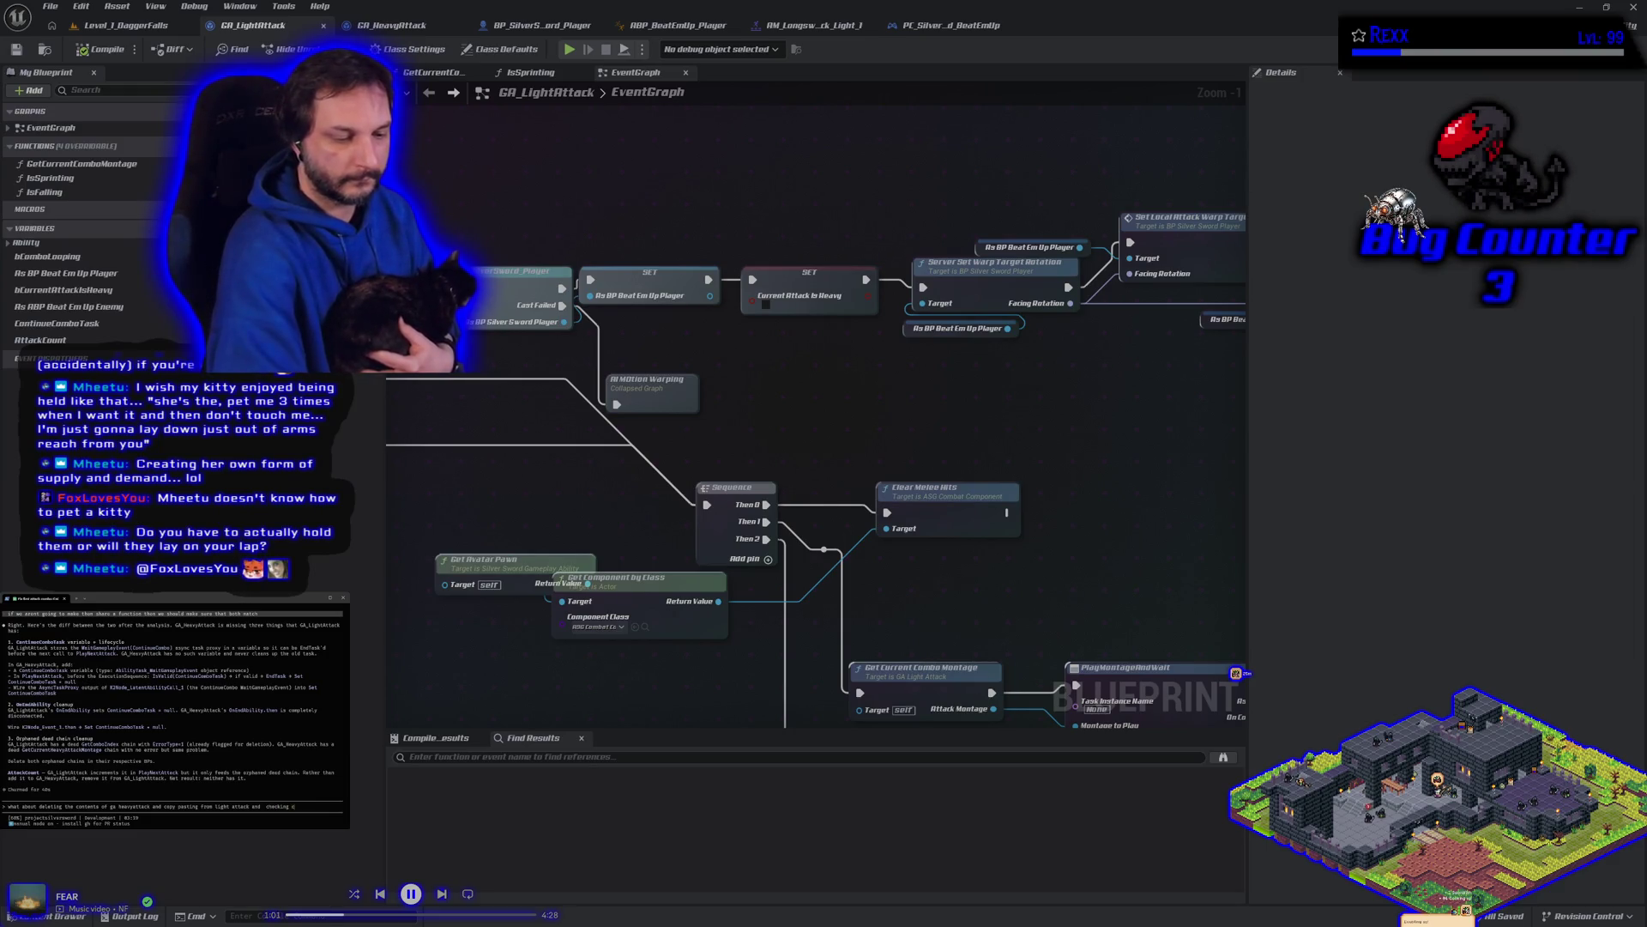
text(ntattackis)
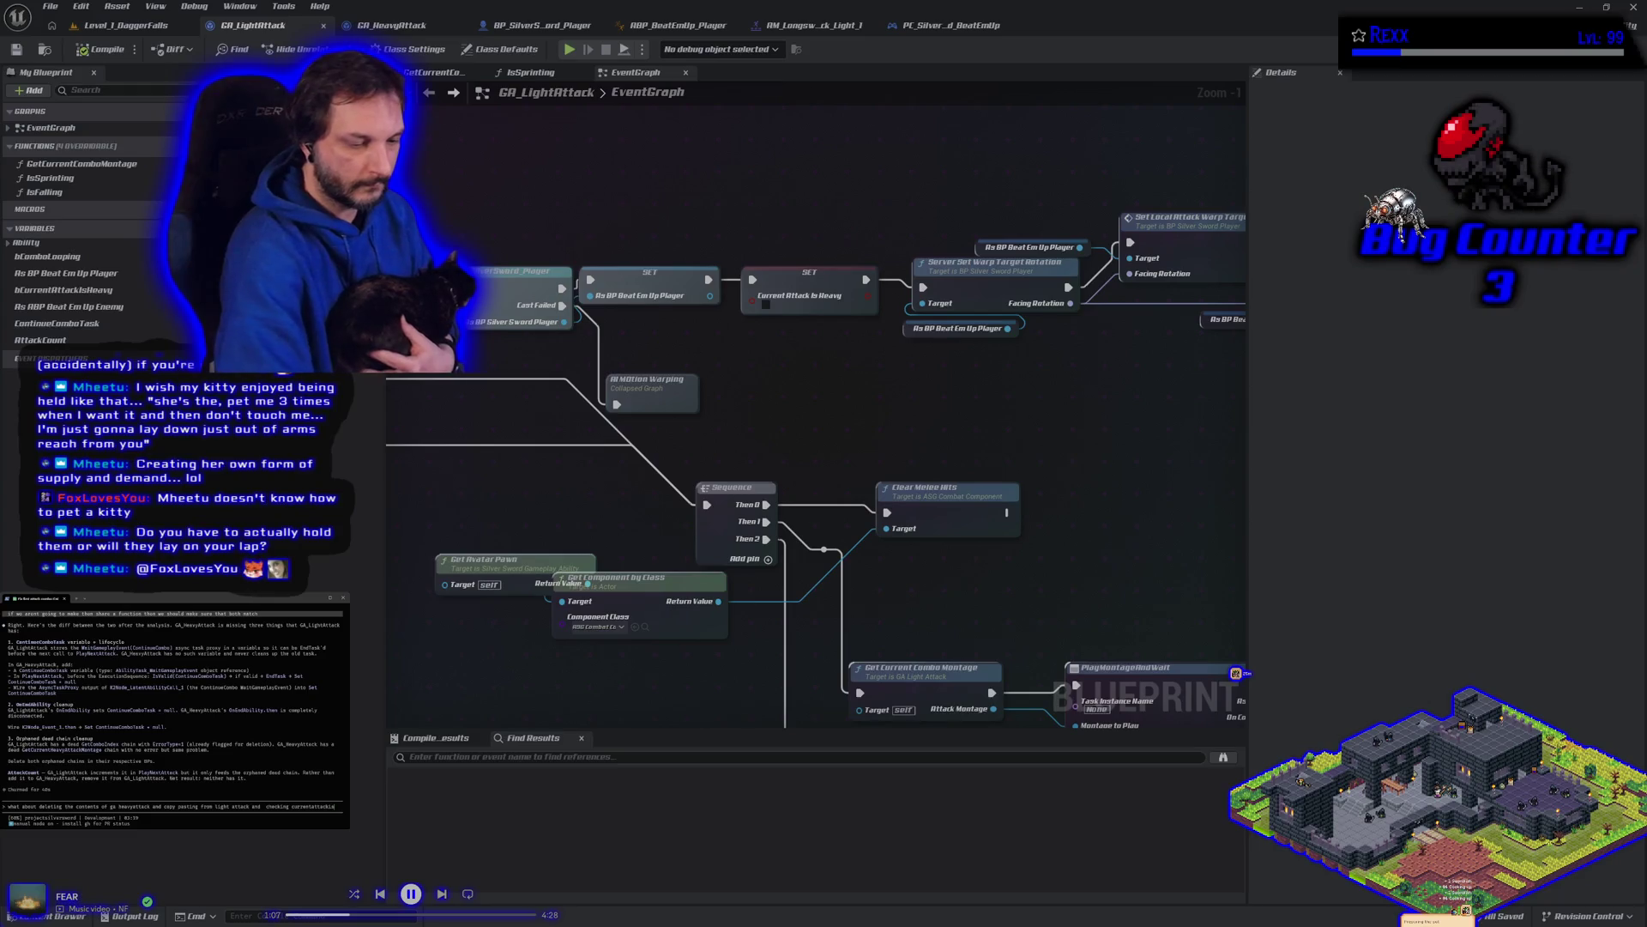
text(e)
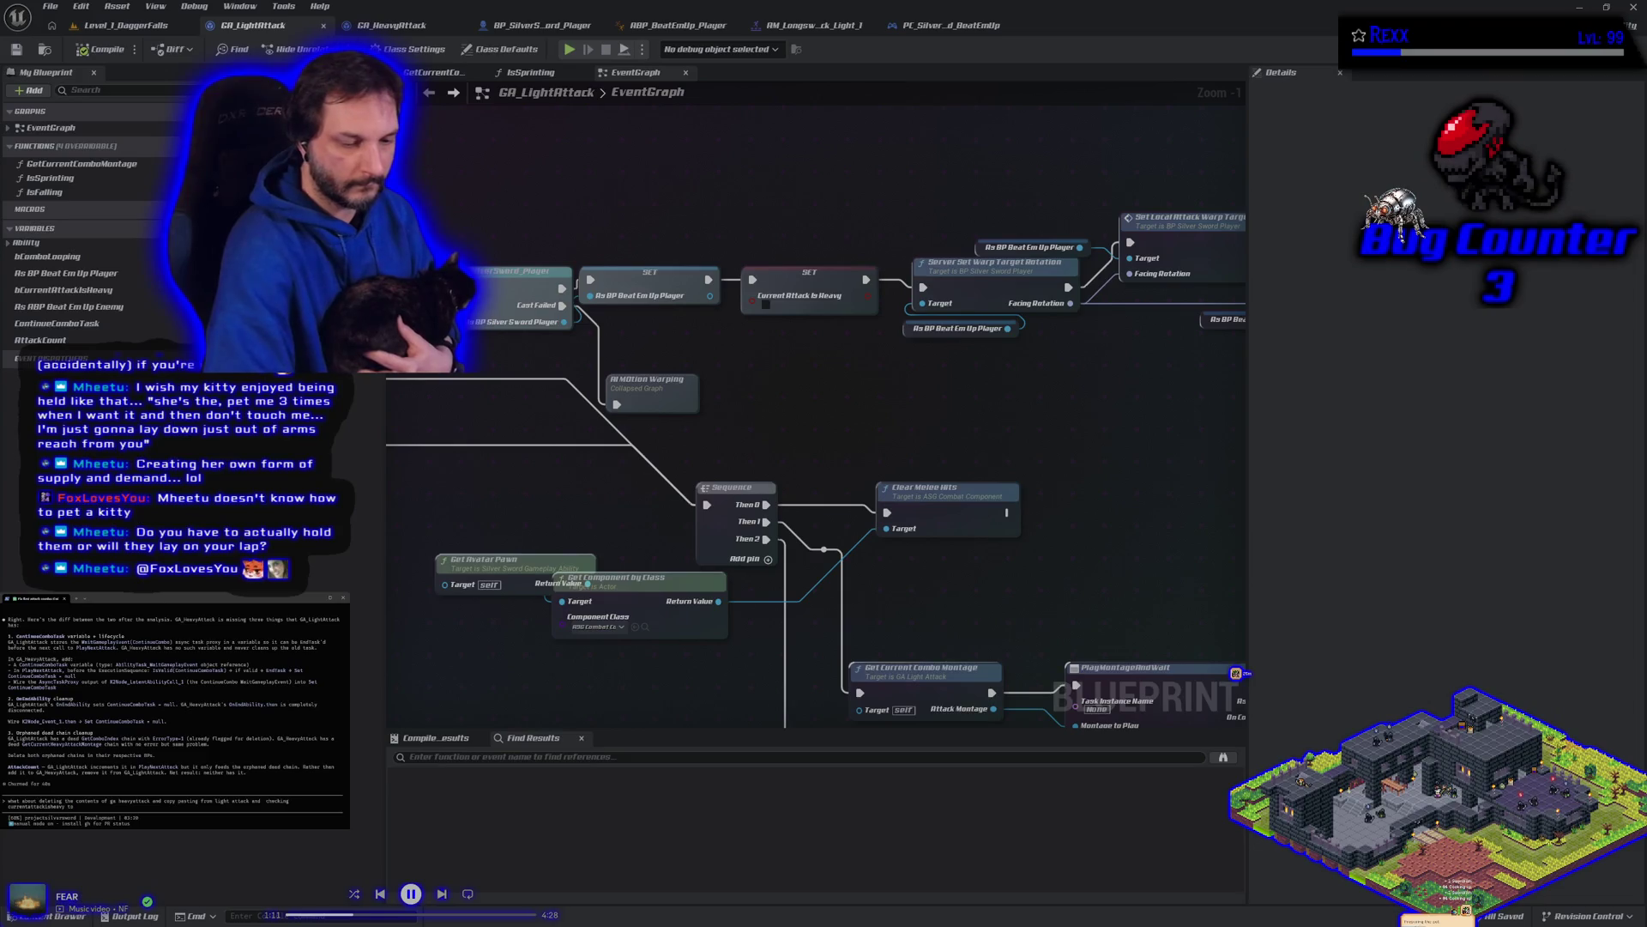
text(ue)
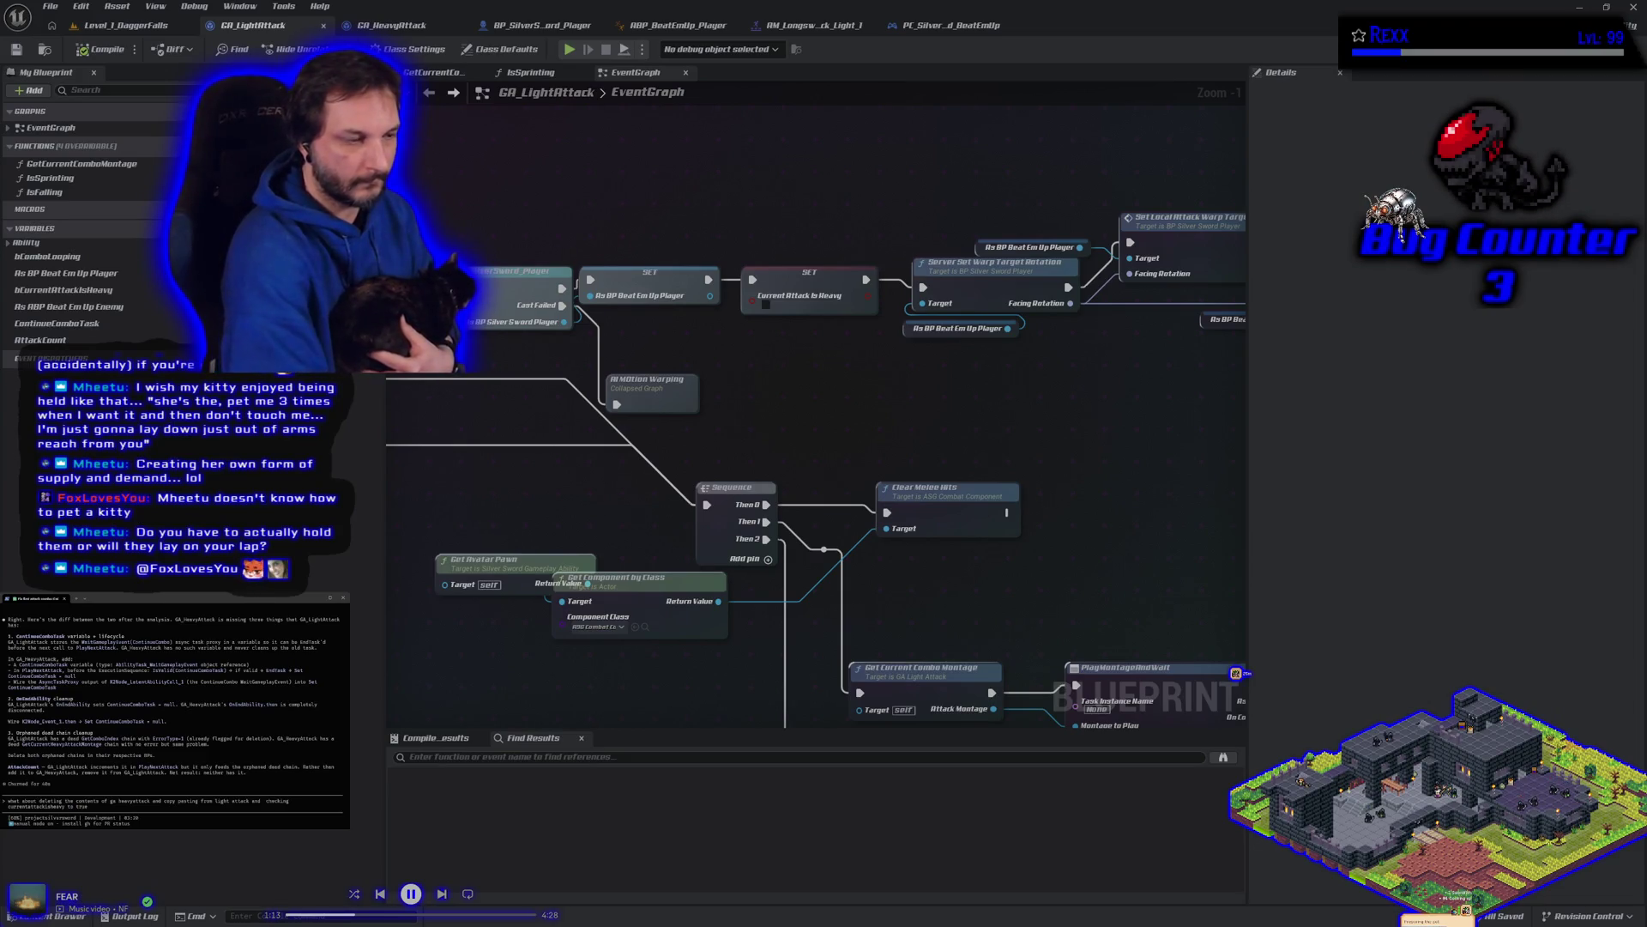
Step: Submit the heavy-attack question, zoom out on GA_LightAttack, then return to GA_HeavyAttack
key(Return)
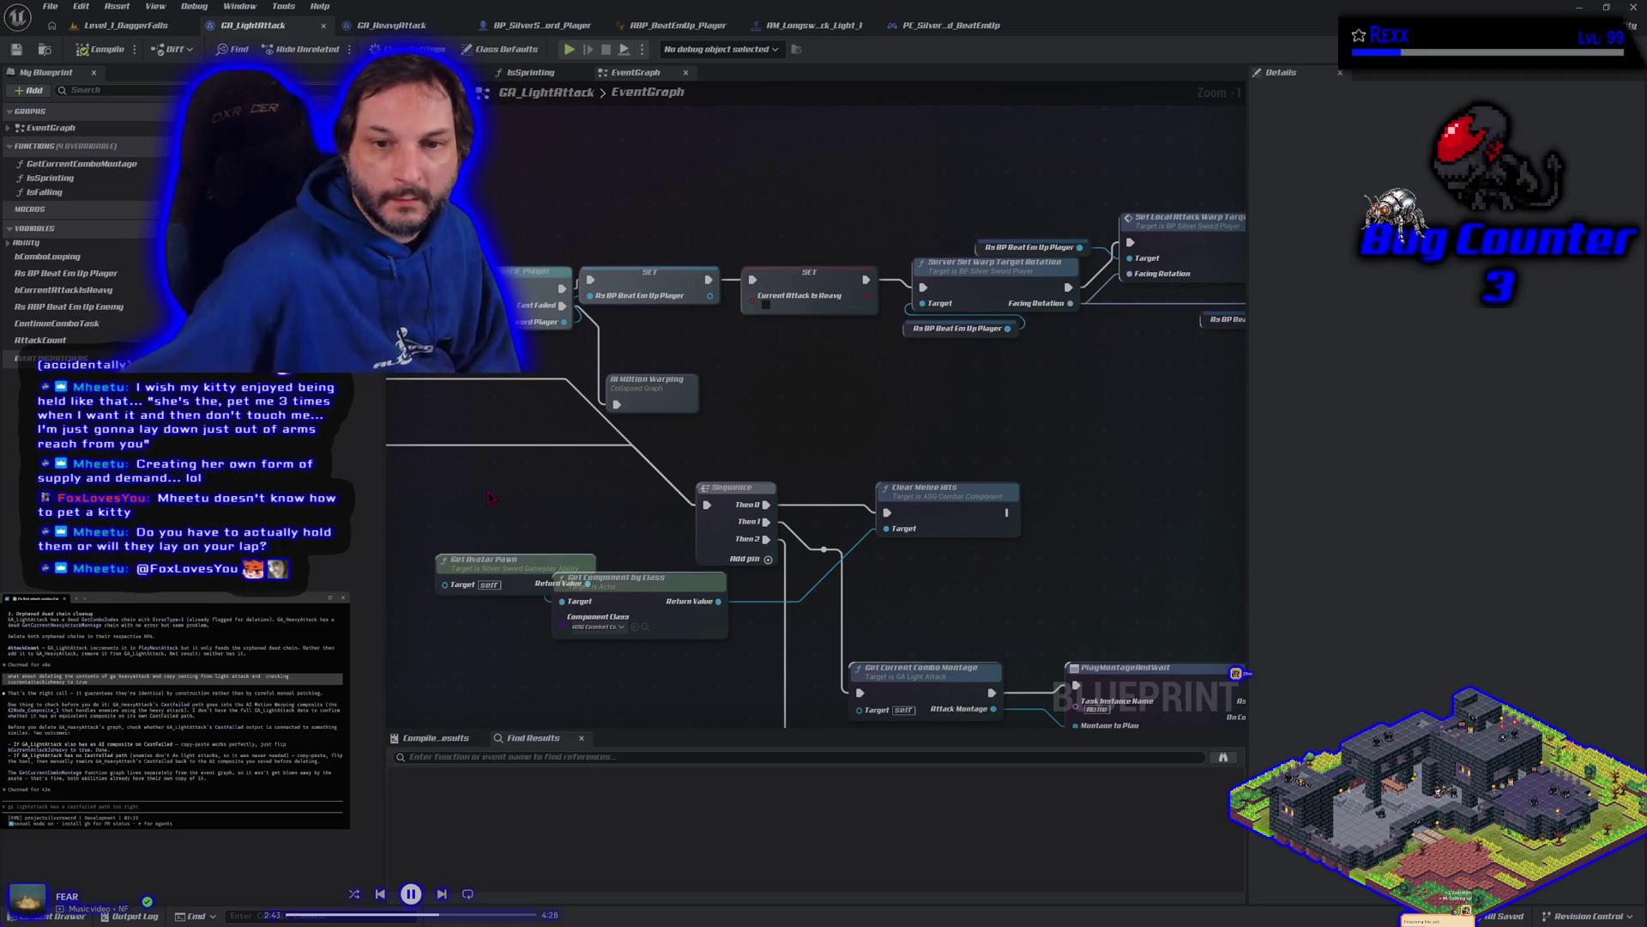
scroll(489, 498, down, 7)
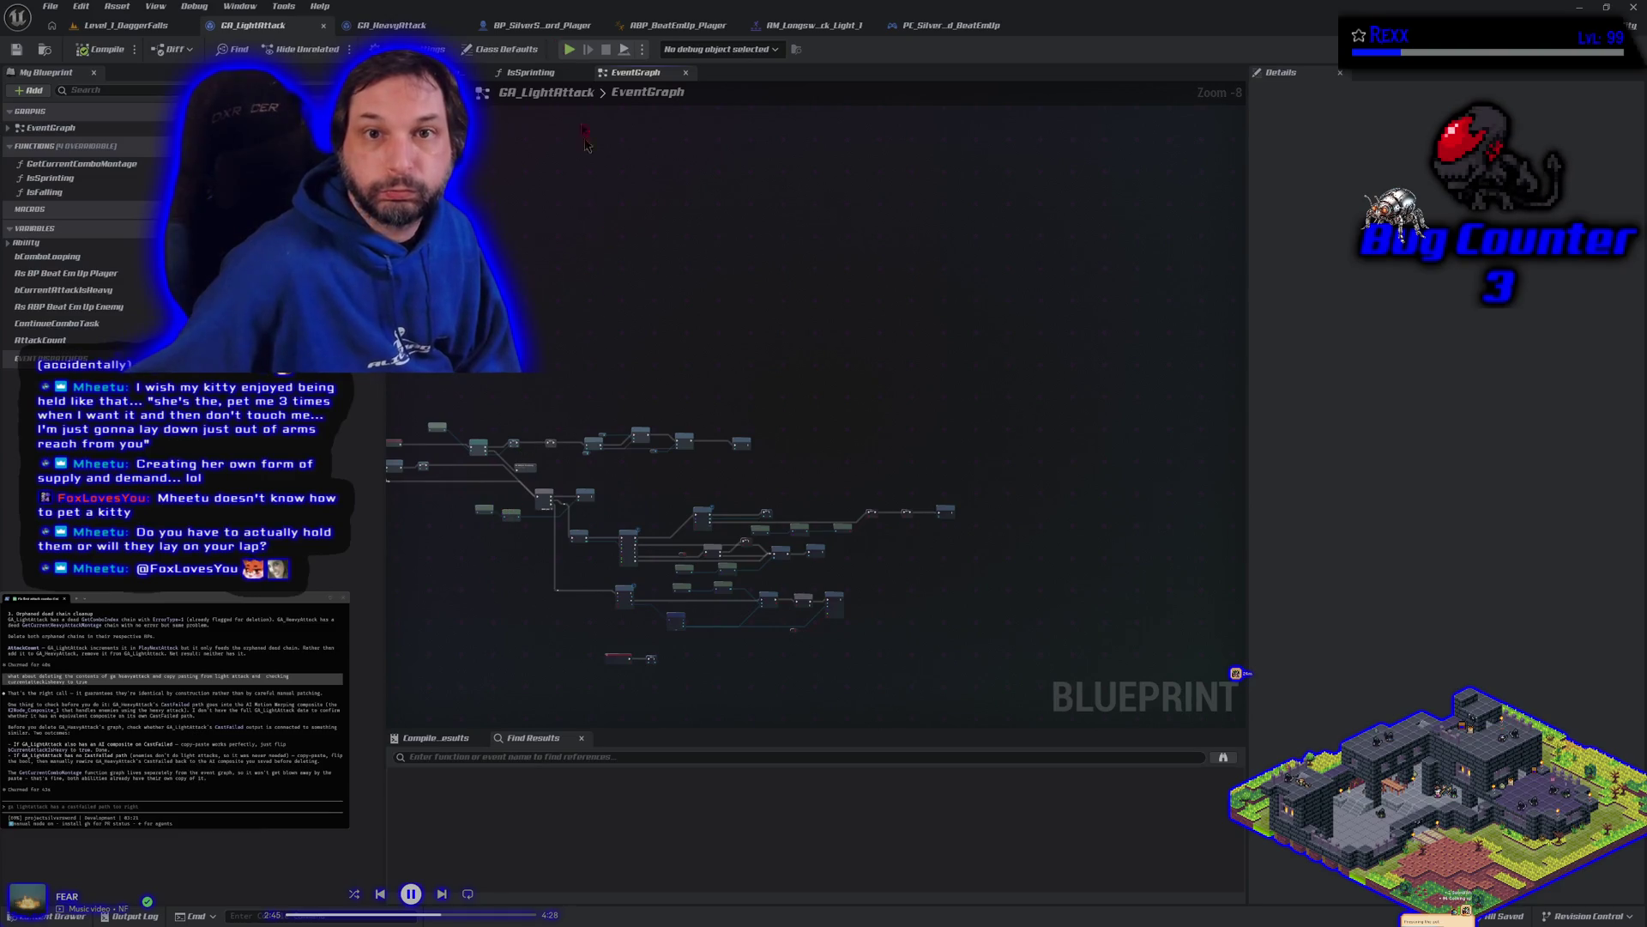
click(425, 27)
Step: Clear every existing node from GA_HeavyAttack's EventGraph
scroll(511, 236, down, 5)
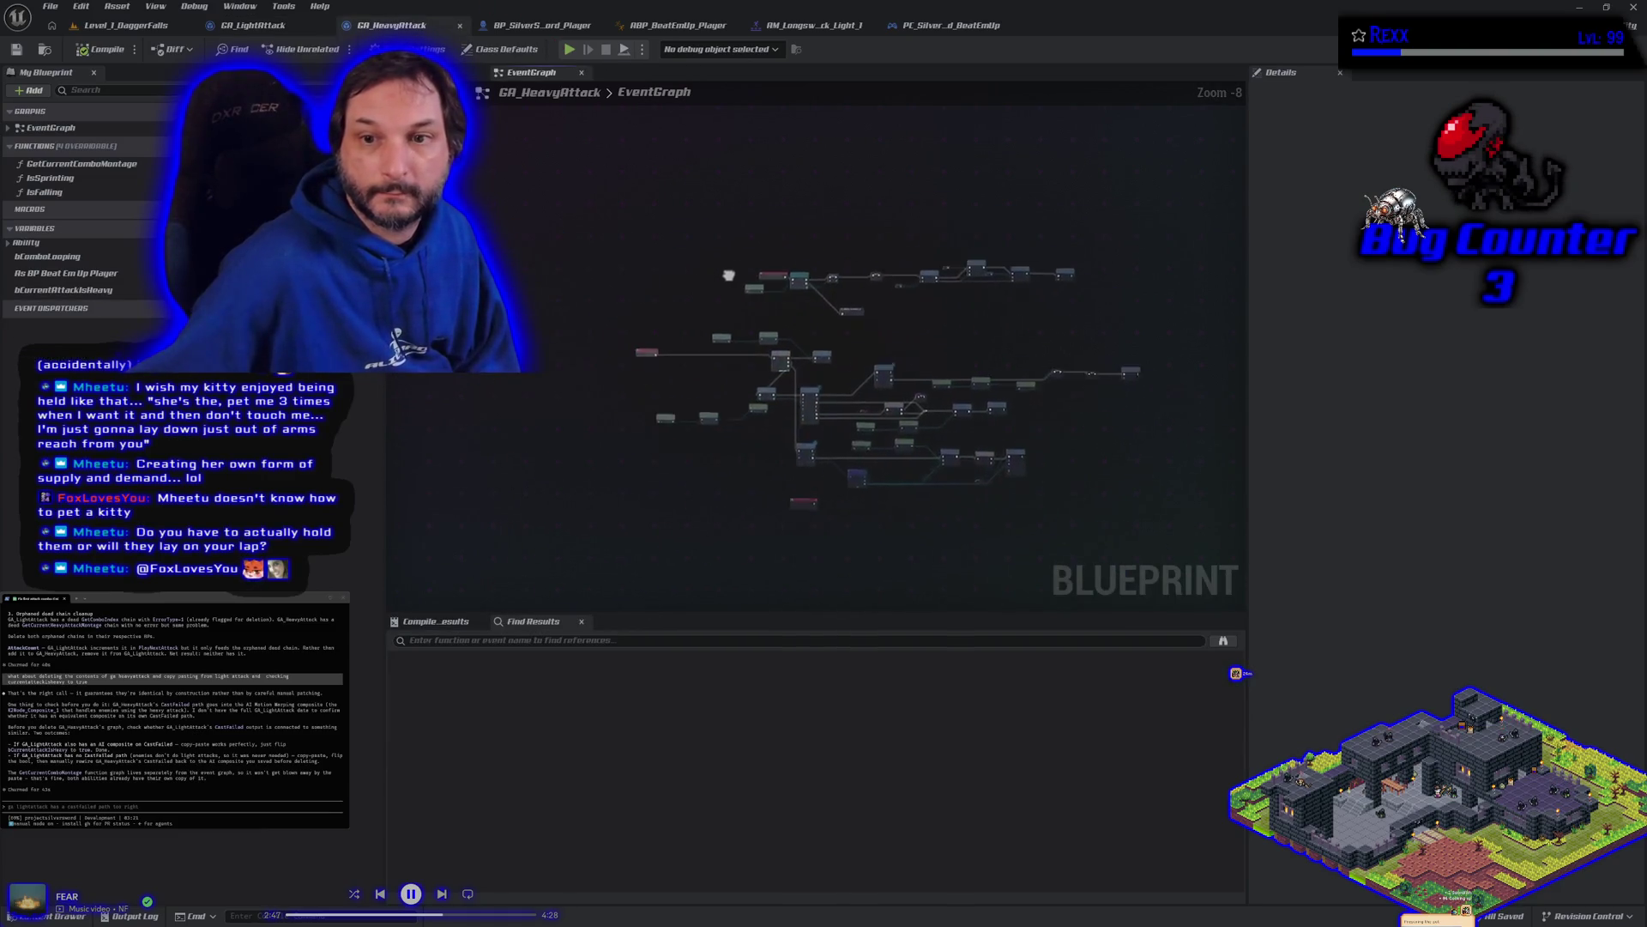
drag(544, 166, 1176, 517)
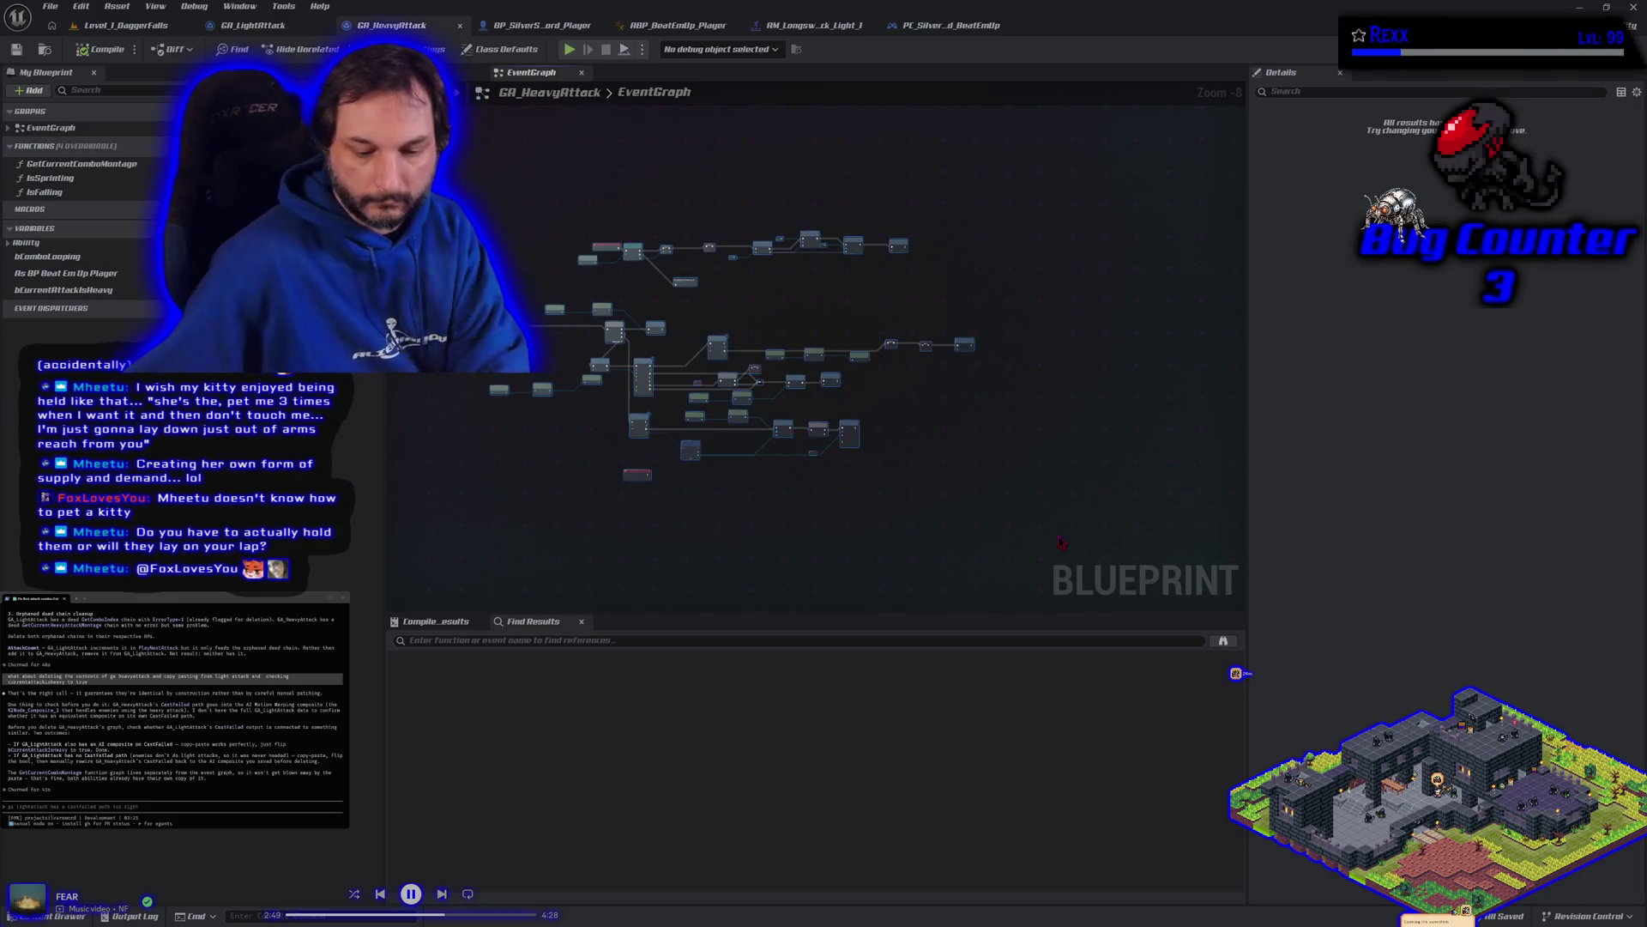
key(Delete)
Step: Paste GA_LightAttack's nodes into GA_HeavyAttack, creating a matching PlayNextAttack function
click(255, 25)
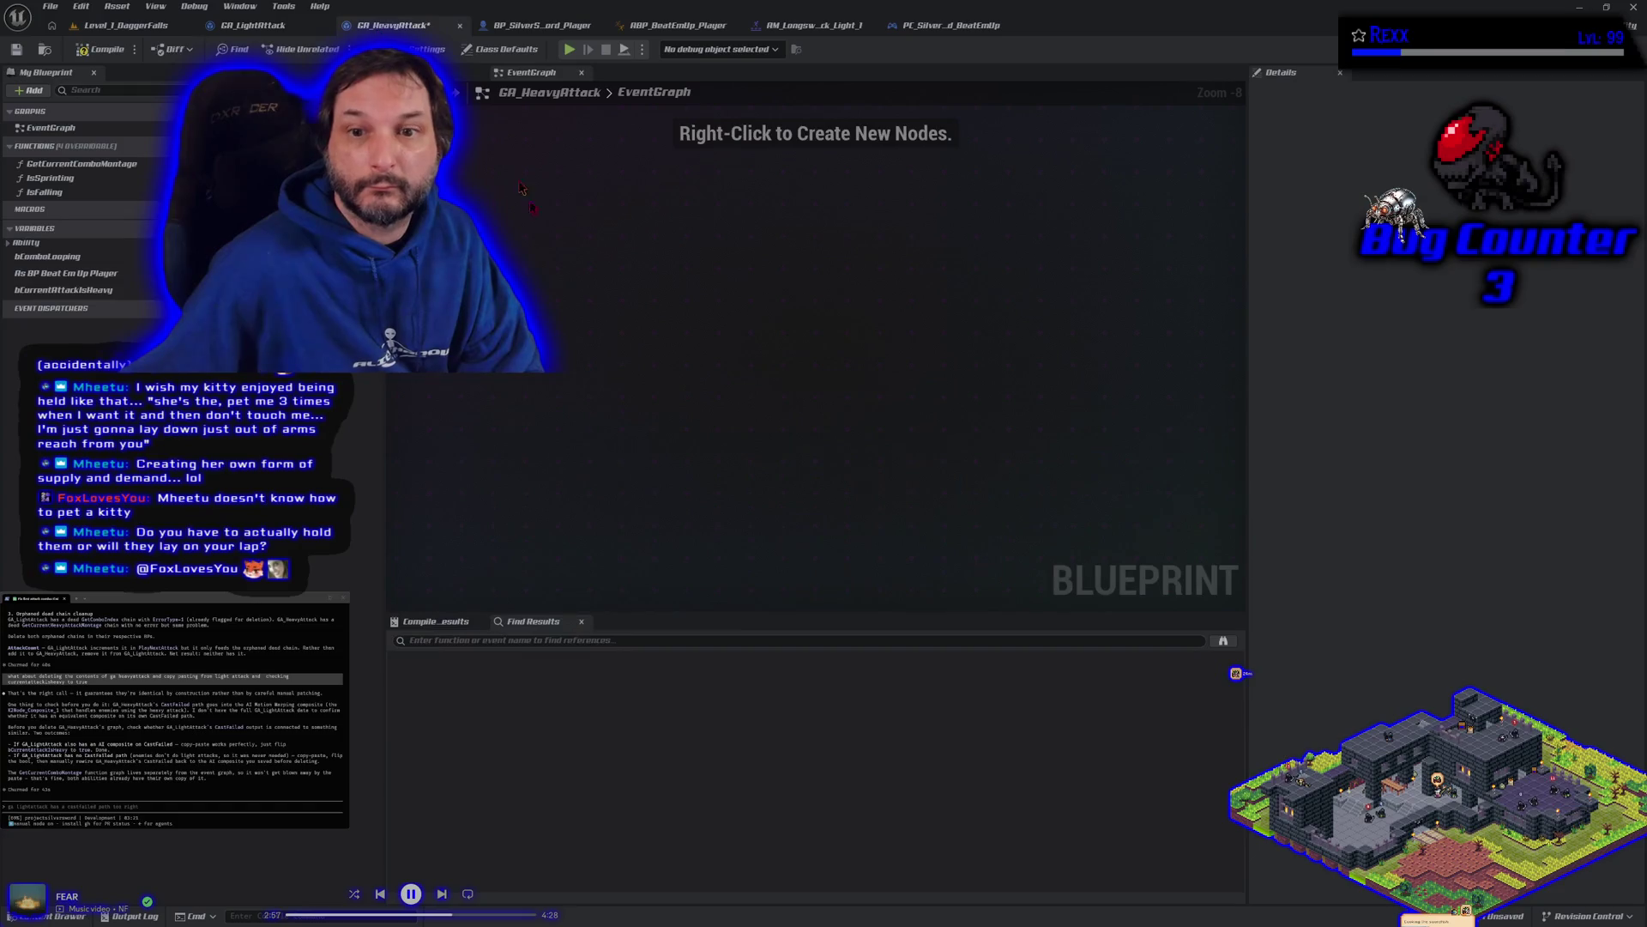
key(ctrl+Tab)
key(ctrl+v)
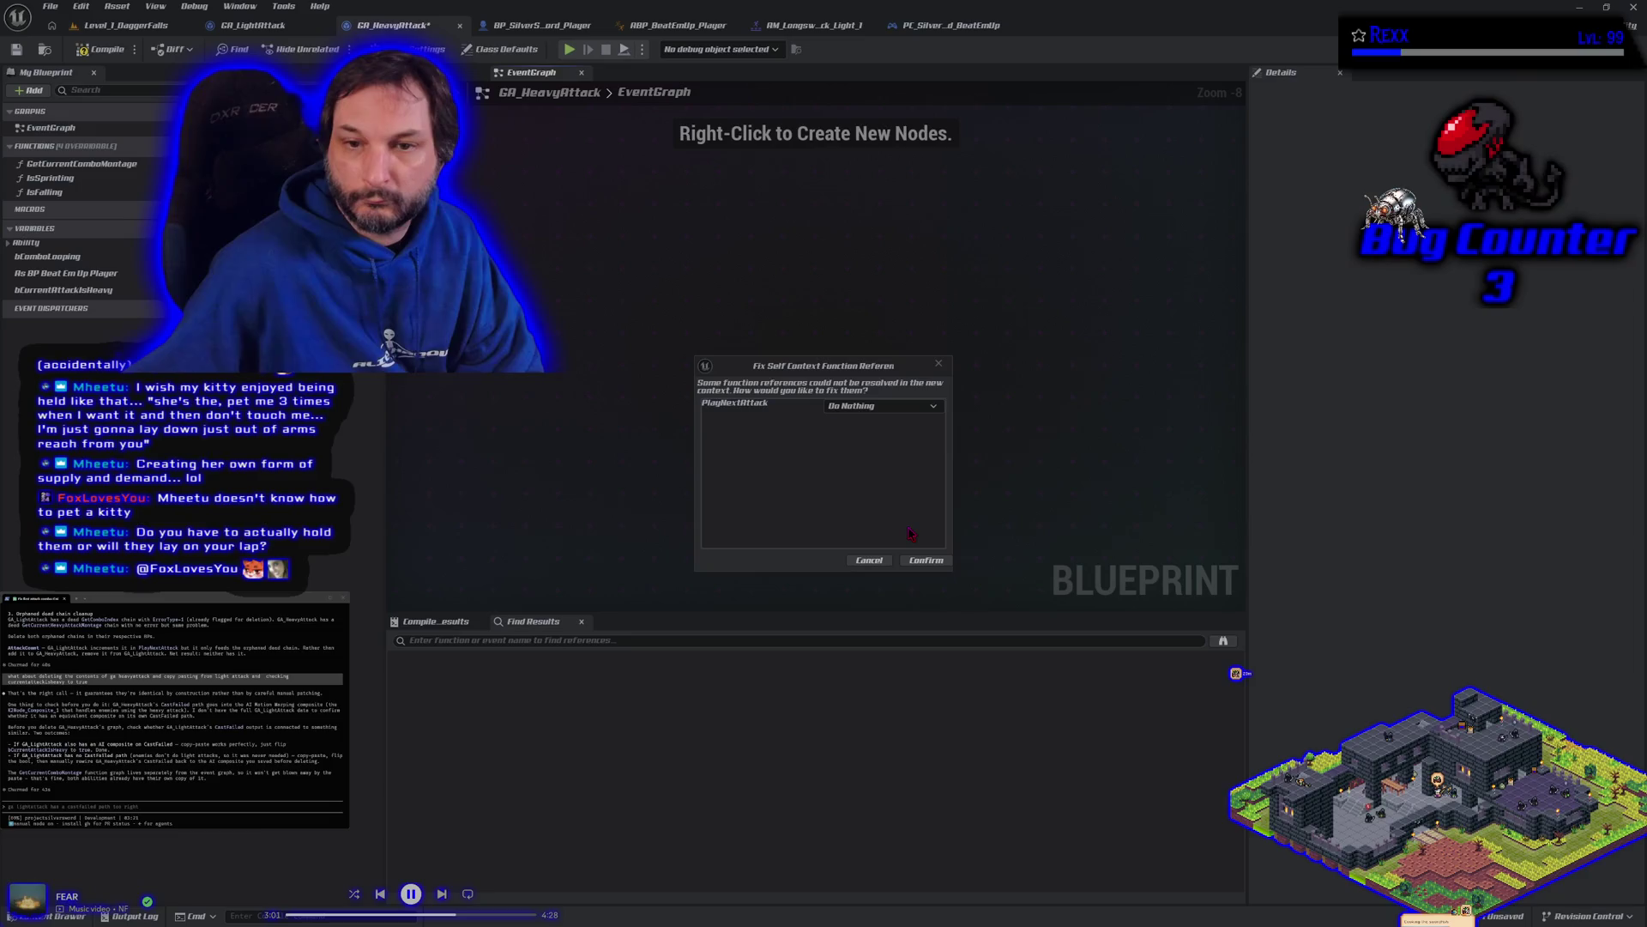
click(893, 406)
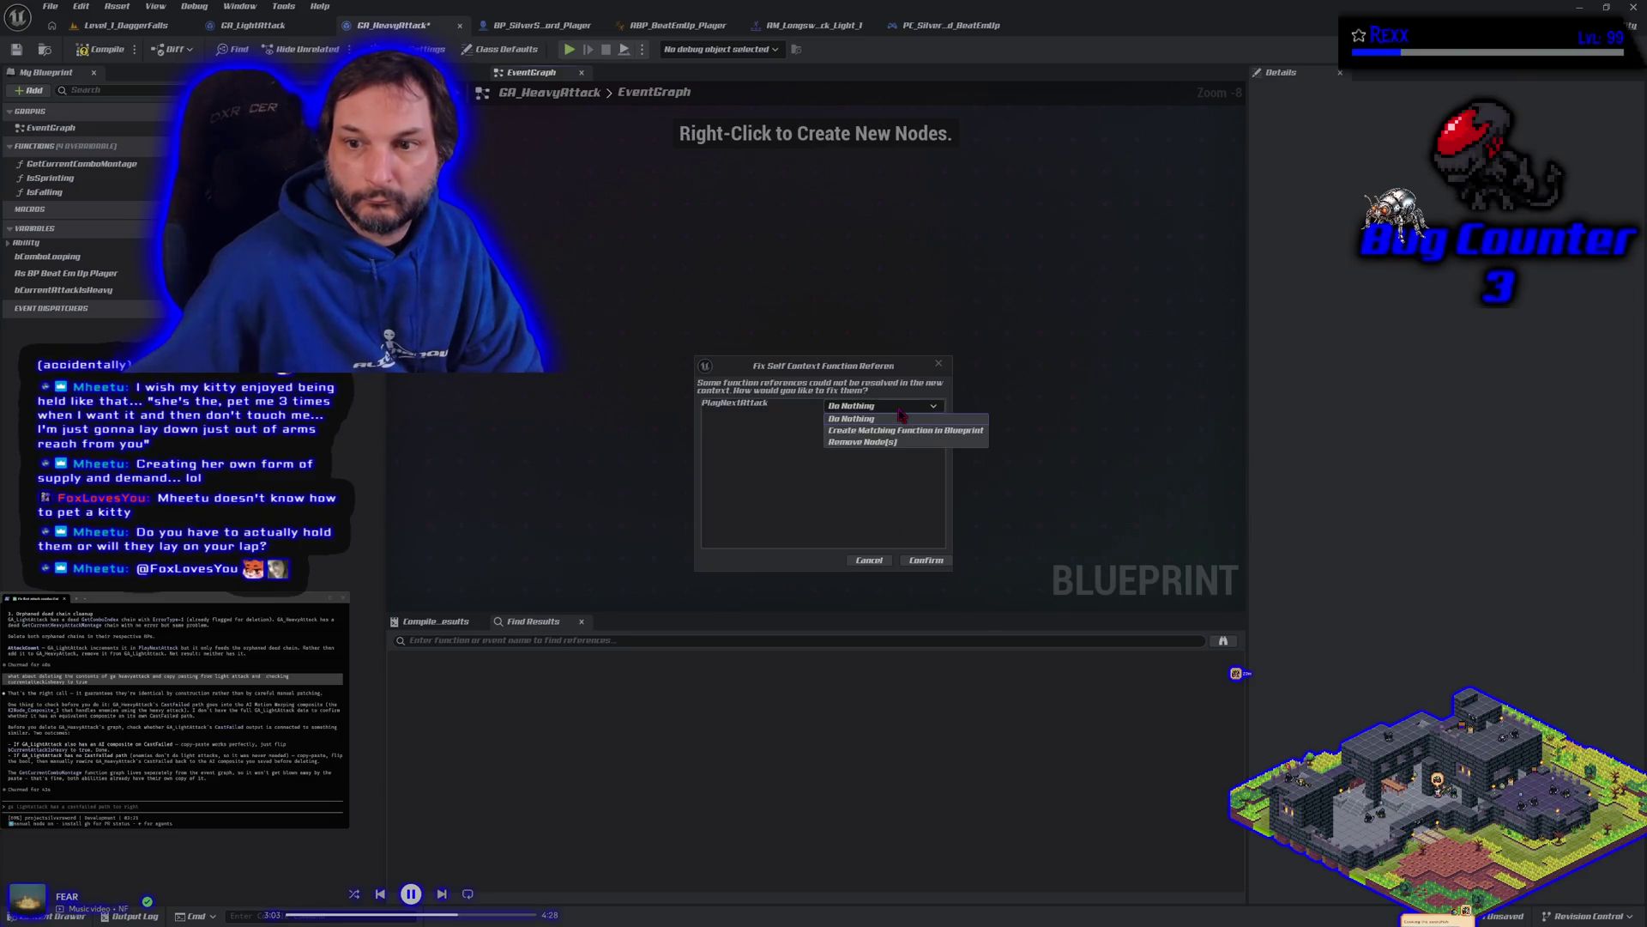
click(889, 431)
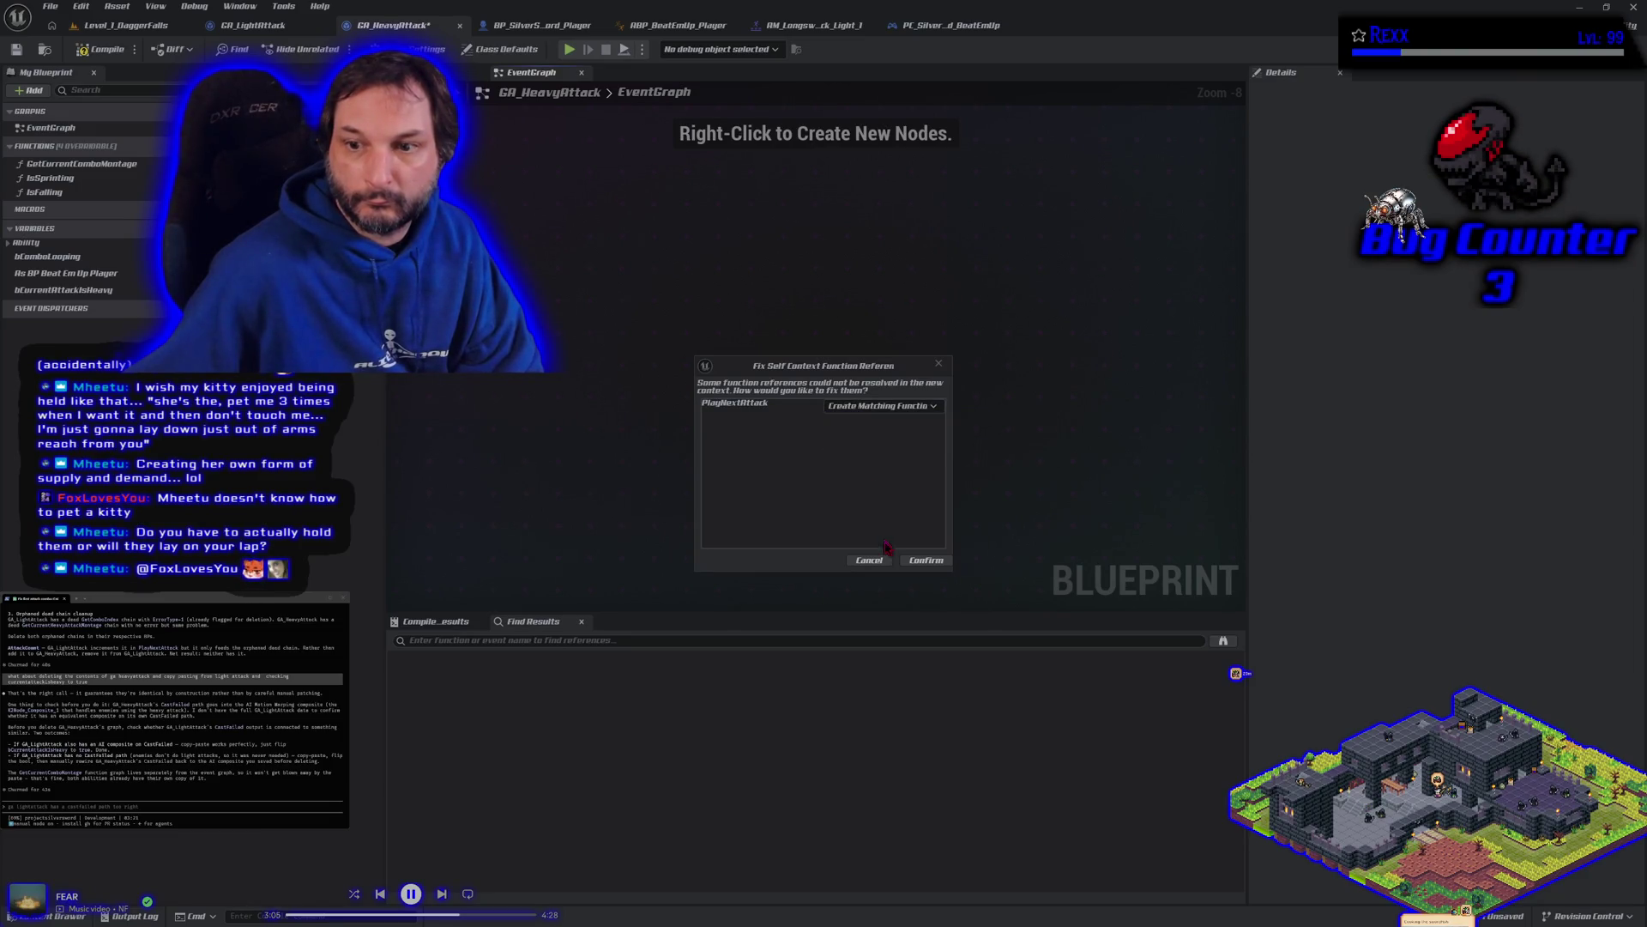
click(926, 561)
Step: Inspect the empty PlayNextAttack function against GA_LightAttack, then delete it from GA_HeavyAttack
drag(518, 560, 662, 490)
double_click(60, 206)
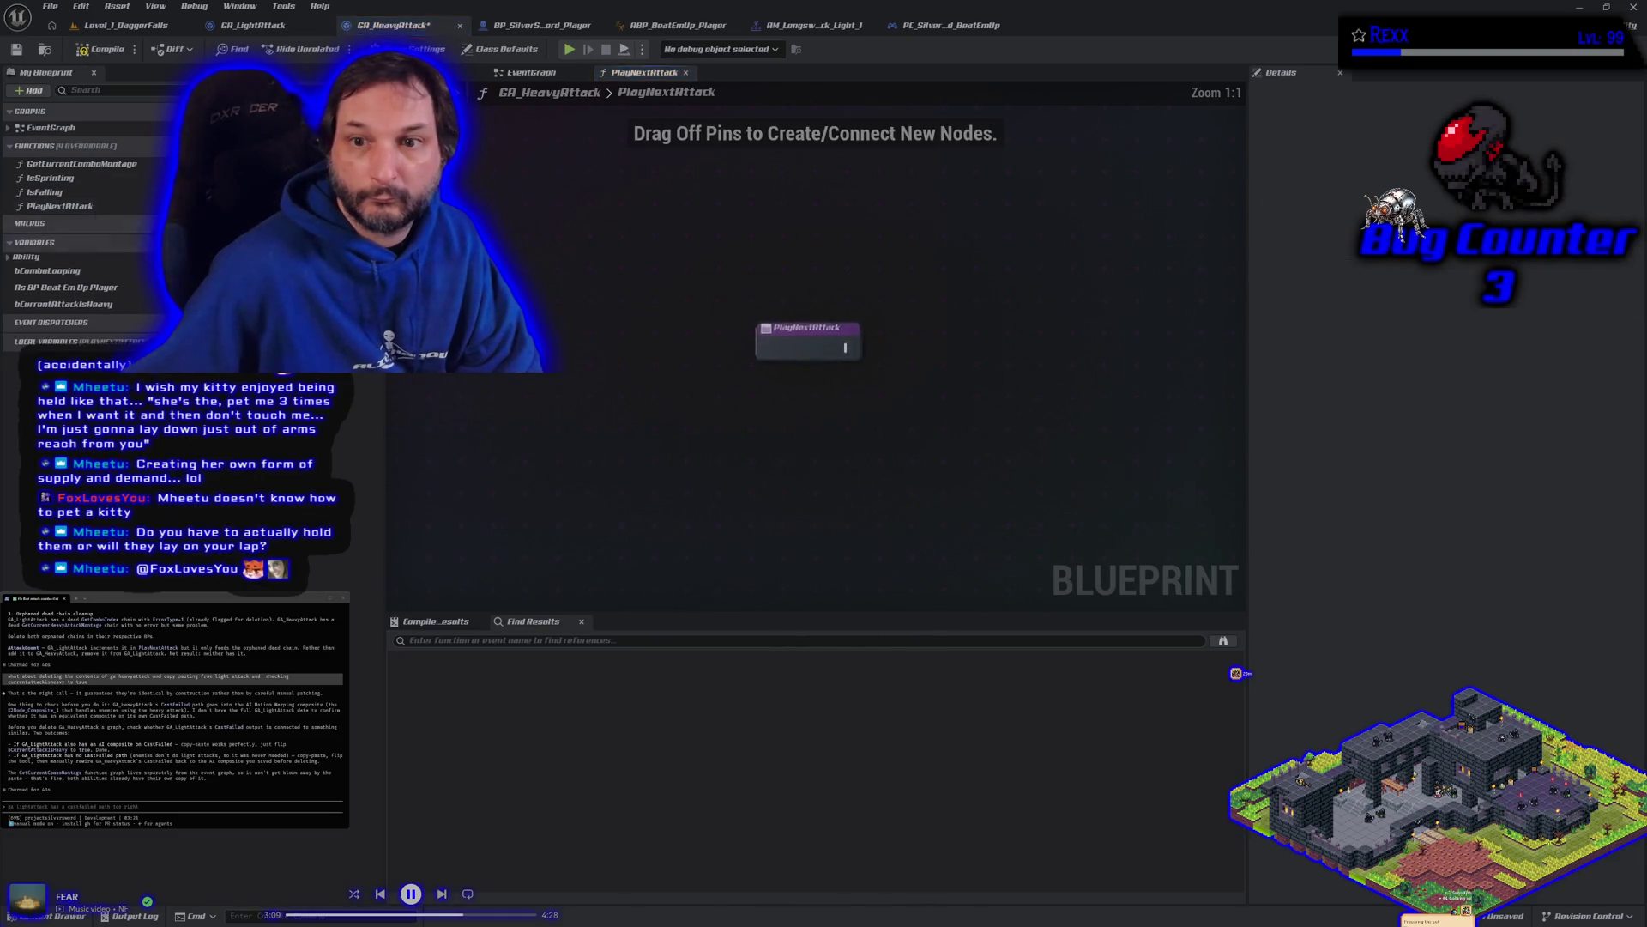
click(264, 33)
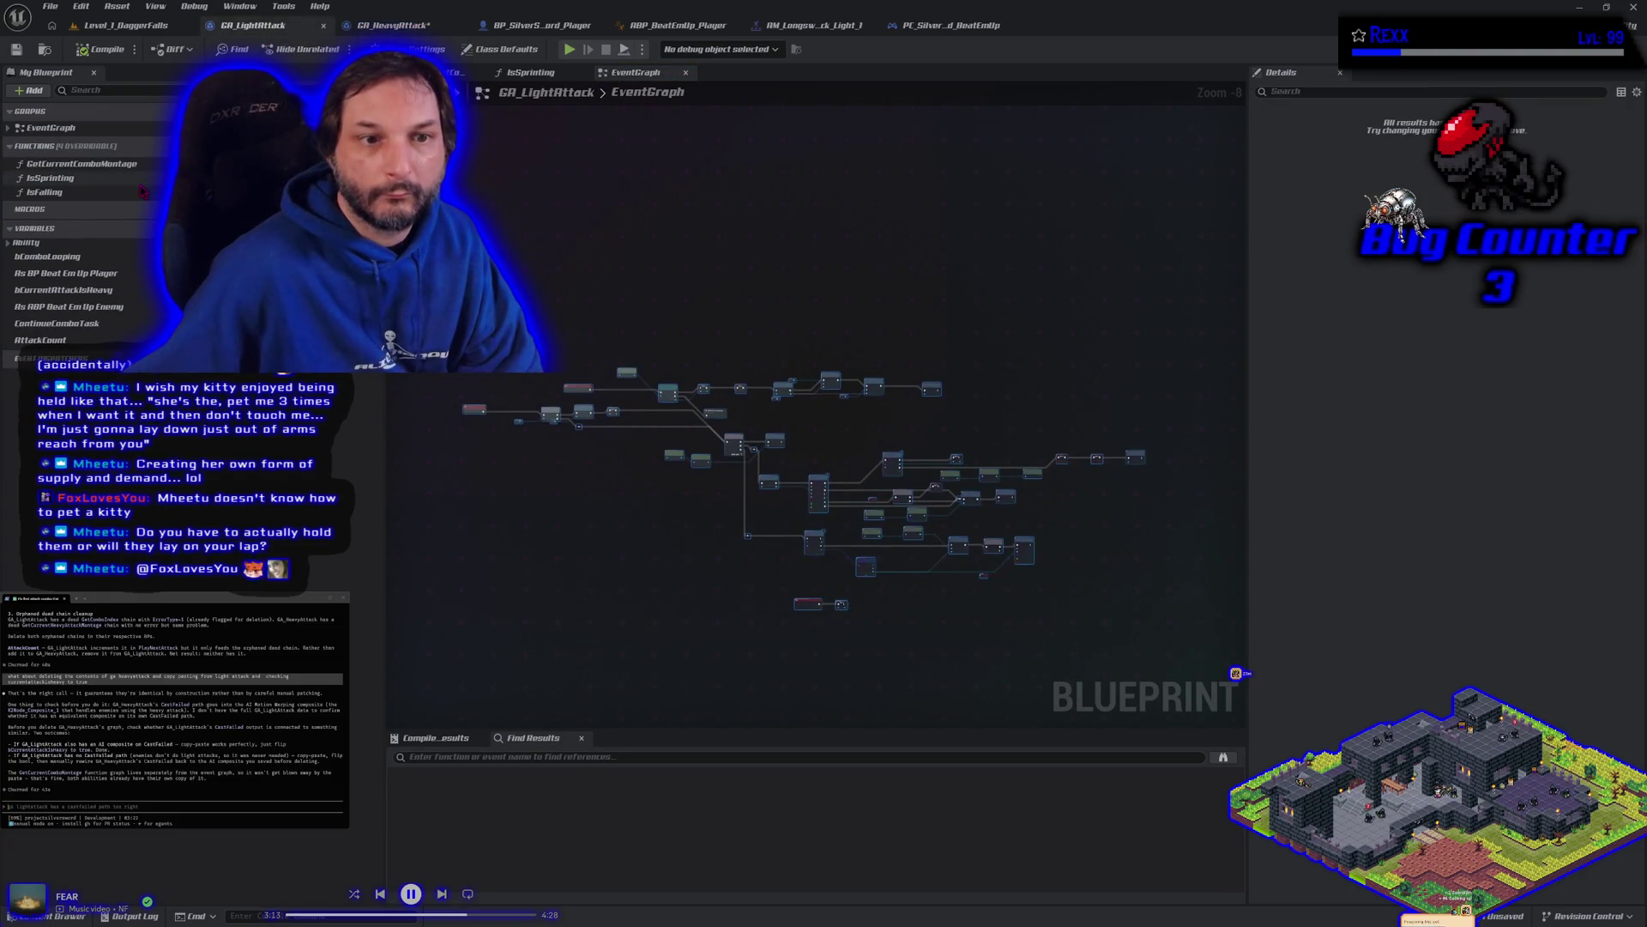
scroll(877, 524, up, 4)
mouse_move(877, 524)
mouse_down()
mouse_move(528, 553)
mouse_move(499, 519)
mouse_move(1029, 497)
mouse_move(1084, 526)
mouse_up()
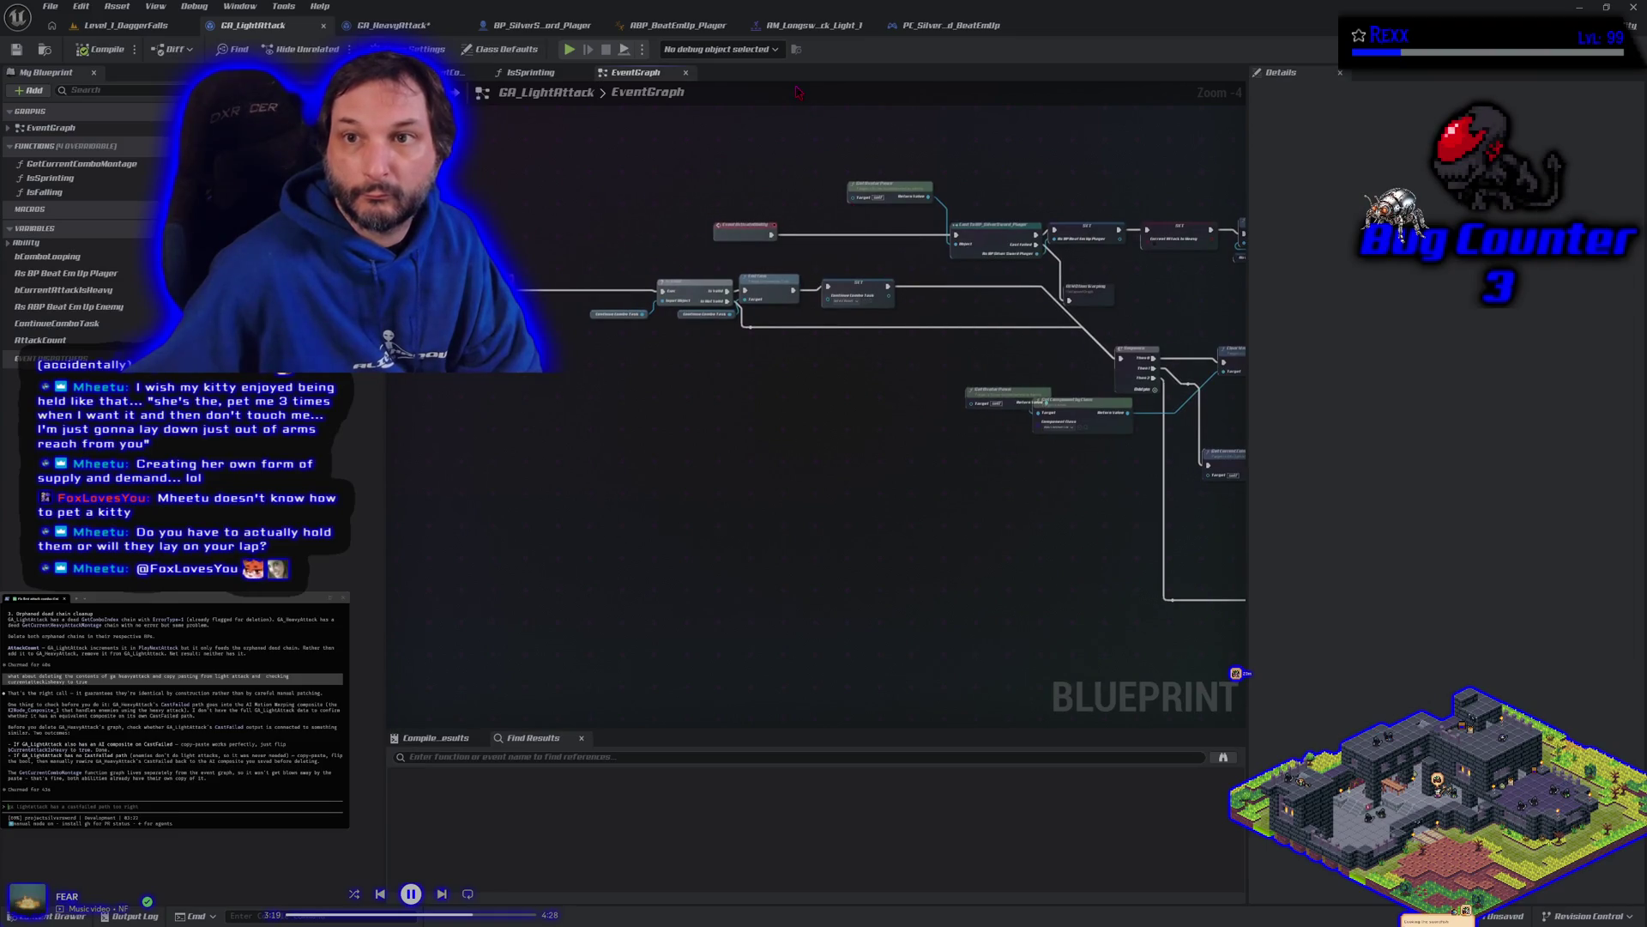
click(393, 25)
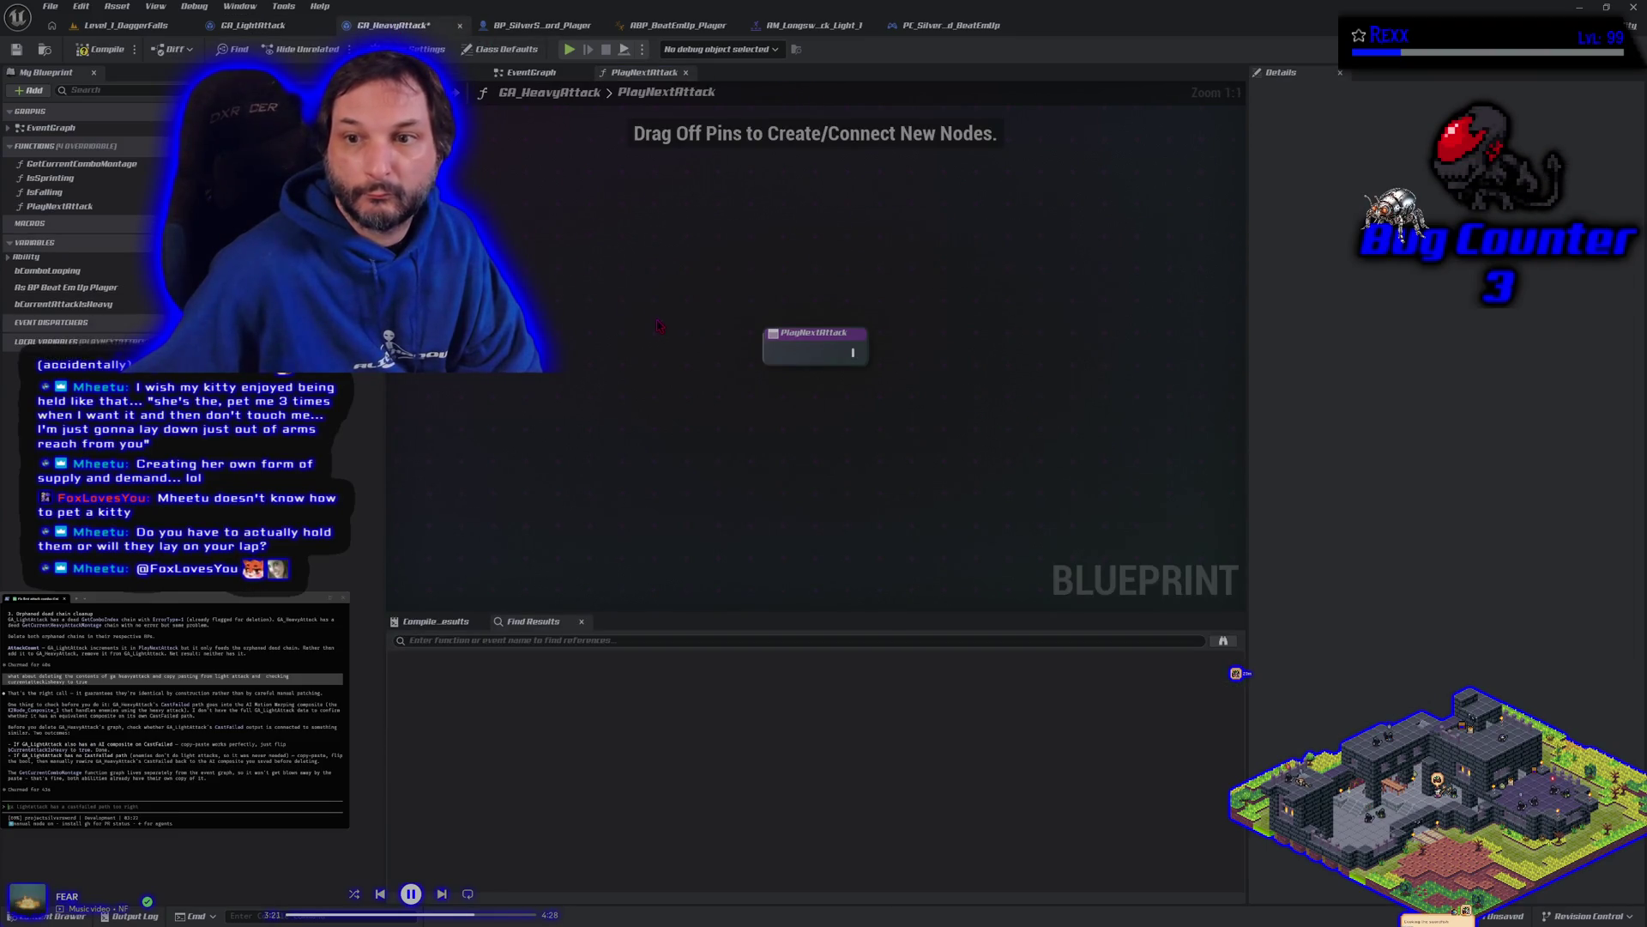
click(59, 206)
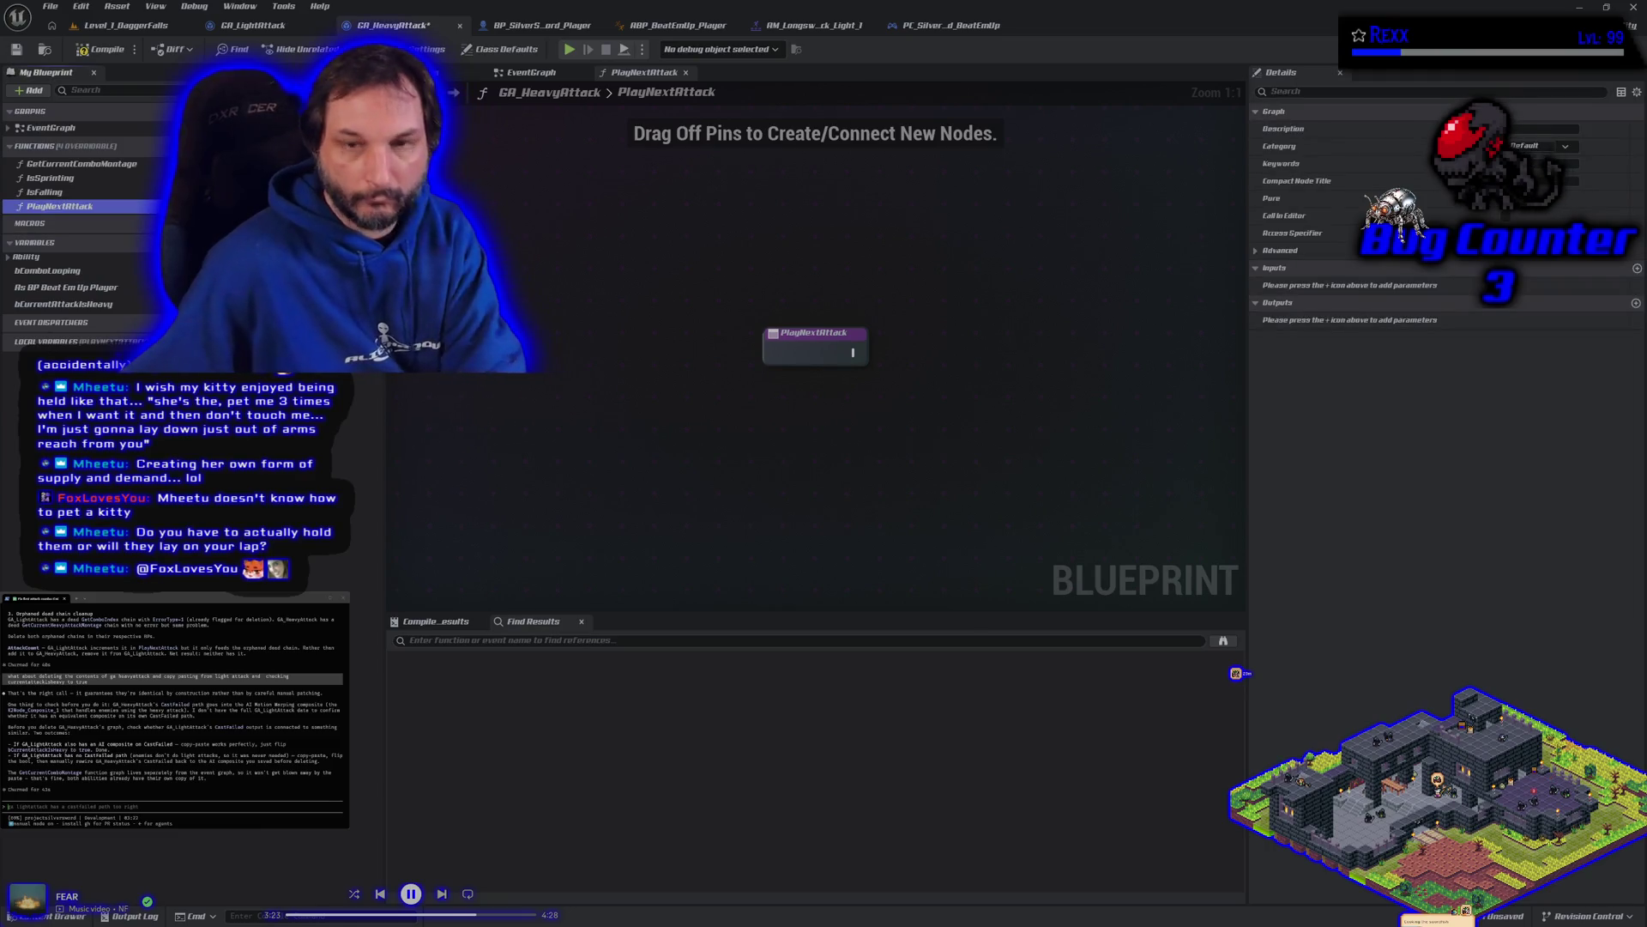
key(Delete)
click(922, 495)
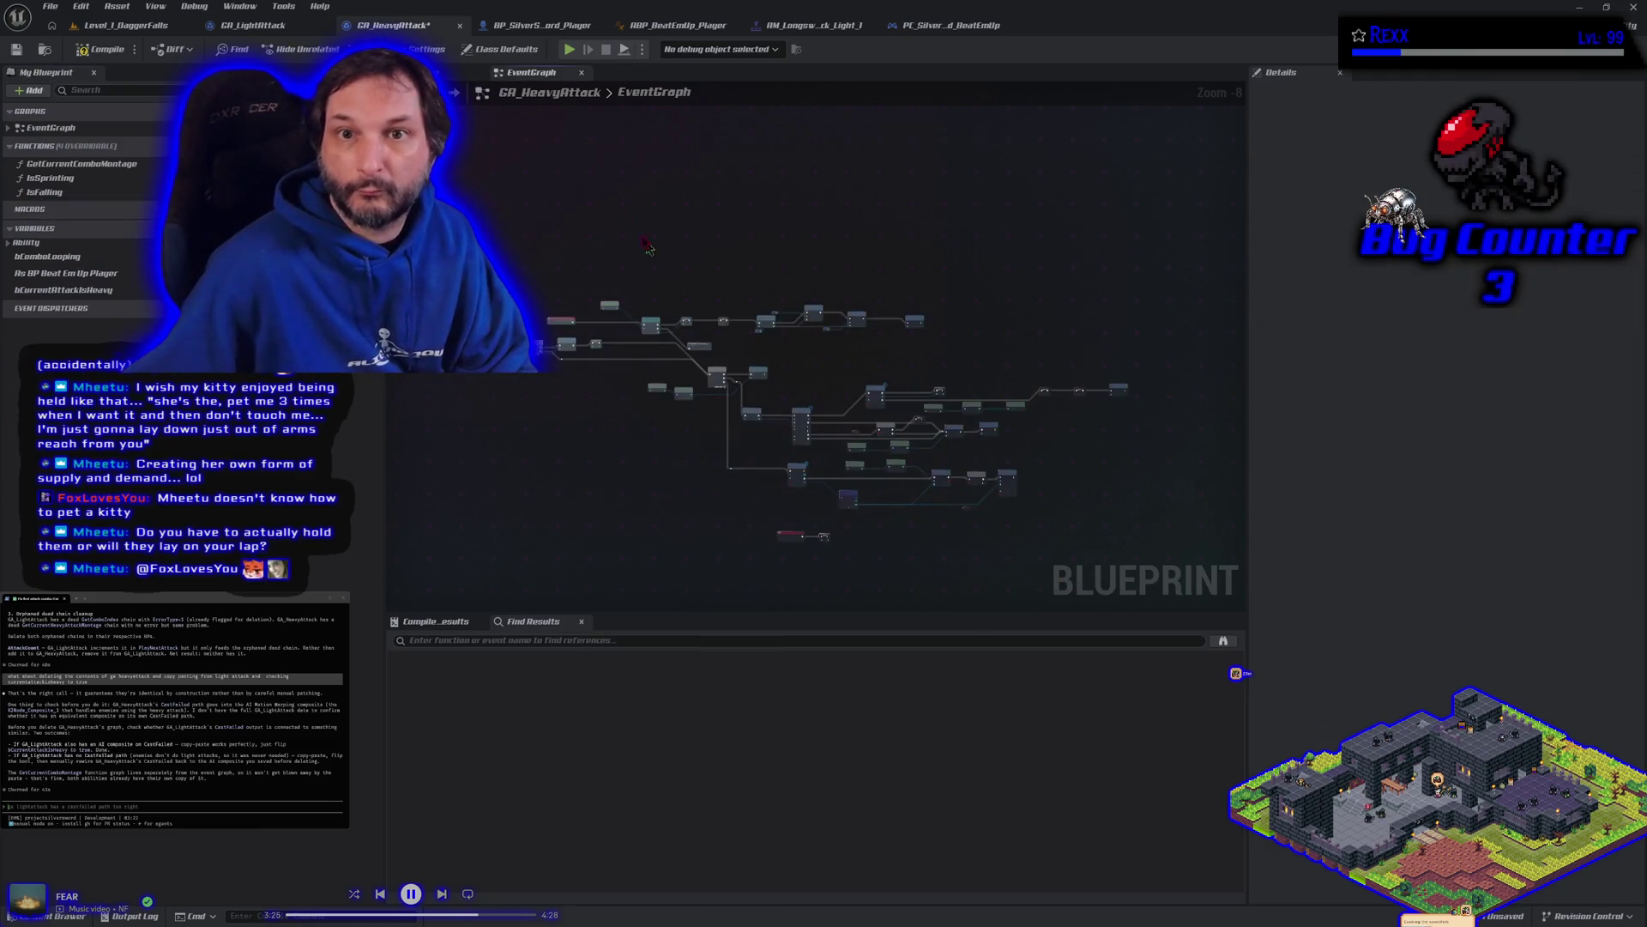
Step: Compare the pasted graph with GA_LightAttack and compile GA_HeavyAttack, yielding ContinueComboTask errors
scroll(476, 371, up, 2)
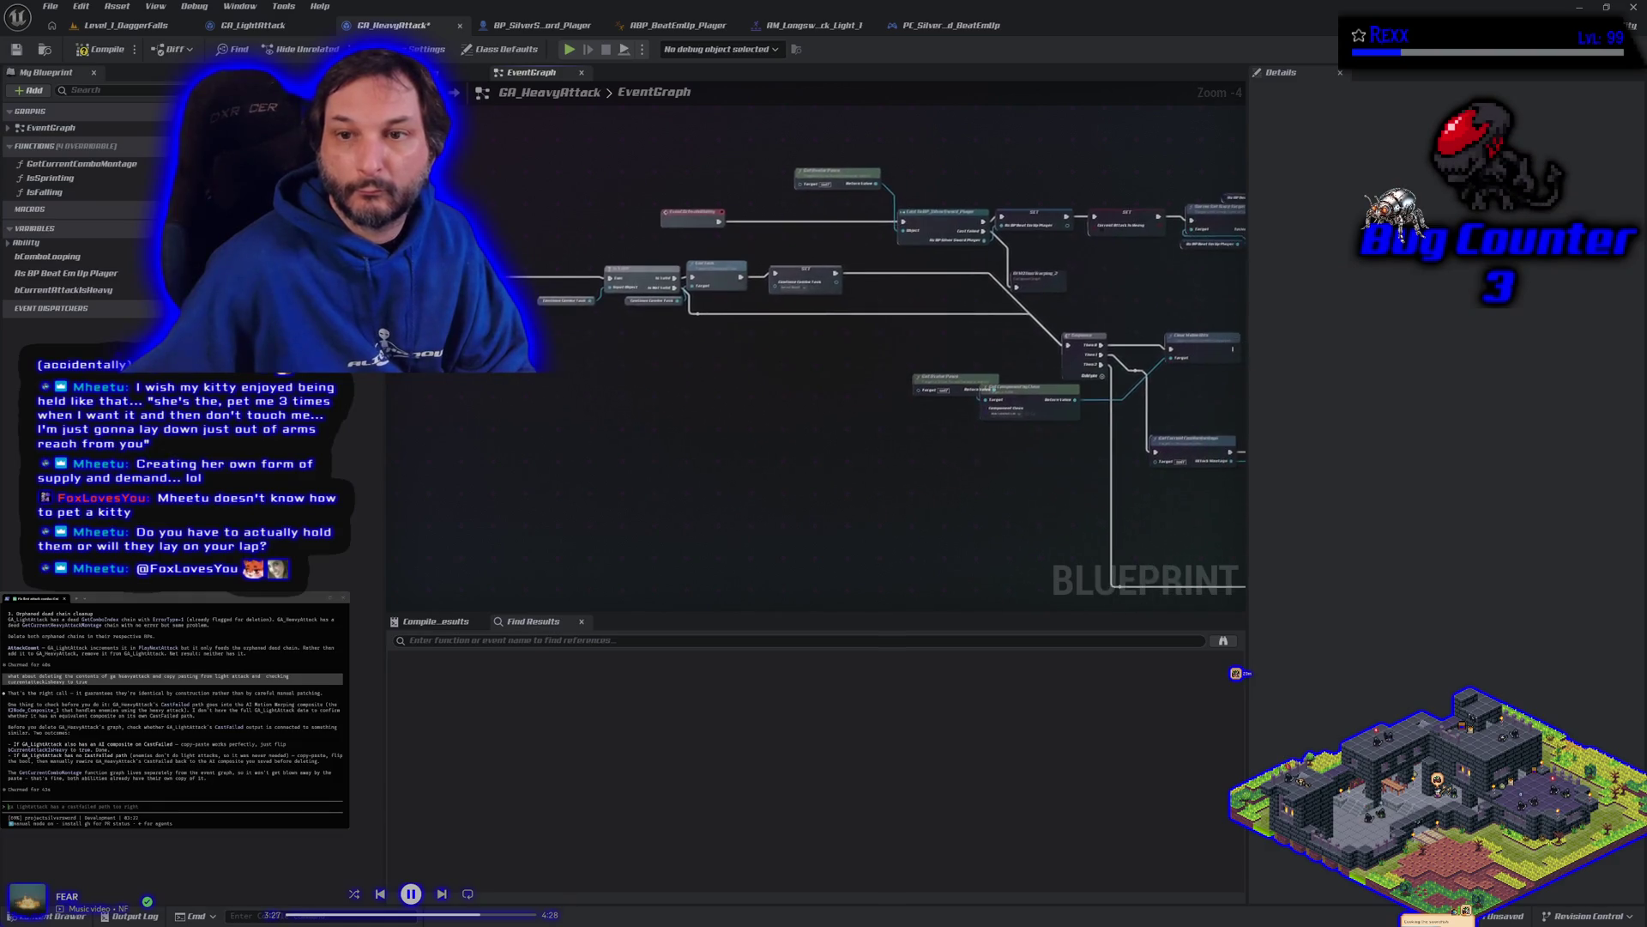
scroll(676, 425, up, 2)
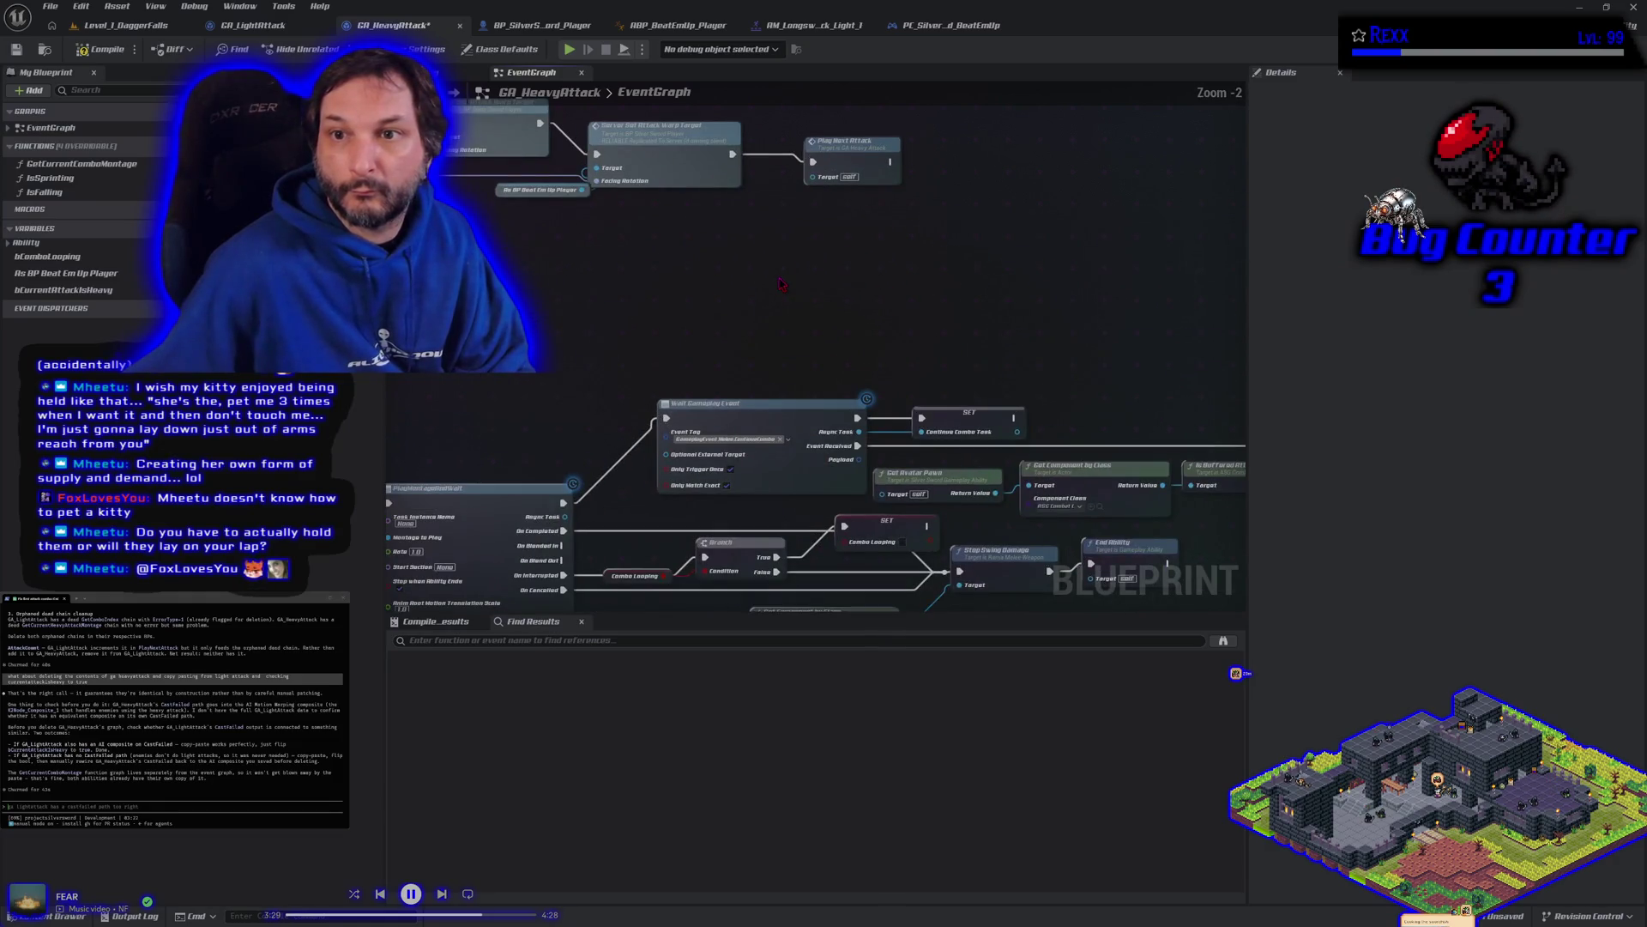
scroll(782, 284, down, 1)
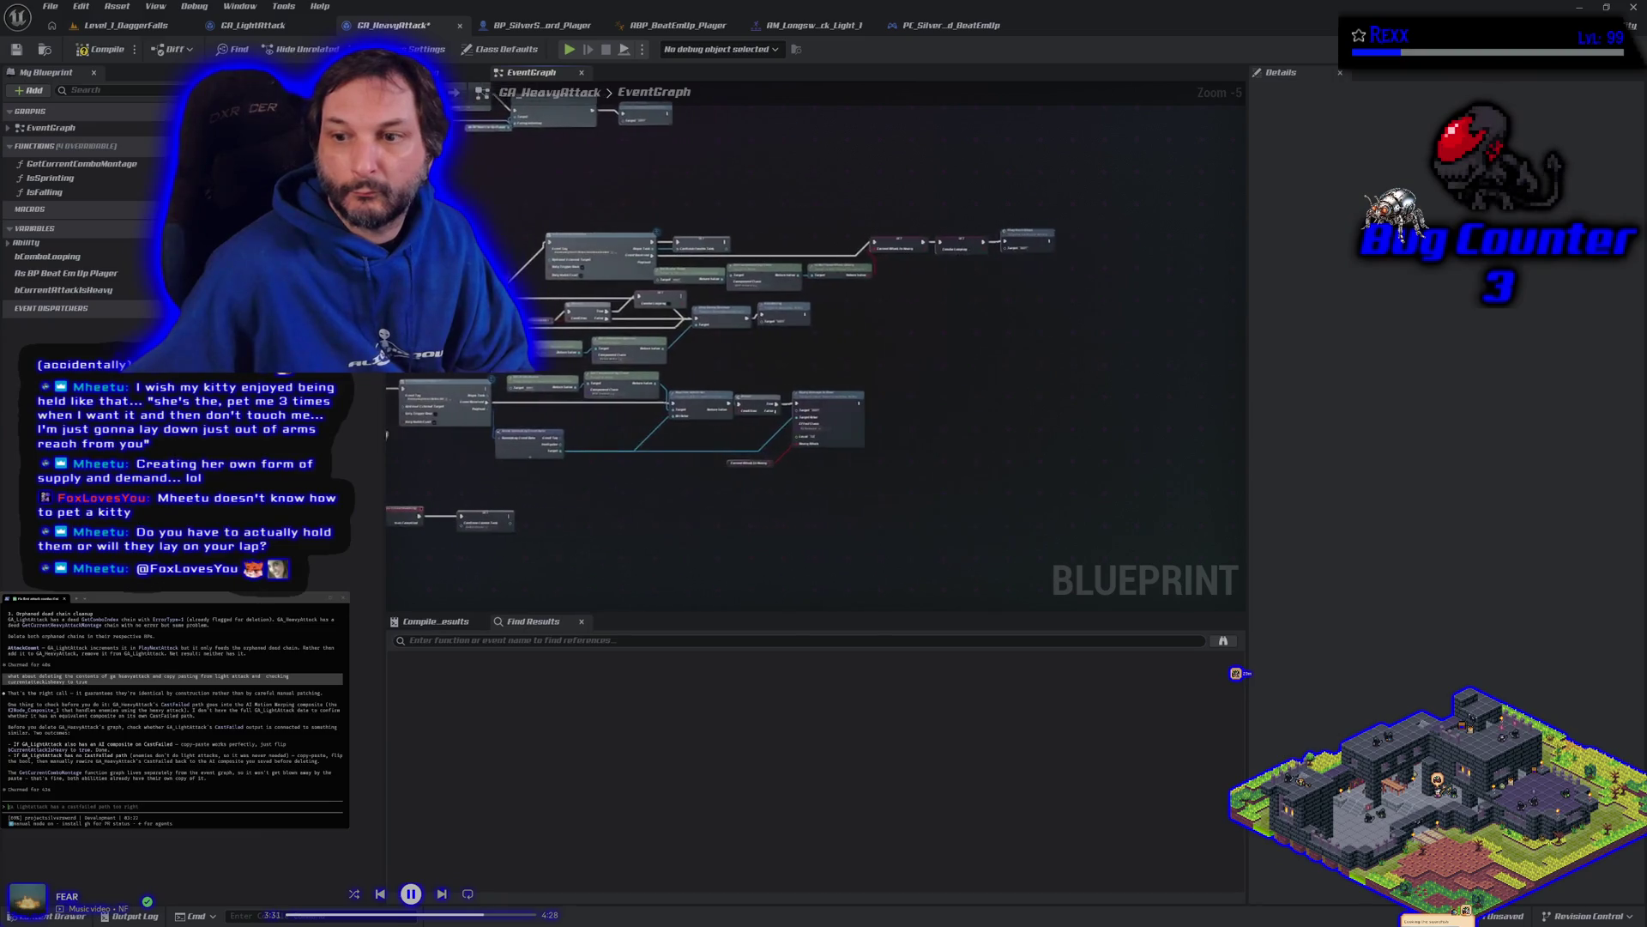
scroll(695, 429, up, 1)
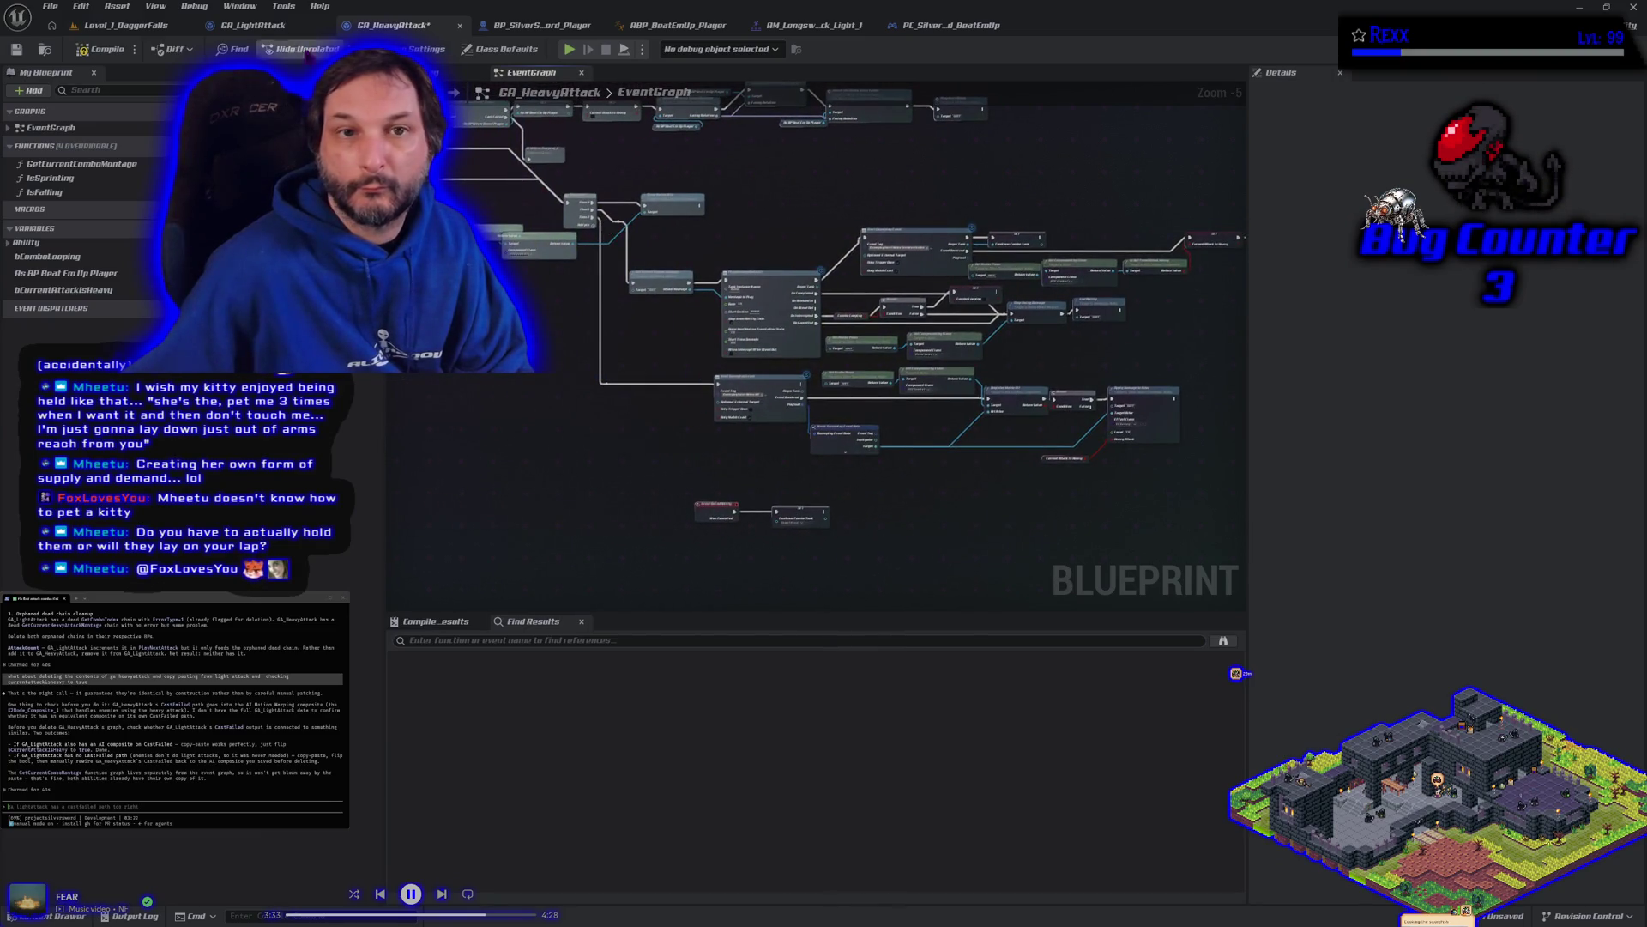
click(273, 29)
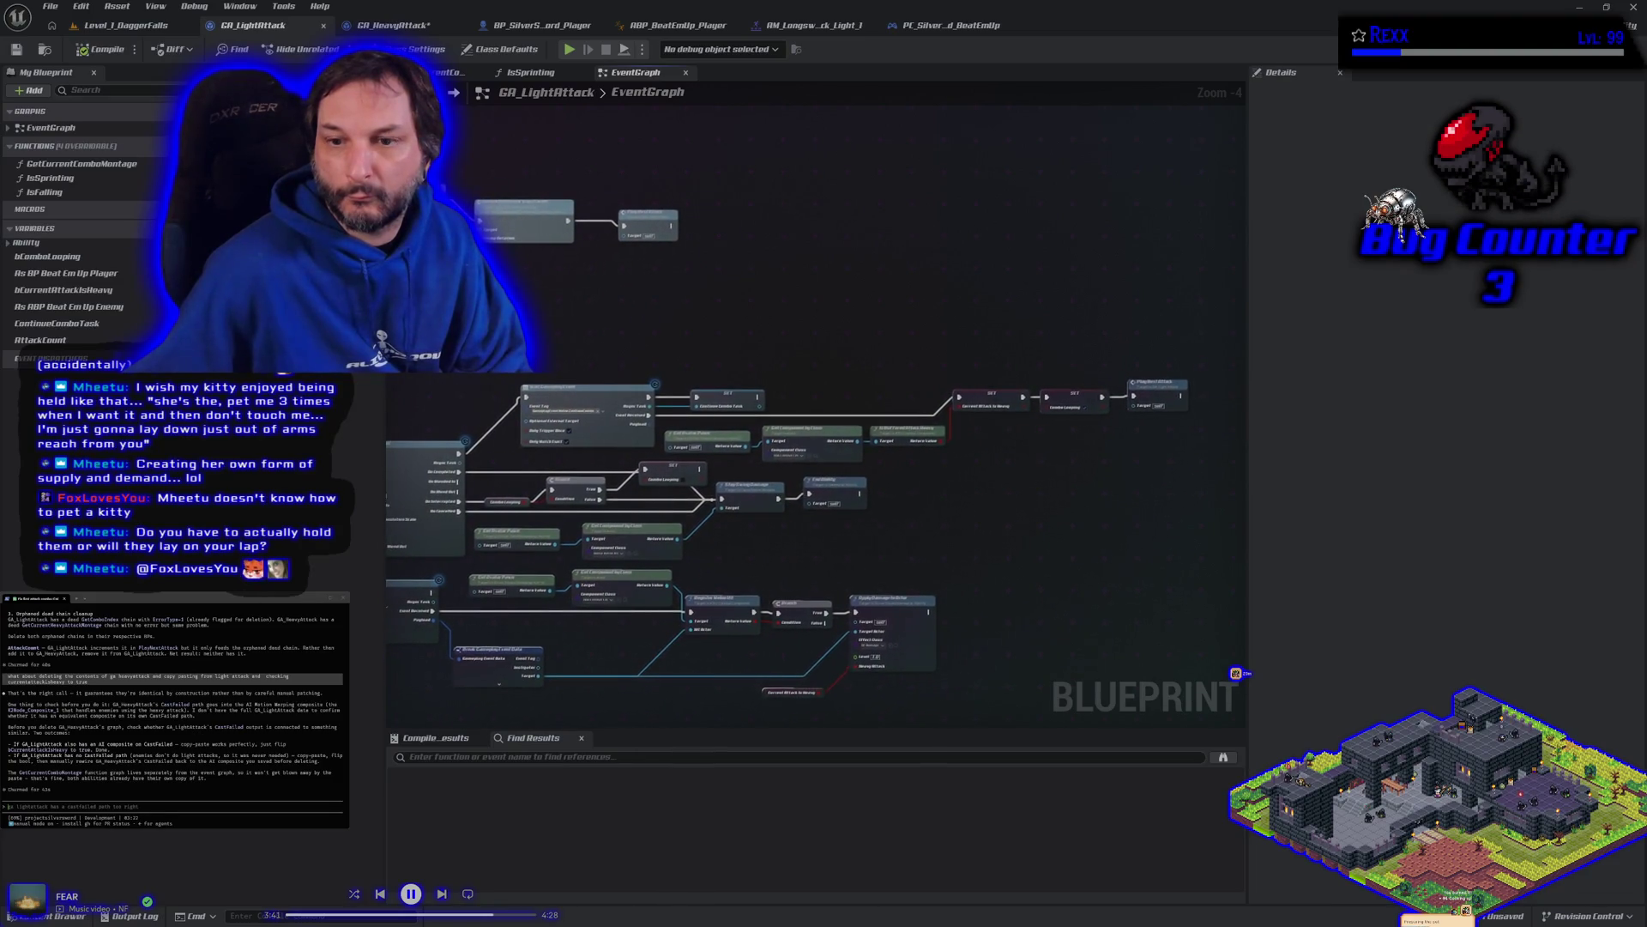
mouse_move(403, 258)
mouse_down()
mouse_move(757, 502)
mouse_move(864, 544)
mouse_up()
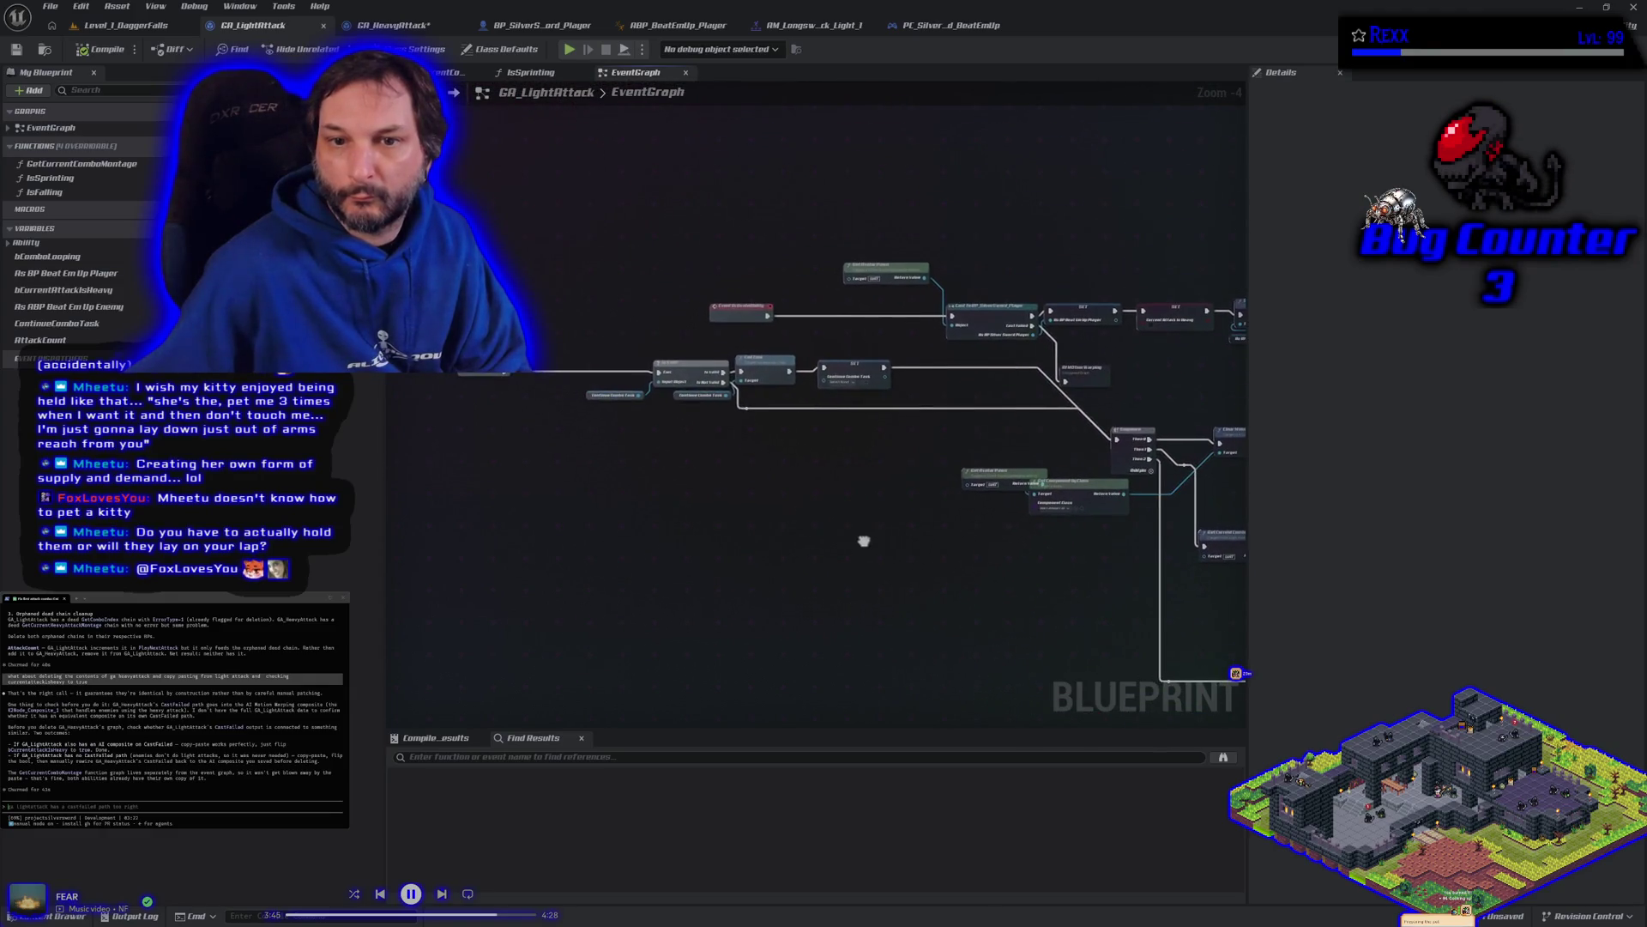
click(393, 25)
mouse_move(587, 297)
mouse_down()
mouse_move(618, 391)
mouse_move(523, 467)
mouse_move(1101, 513)
mouse_up()
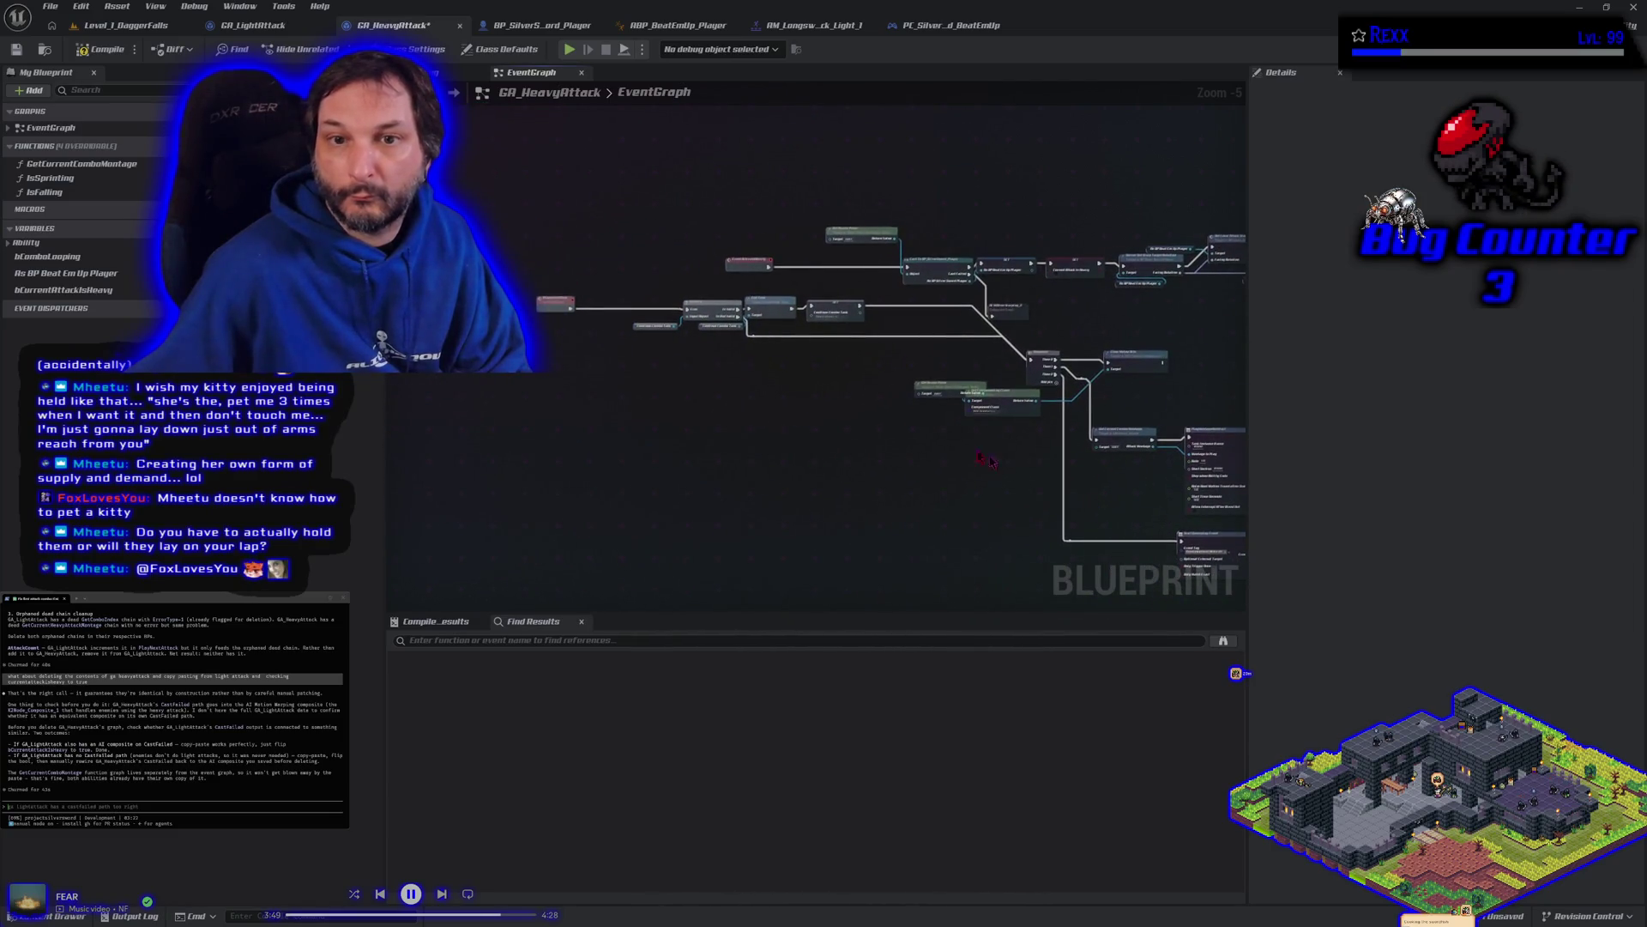
click(102, 49)
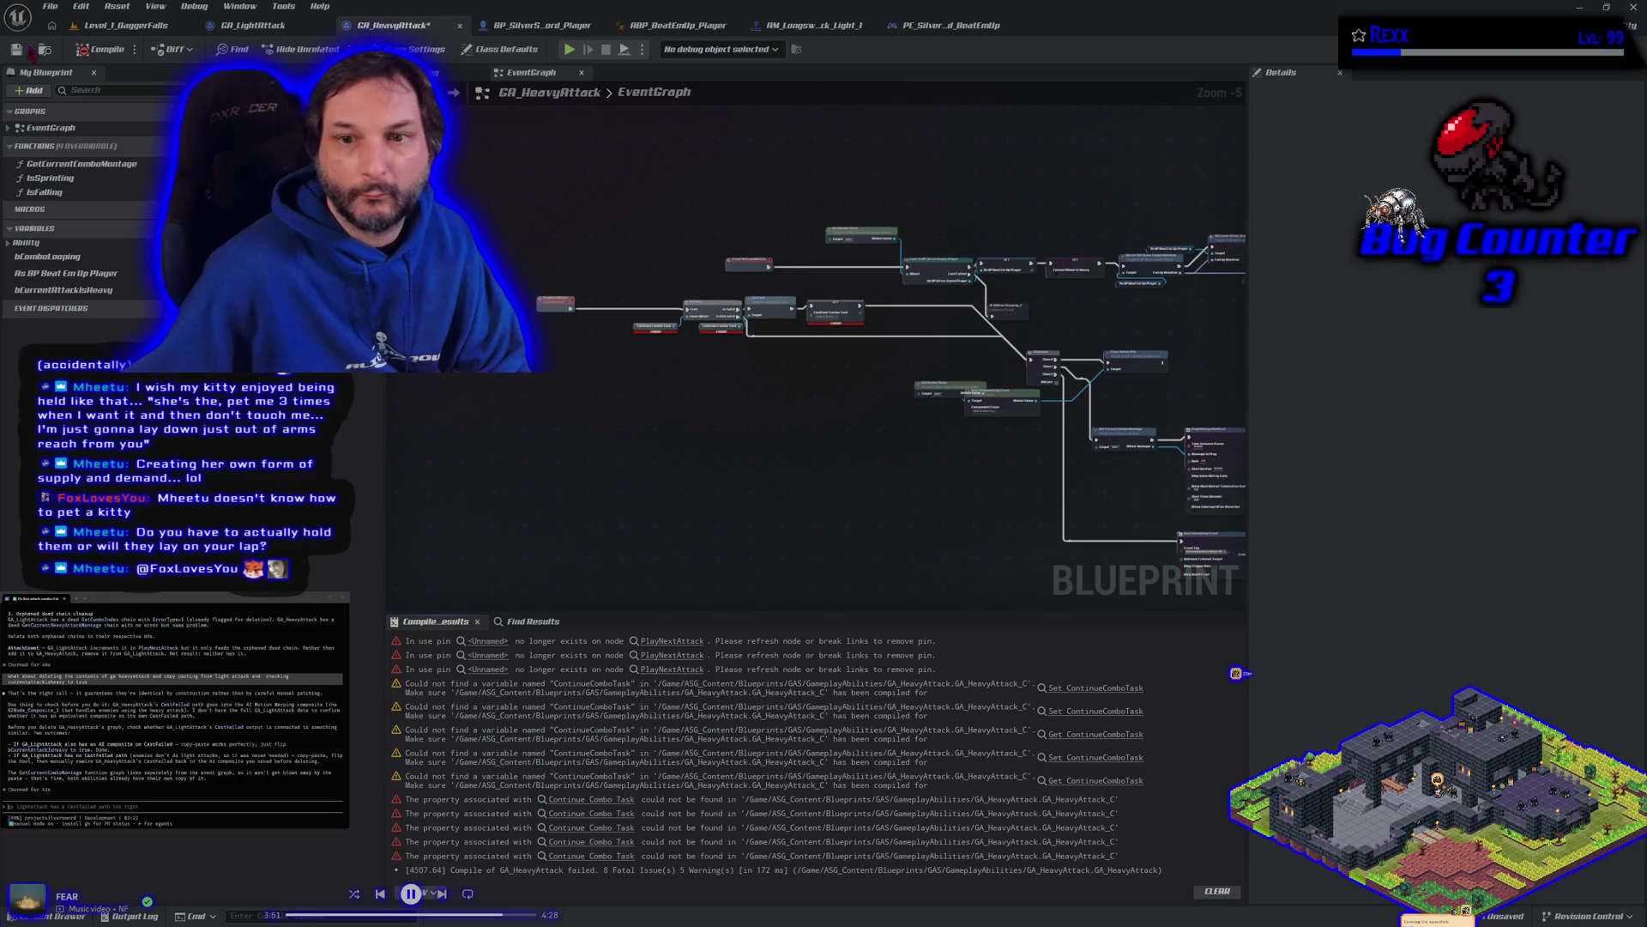
Step: Create a ContinueComboTask variable from the Continue Combo Task node and compile
scroll(727, 367, up, 4)
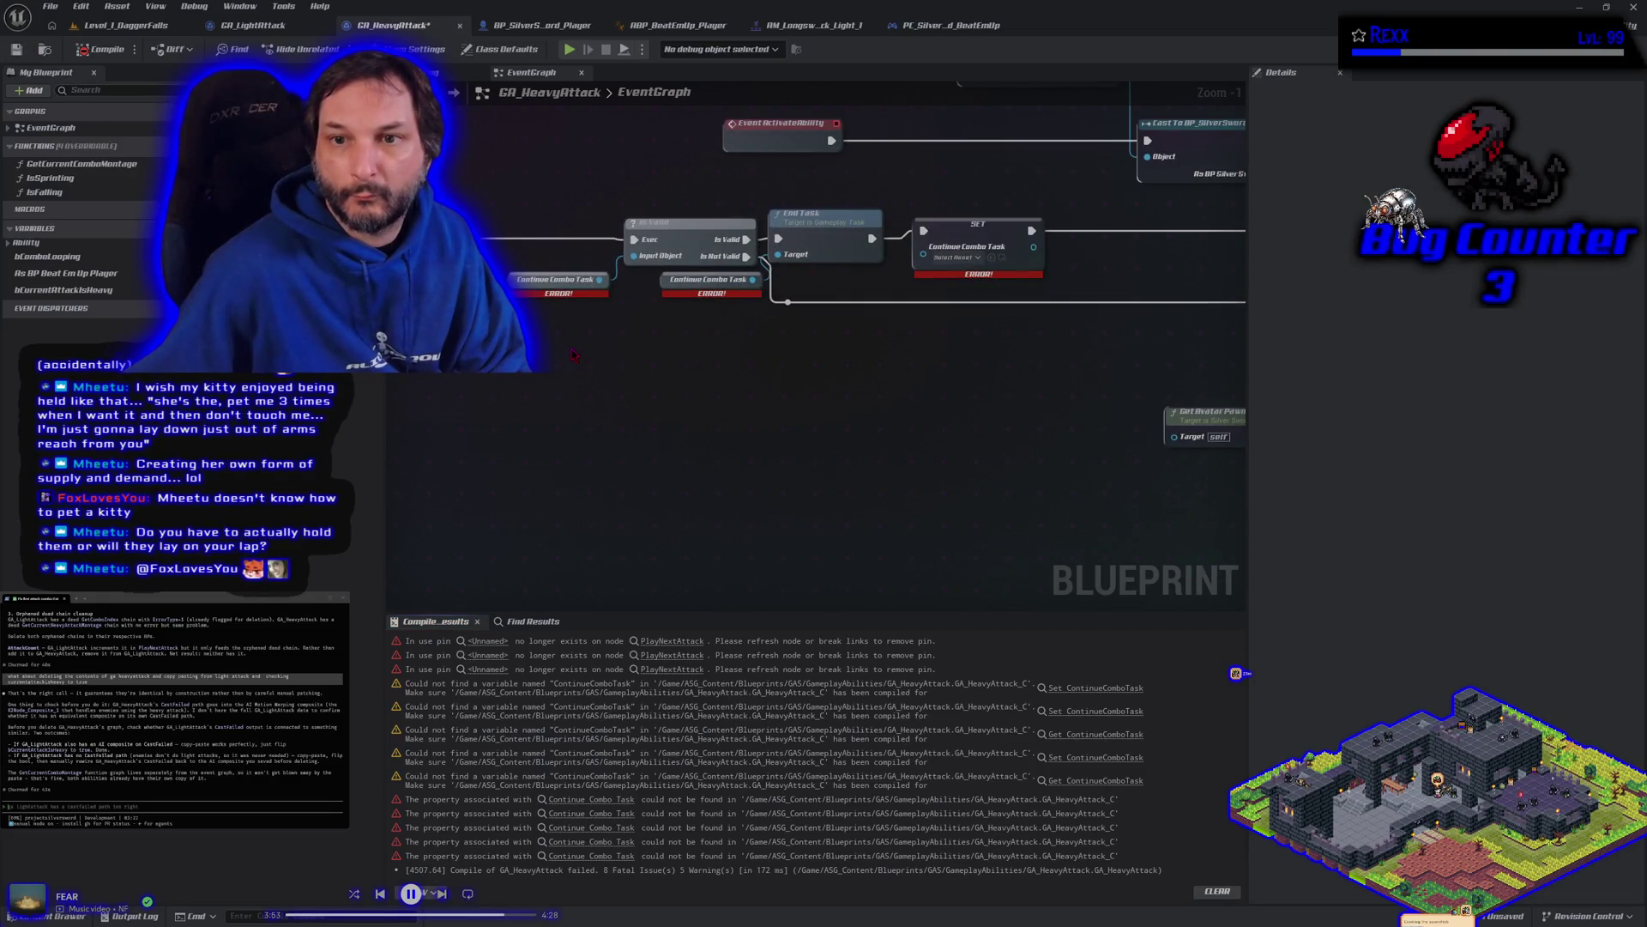
right_click(516, 284)
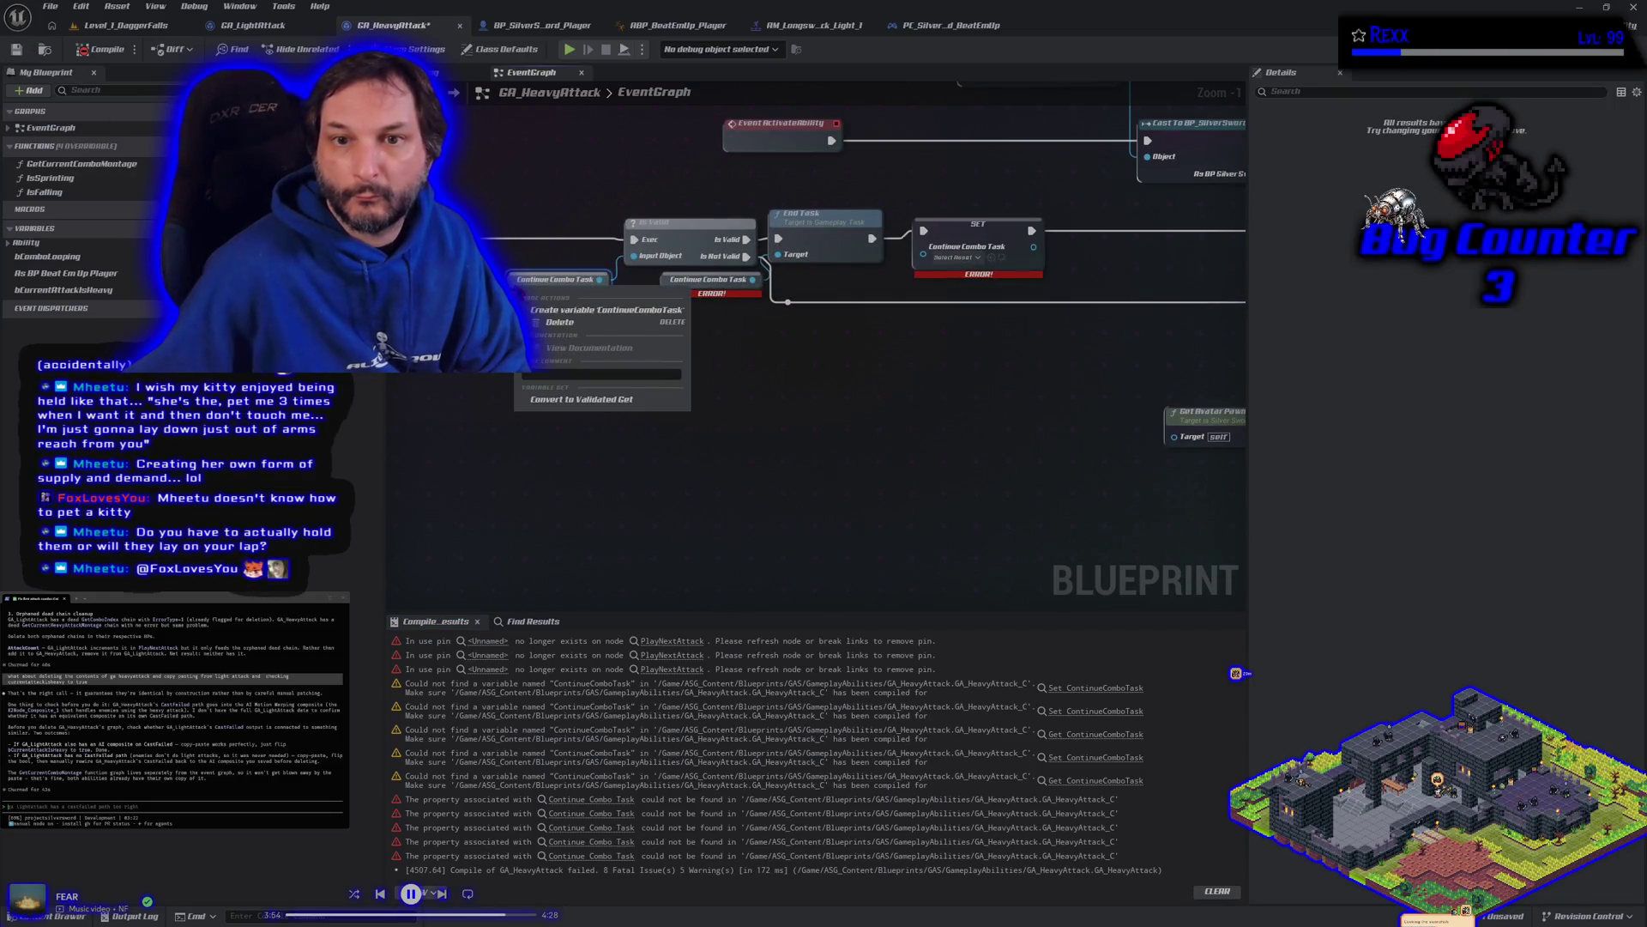
click(550, 310)
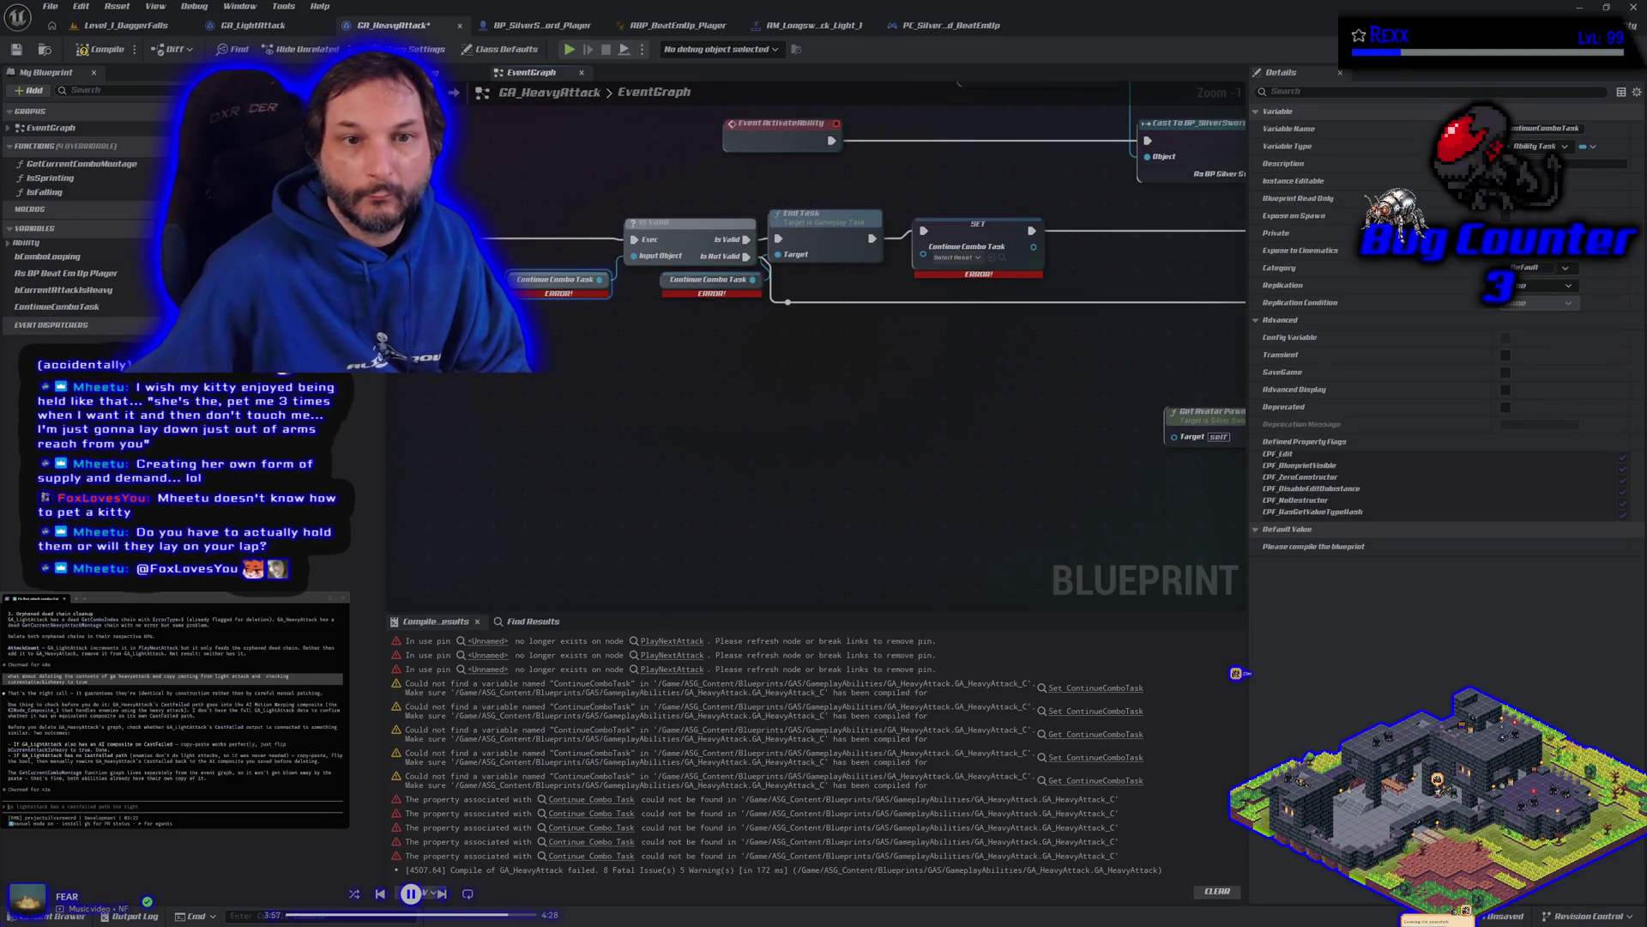
click(112, 51)
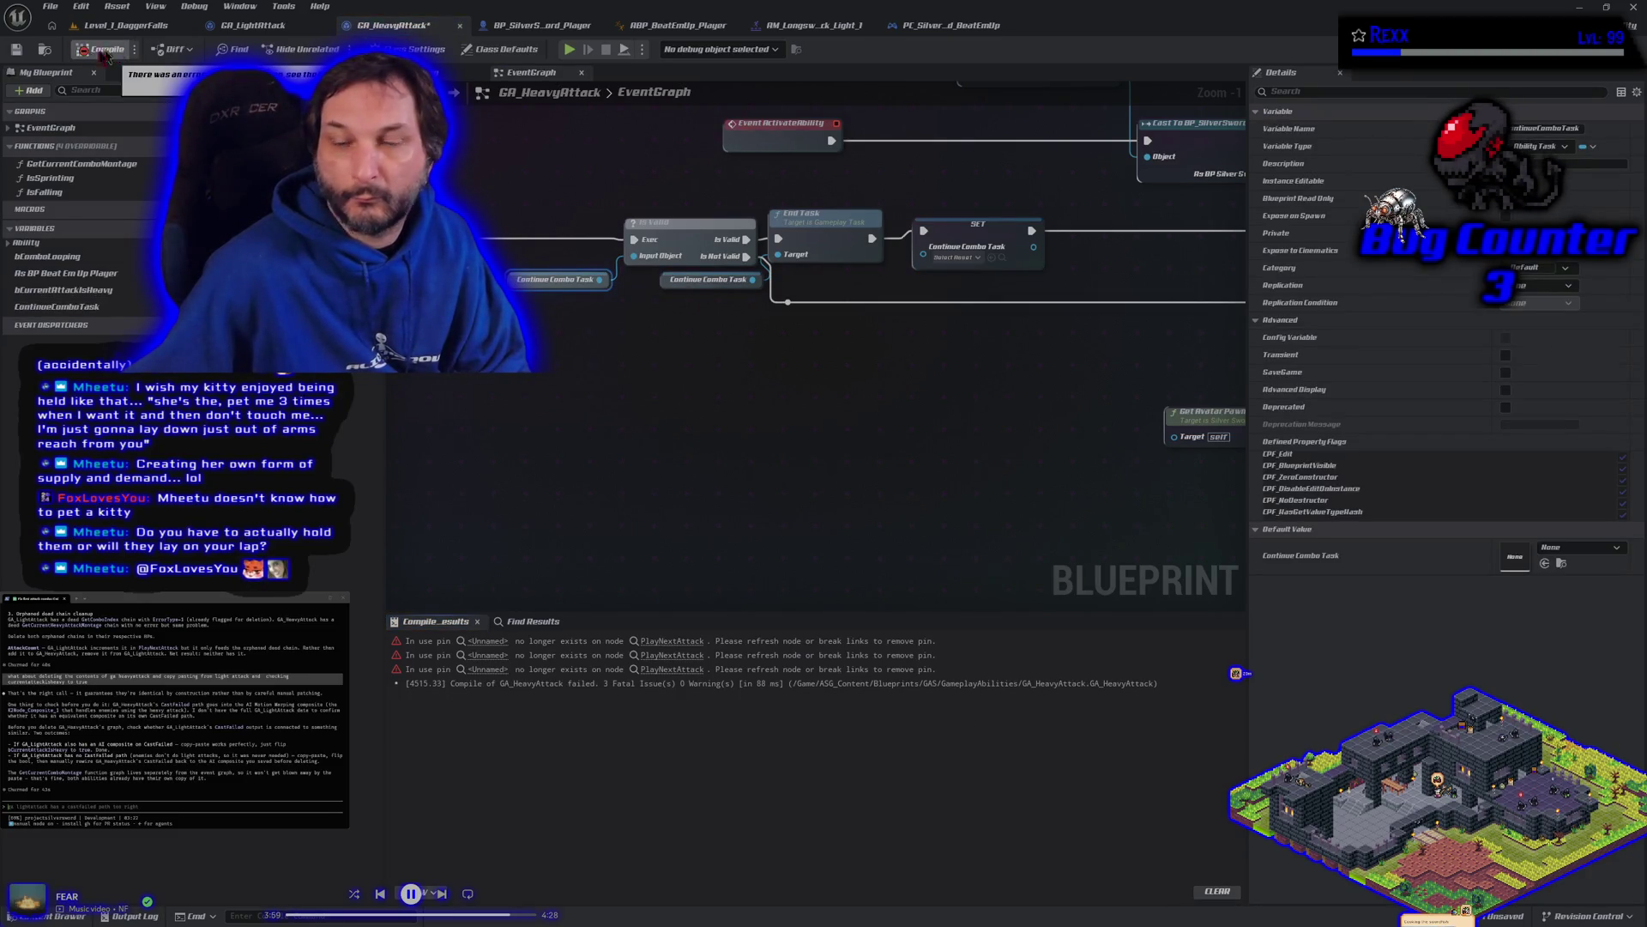
Step: Recompile and jump from the first compiler error to the failing Play Next Attack node
scroll(793, 411, down, 5)
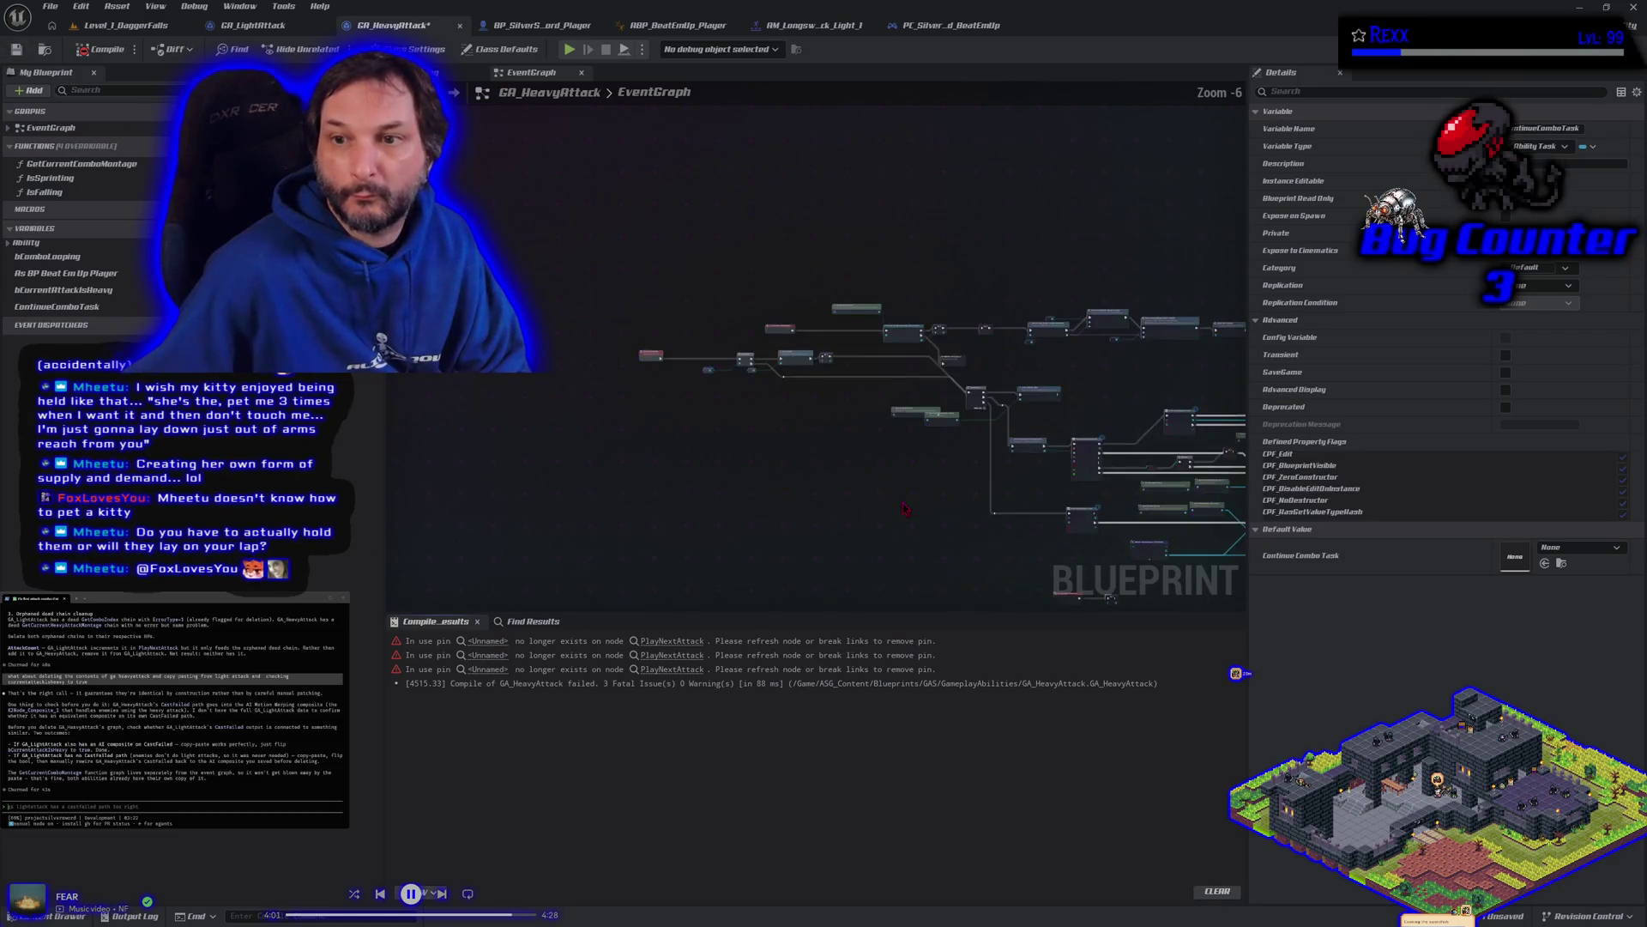
drag(660, 347, 788, 351)
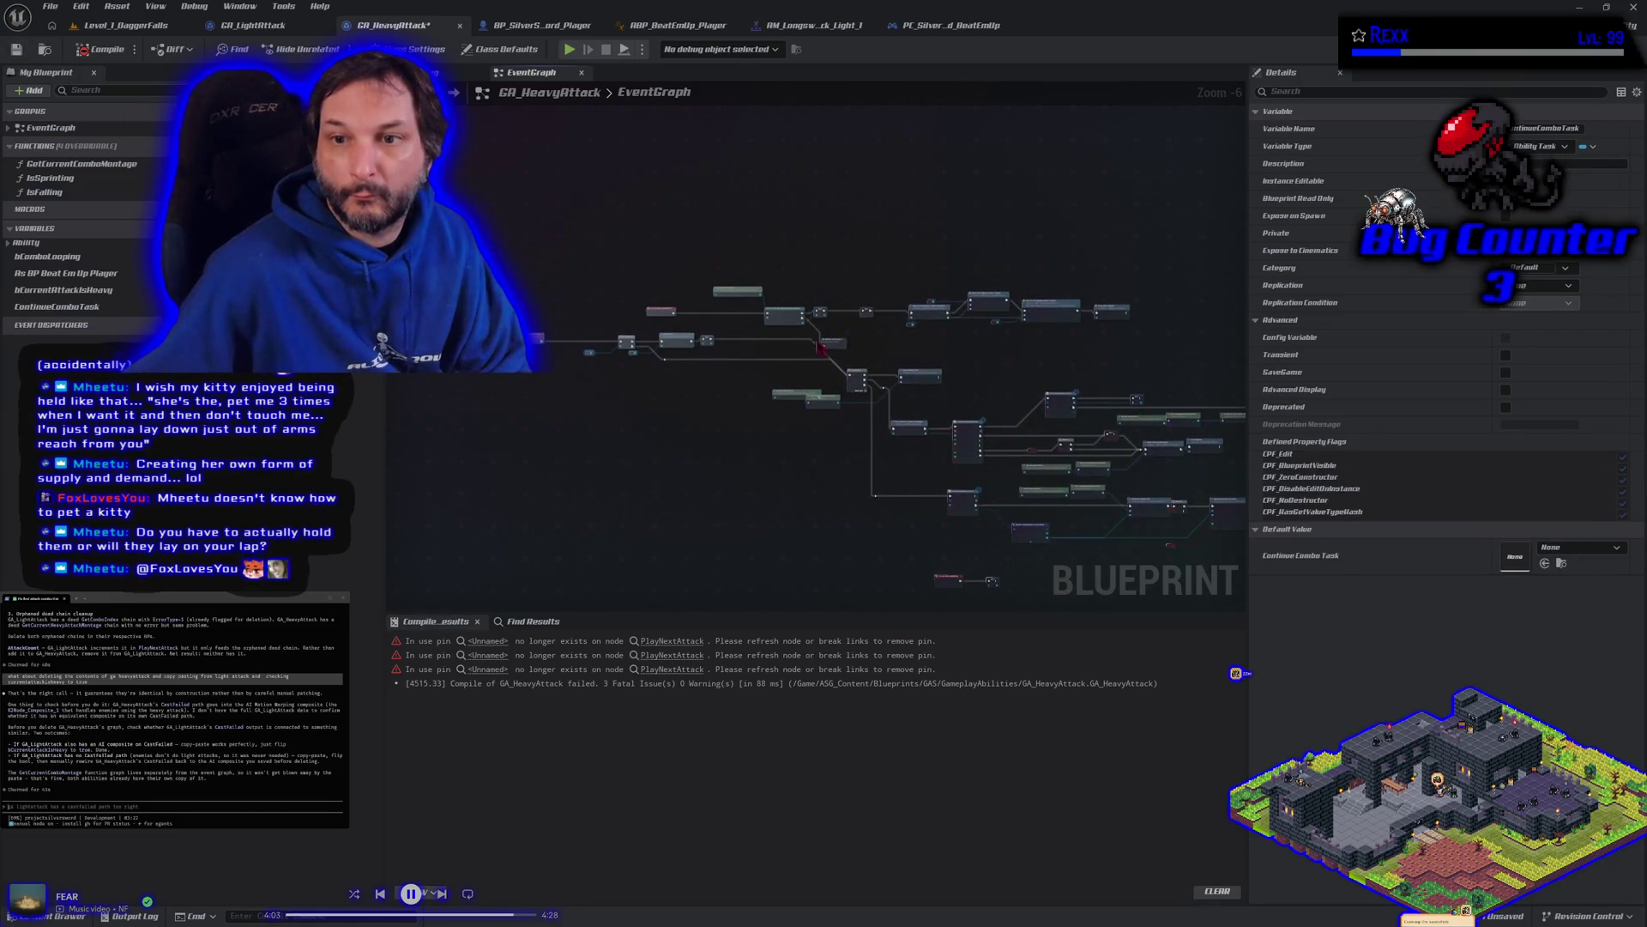
scroll(880, 349, up, 5)
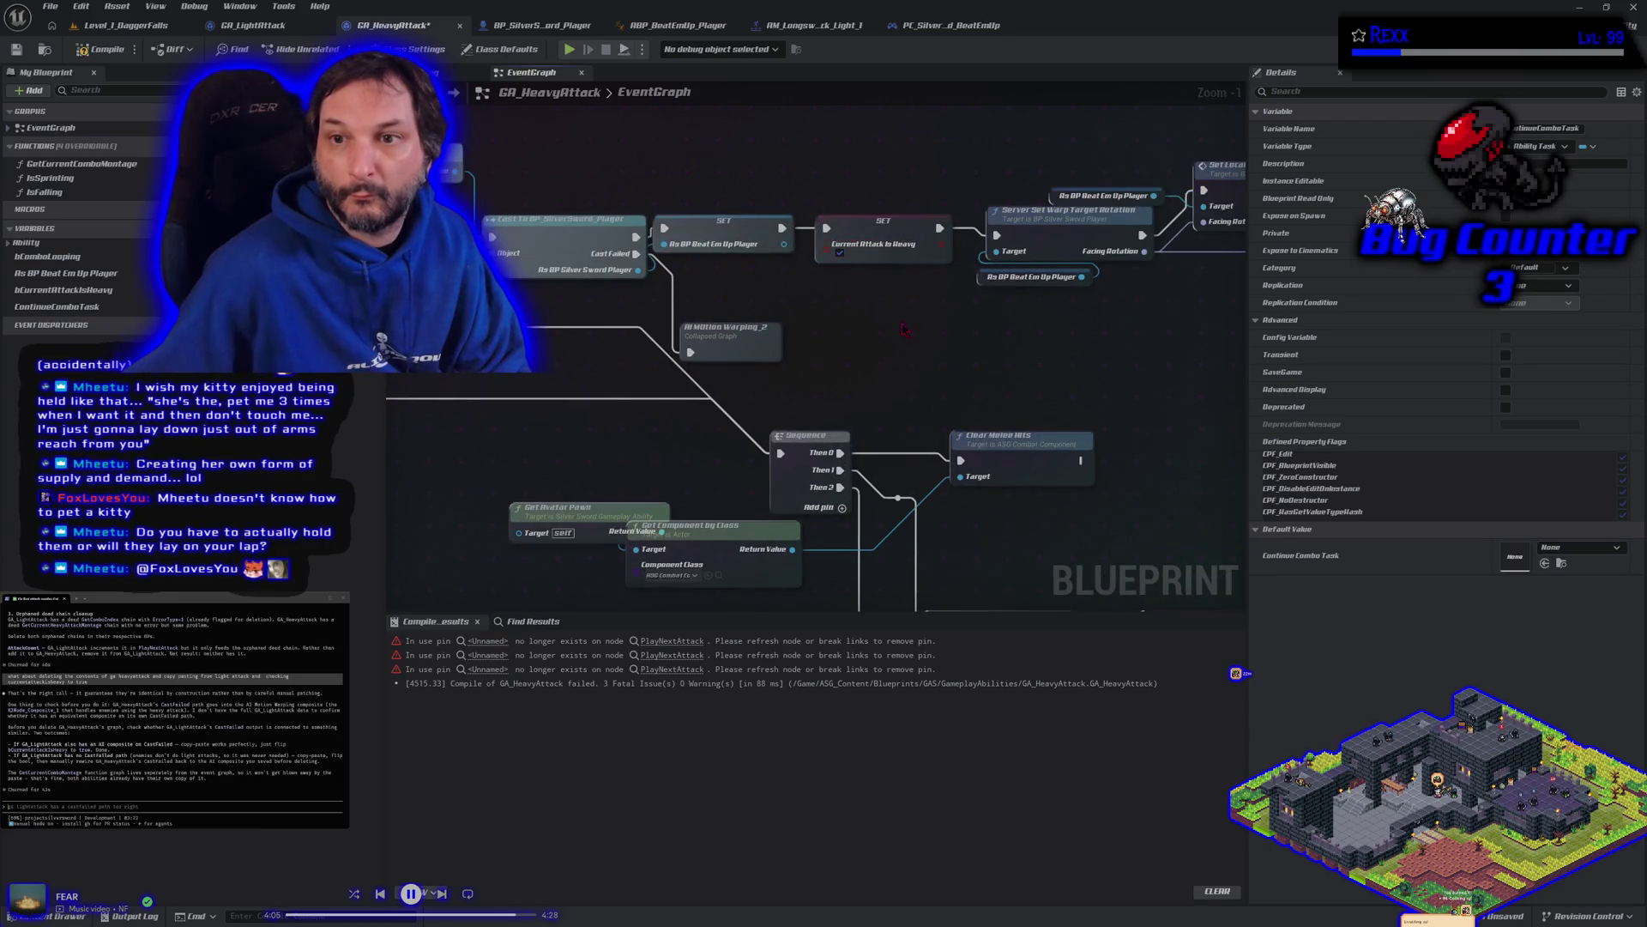
scroll(903, 329, down, 3)
click(118, 50)
mouse_move(800, 472)
mouse_down()
mouse_move(420, 553)
mouse_move(480, 635)
mouse_move(686, 583)
mouse_move(881, 485)
mouse_up()
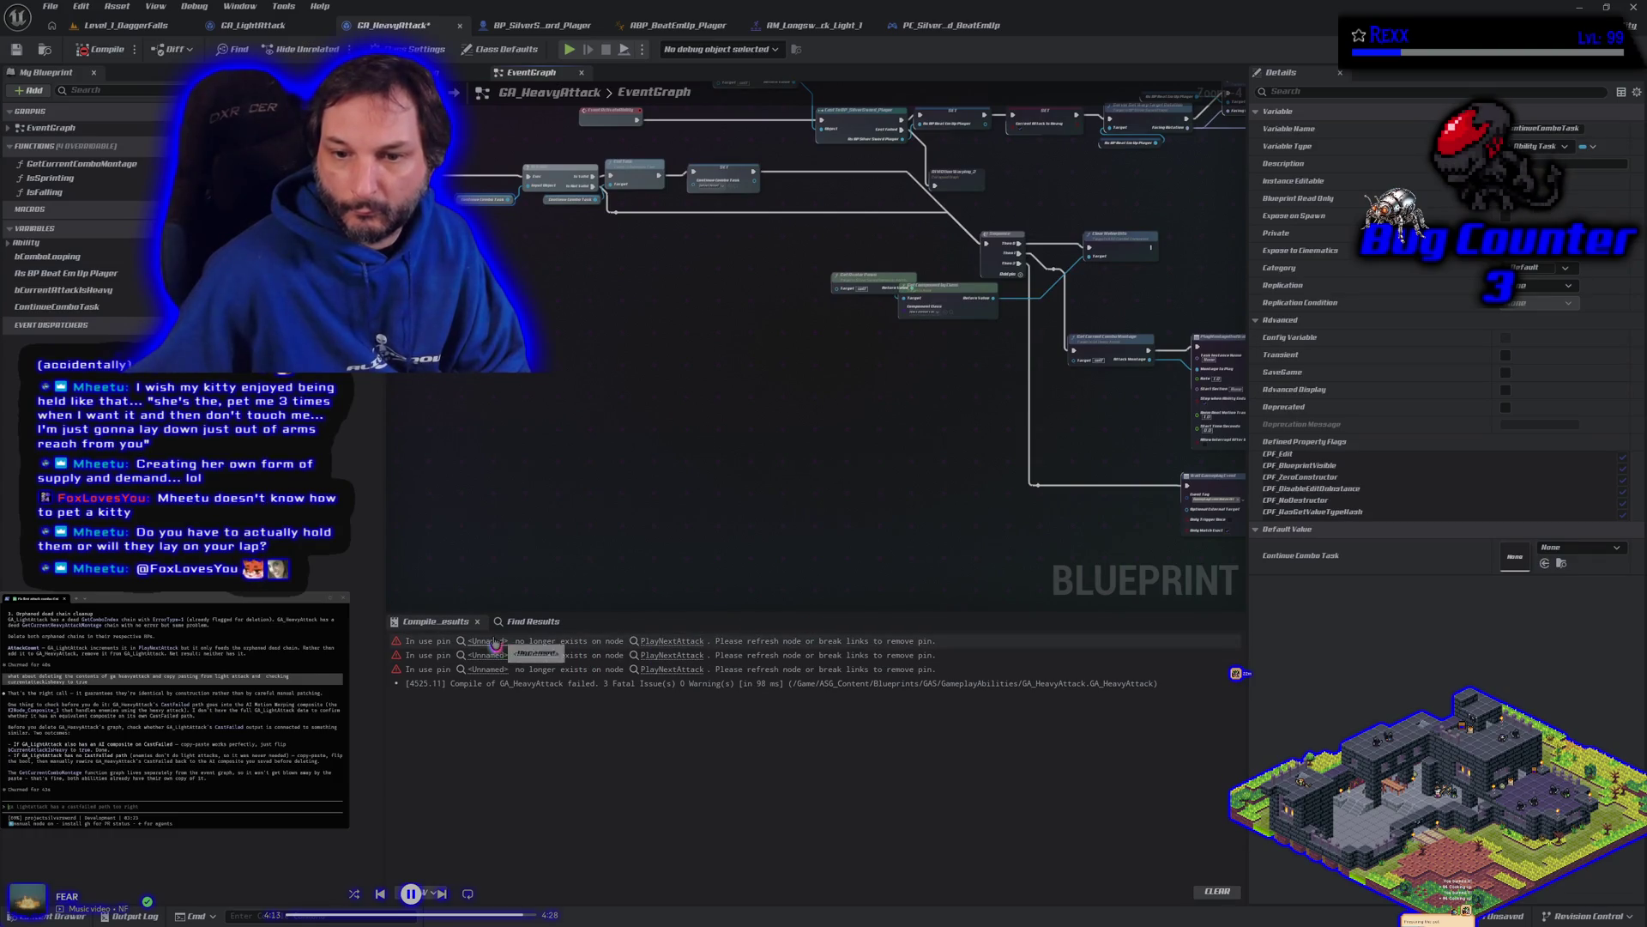
click(495, 643)
Step: Add a new Play Next Attack node on the Cast Failed wire and delete the broken one
scroll(698, 514, down, 3)
right_click(786, 506)
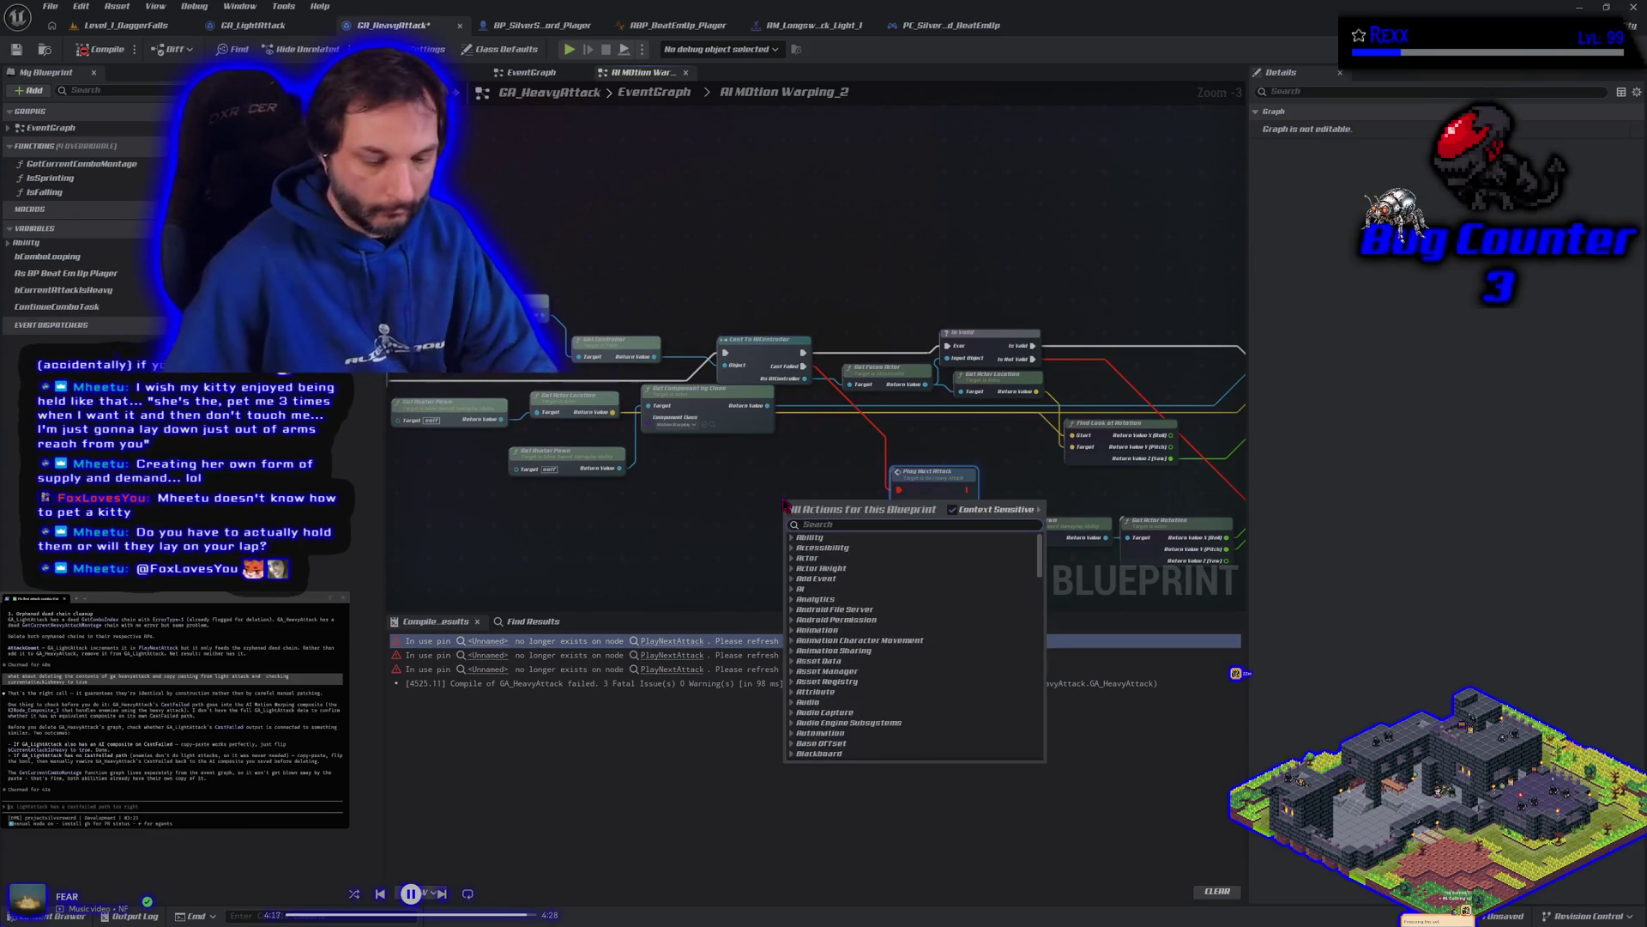
text(play next)
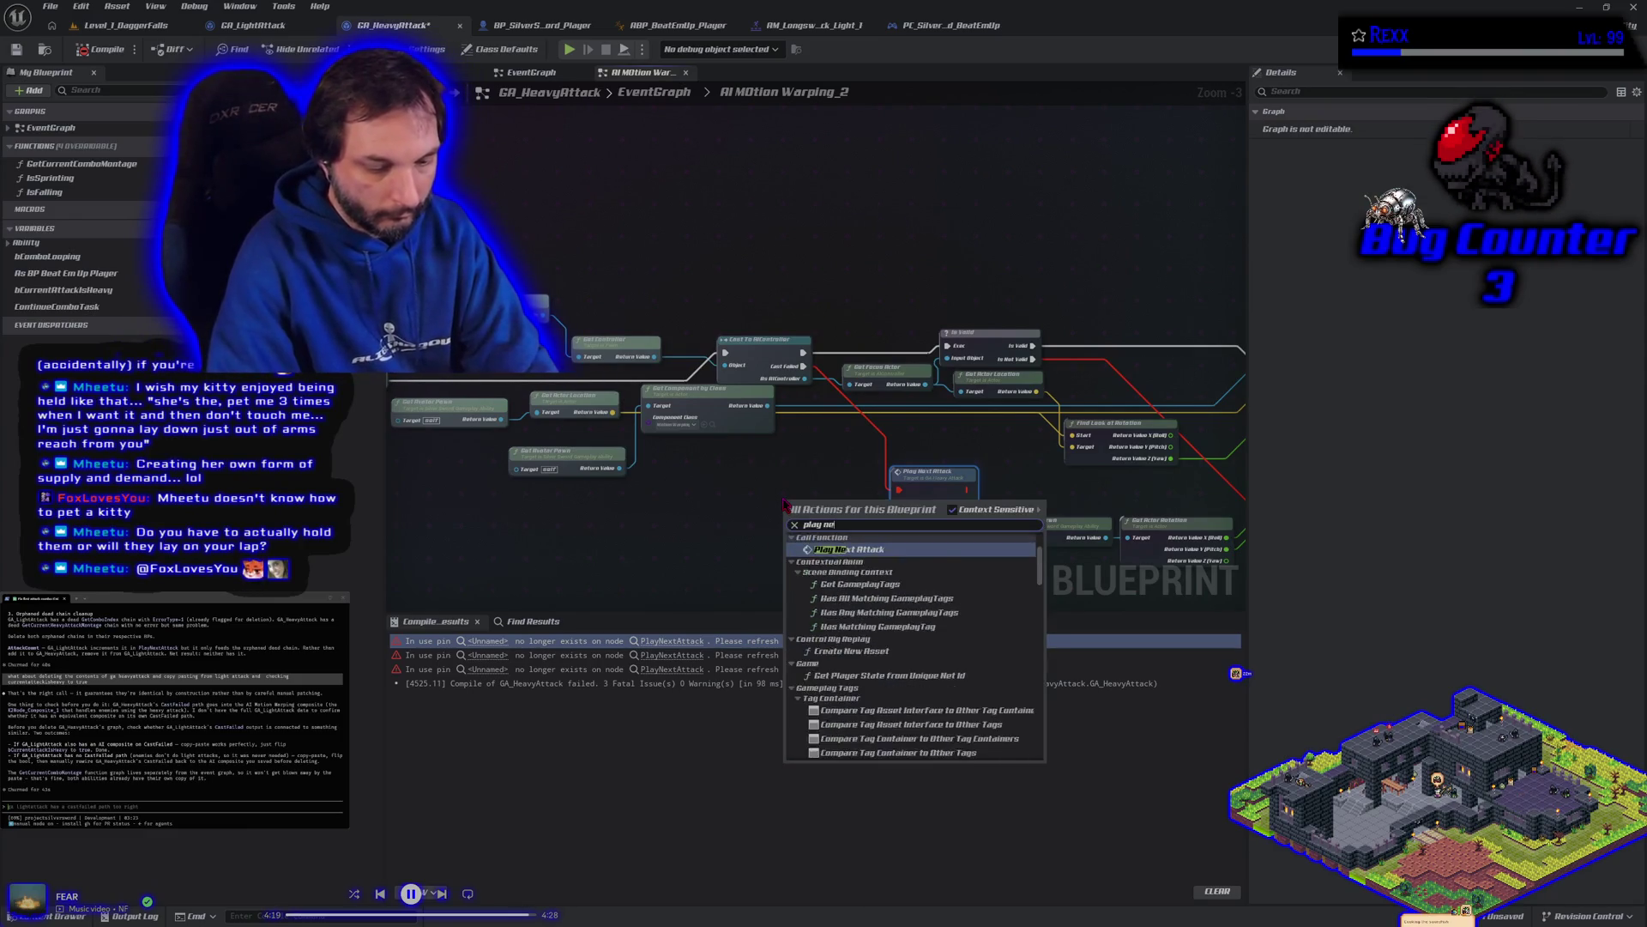
key(Return)
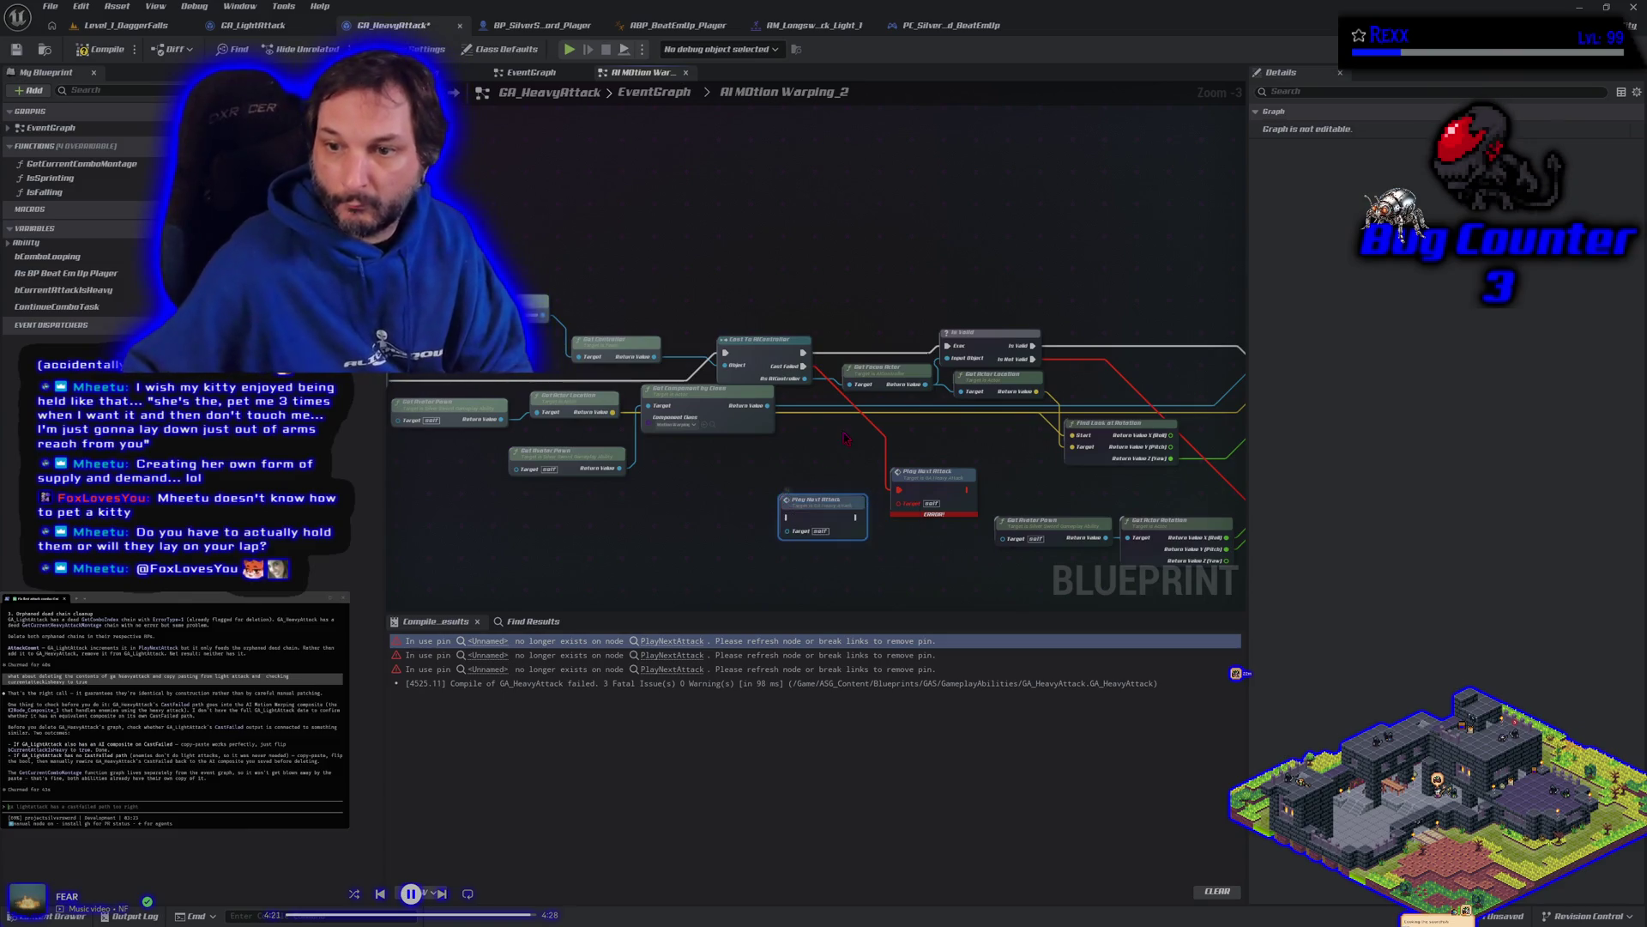
mouse_move(895, 489)
mouse_down()
mouse_move(794, 498)
mouse_move(788, 517)
mouse_move(875, 446)
mouse_up()
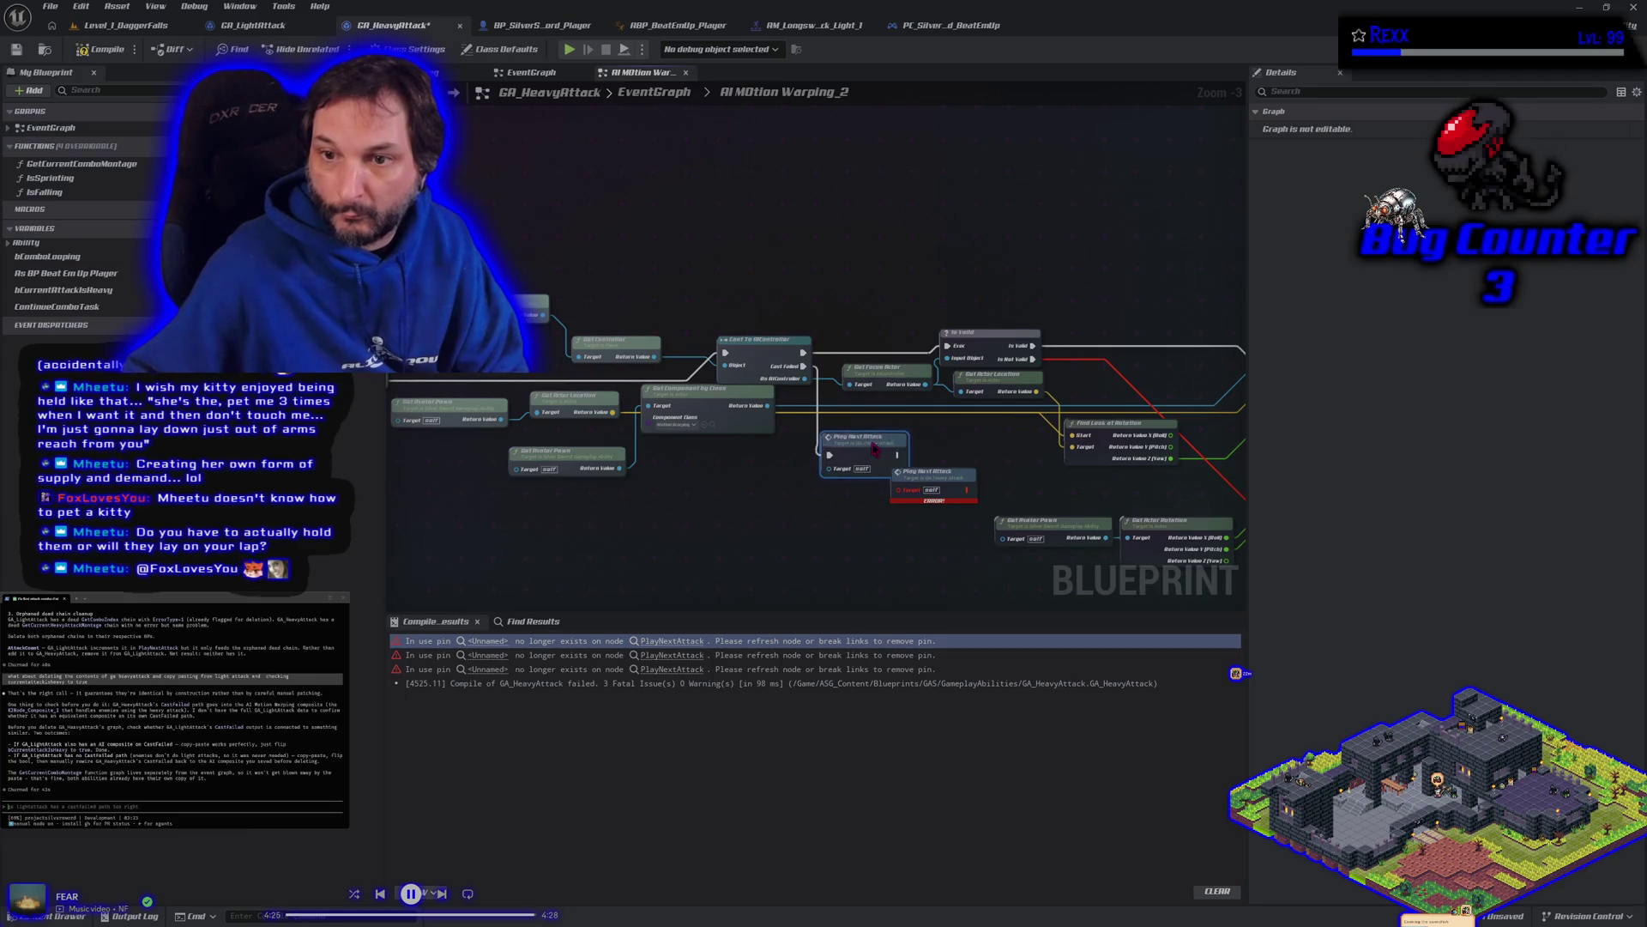
click(933, 490)
key(Delete)
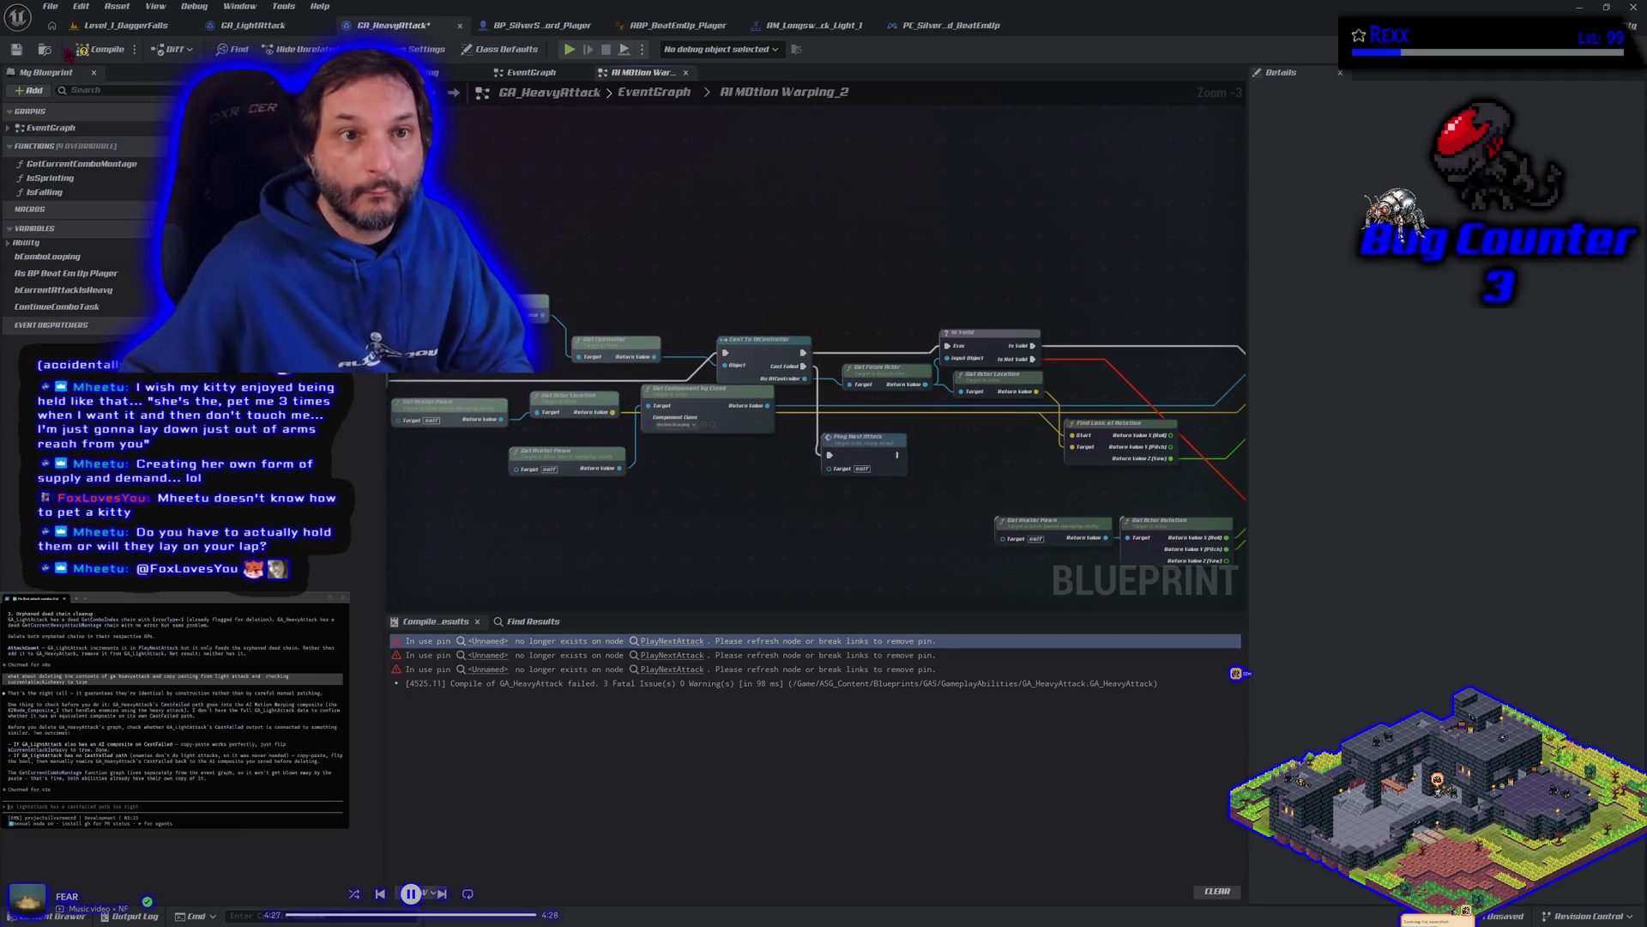
Step: Recompile, then replace the next broken Play Next Attack node with a pasted, rewired copy
click(98, 51)
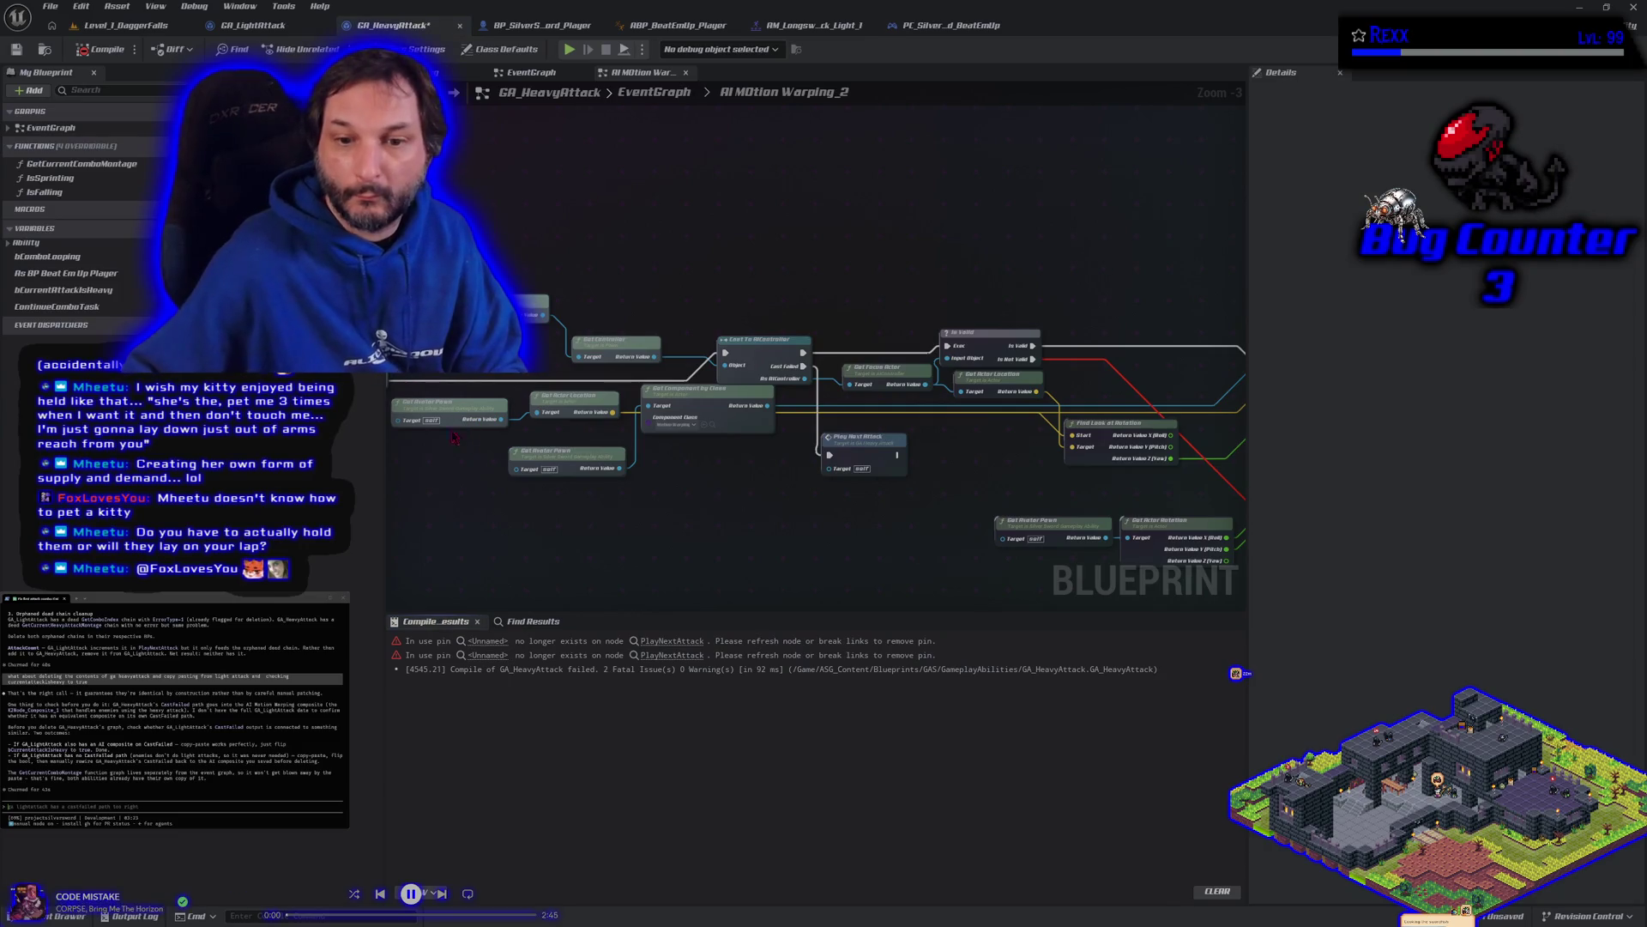
mouse_move(848, 607)
mouse_down()
mouse_move(549, 503)
mouse_move(506, 532)
mouse_move(574, 545)
mouse_move(532, 566)
mouse_move(513, 556)
mouse_up()
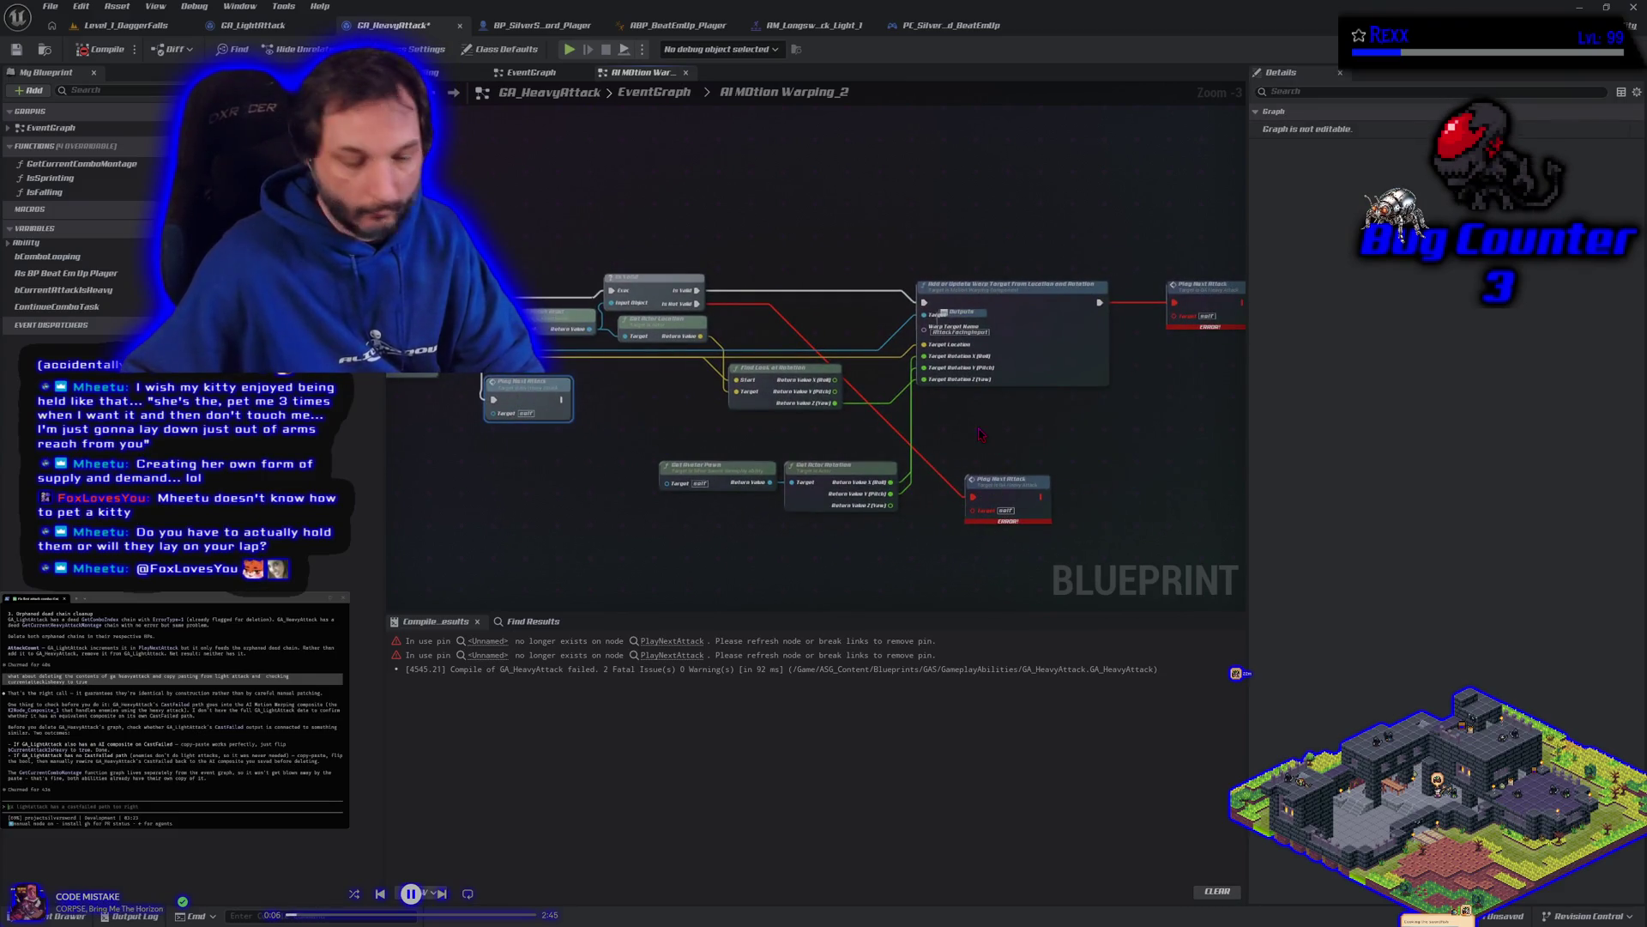
key(ctrl+v)
mouse_move(974, 500)
mouse_down()
mouse_move(977, 448)
mouse_move(883, 491)
mouse_move(682, 486)
mouse_up()
click(1000, 489)
key(Delete)
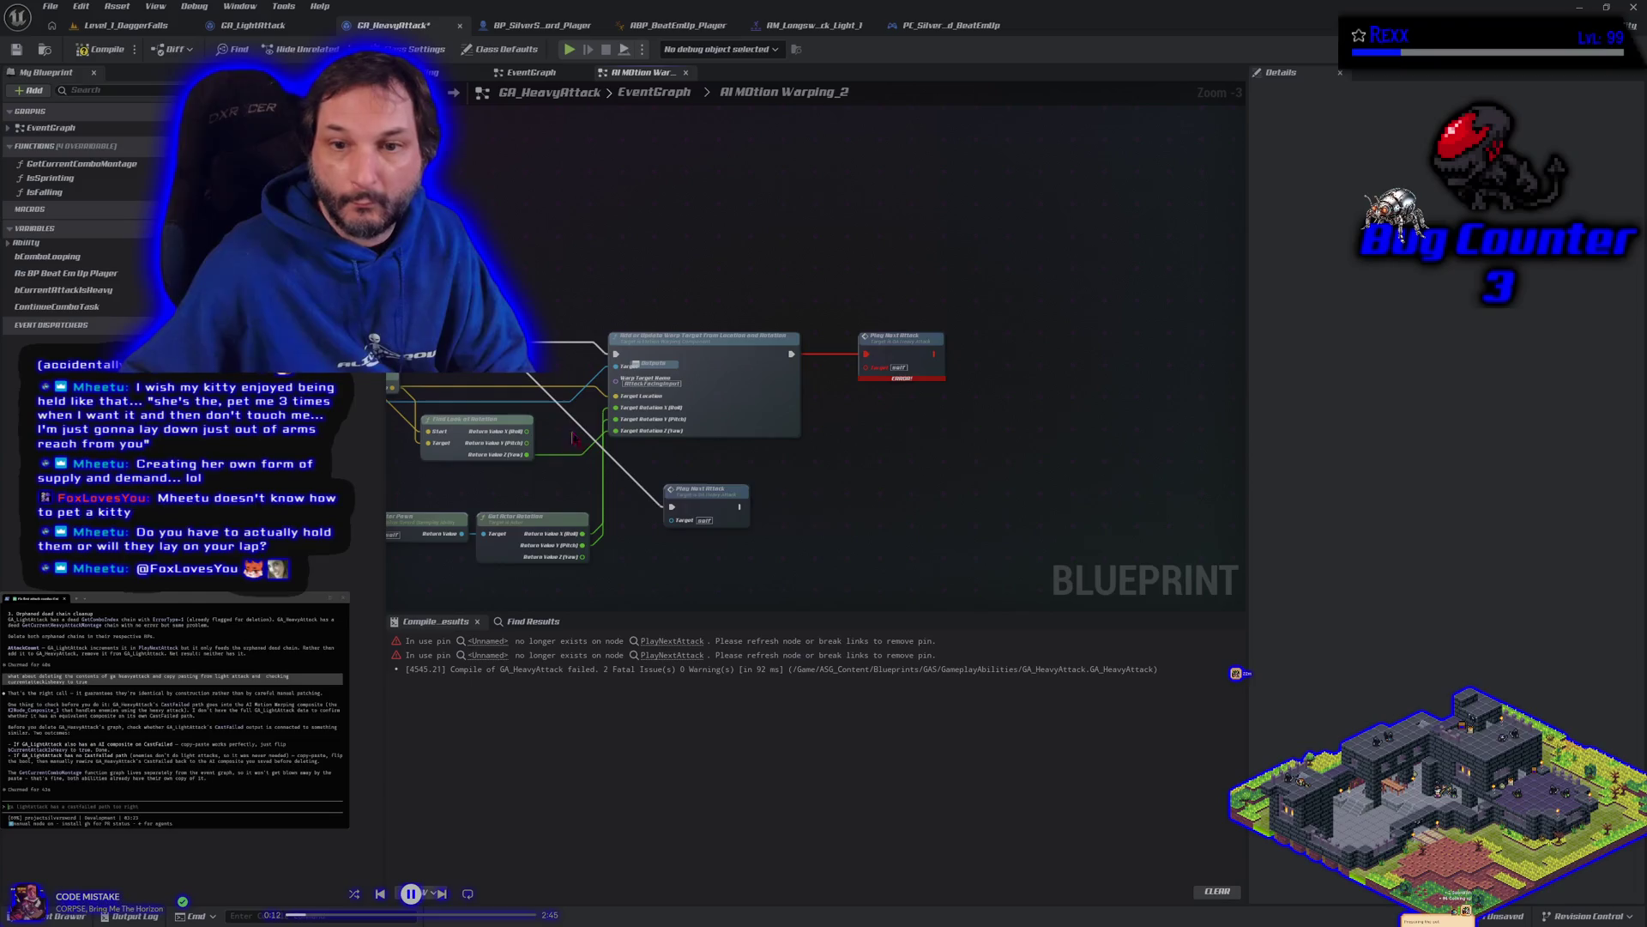
Step: Replace the last broken Play Next Attack node with another pasted copy on its exec wire
click(774, 464)
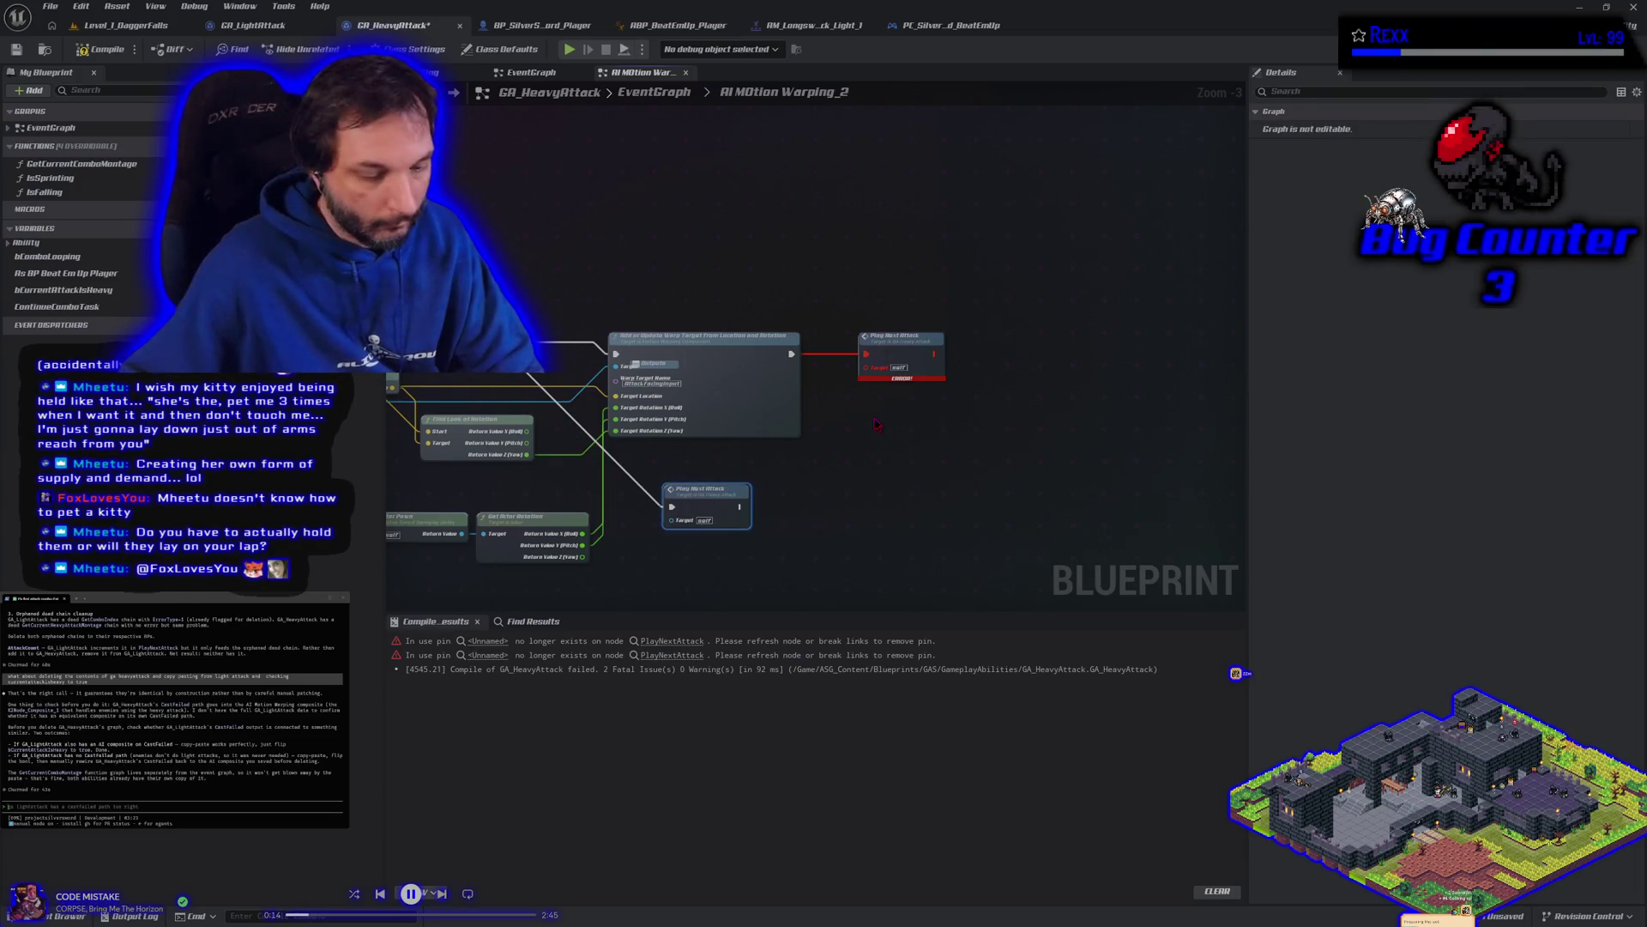
key(ctrl+v)
mouse_move(867, 353)
mouse_down()
mouse_move(879, 438)
mouse_move(891, 364)
mouse_up()
click(879, 336)
key(Delete)
Step: Compile and save GA_HeavyAttack, then return to Level_1_DaggerFalls
click(101, 49)
click(16, 49)
click(129, 25)
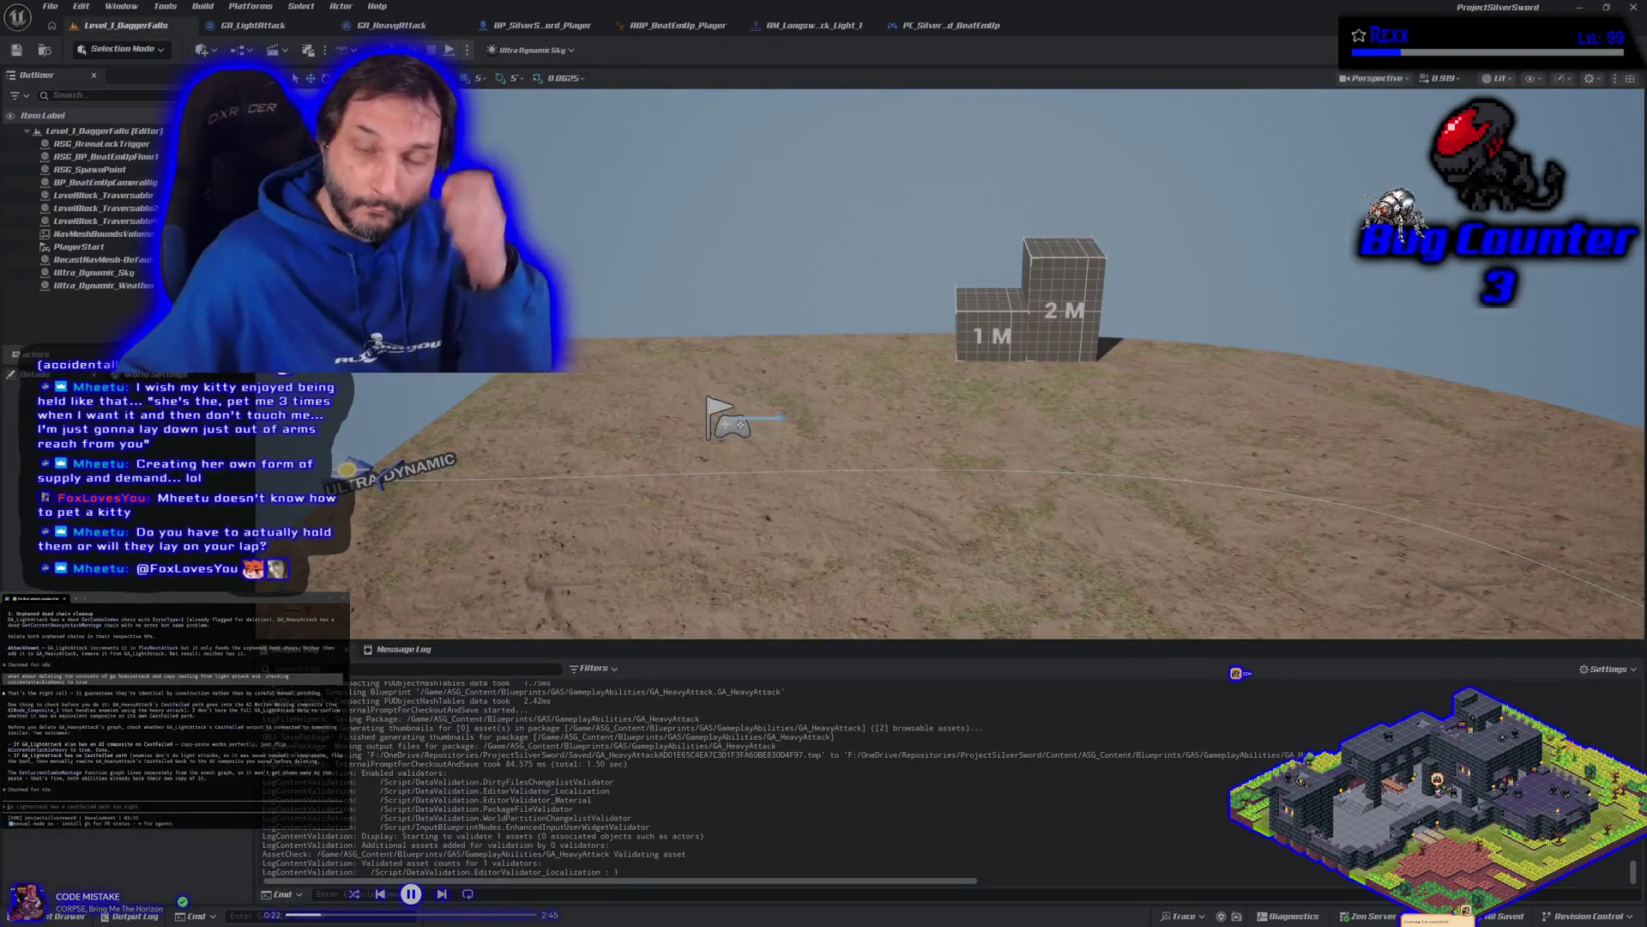
Step: Play-test Level_1_DaggerFalls in the editor, then switch to the GA_LightAttack Blueprint
key(alt+p)
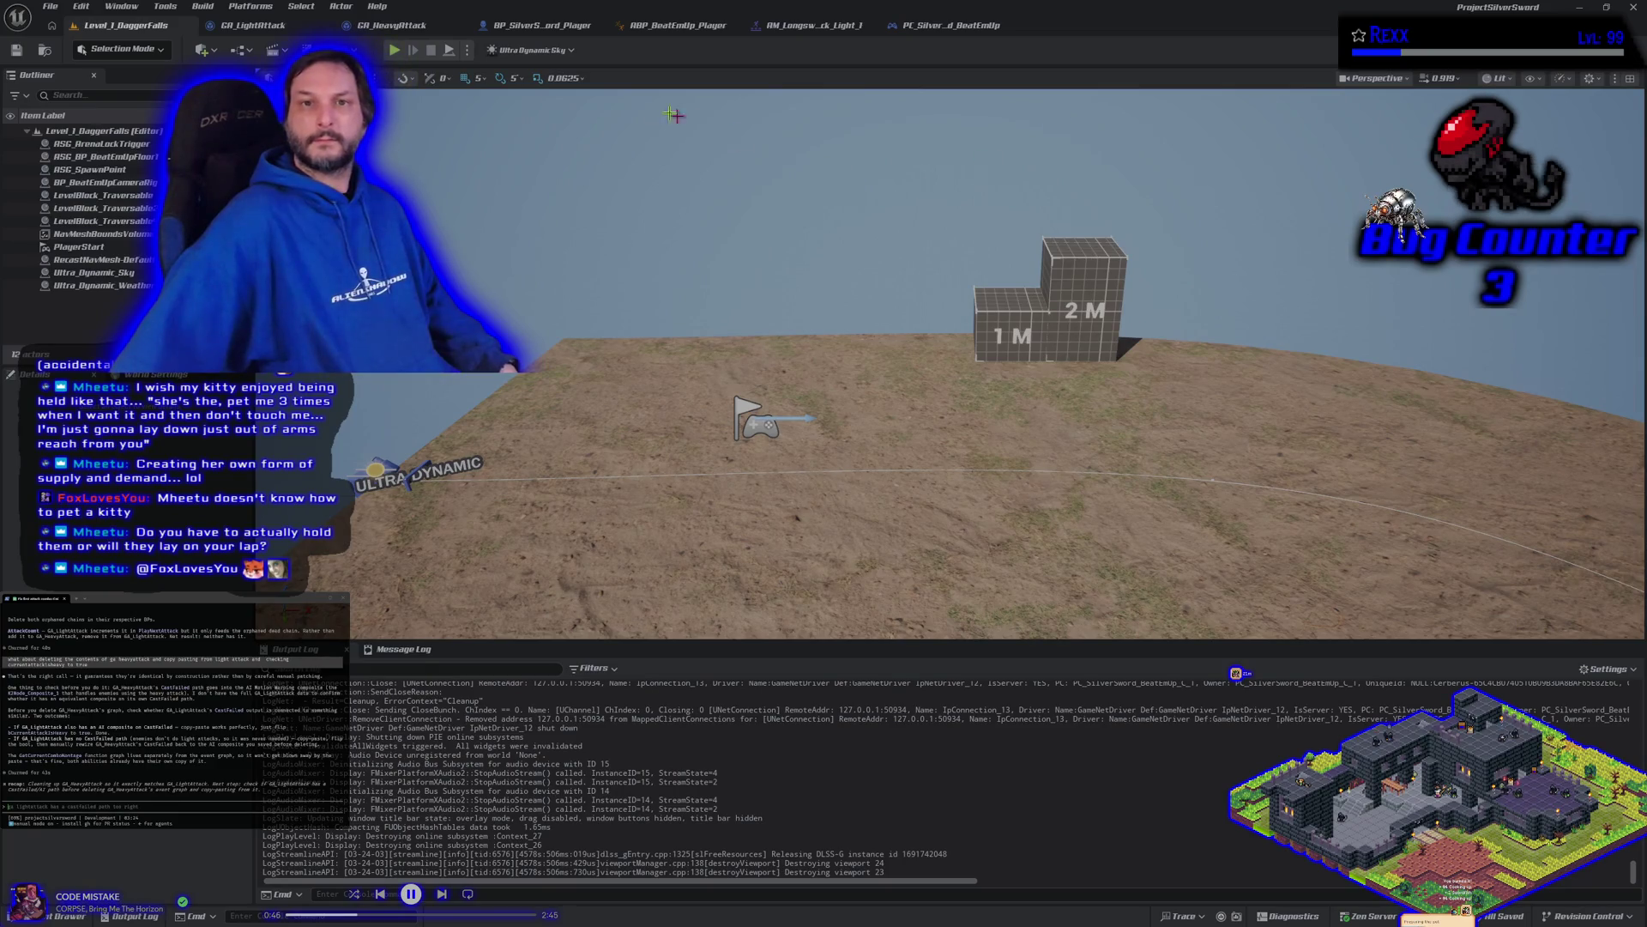
click(253, 25)
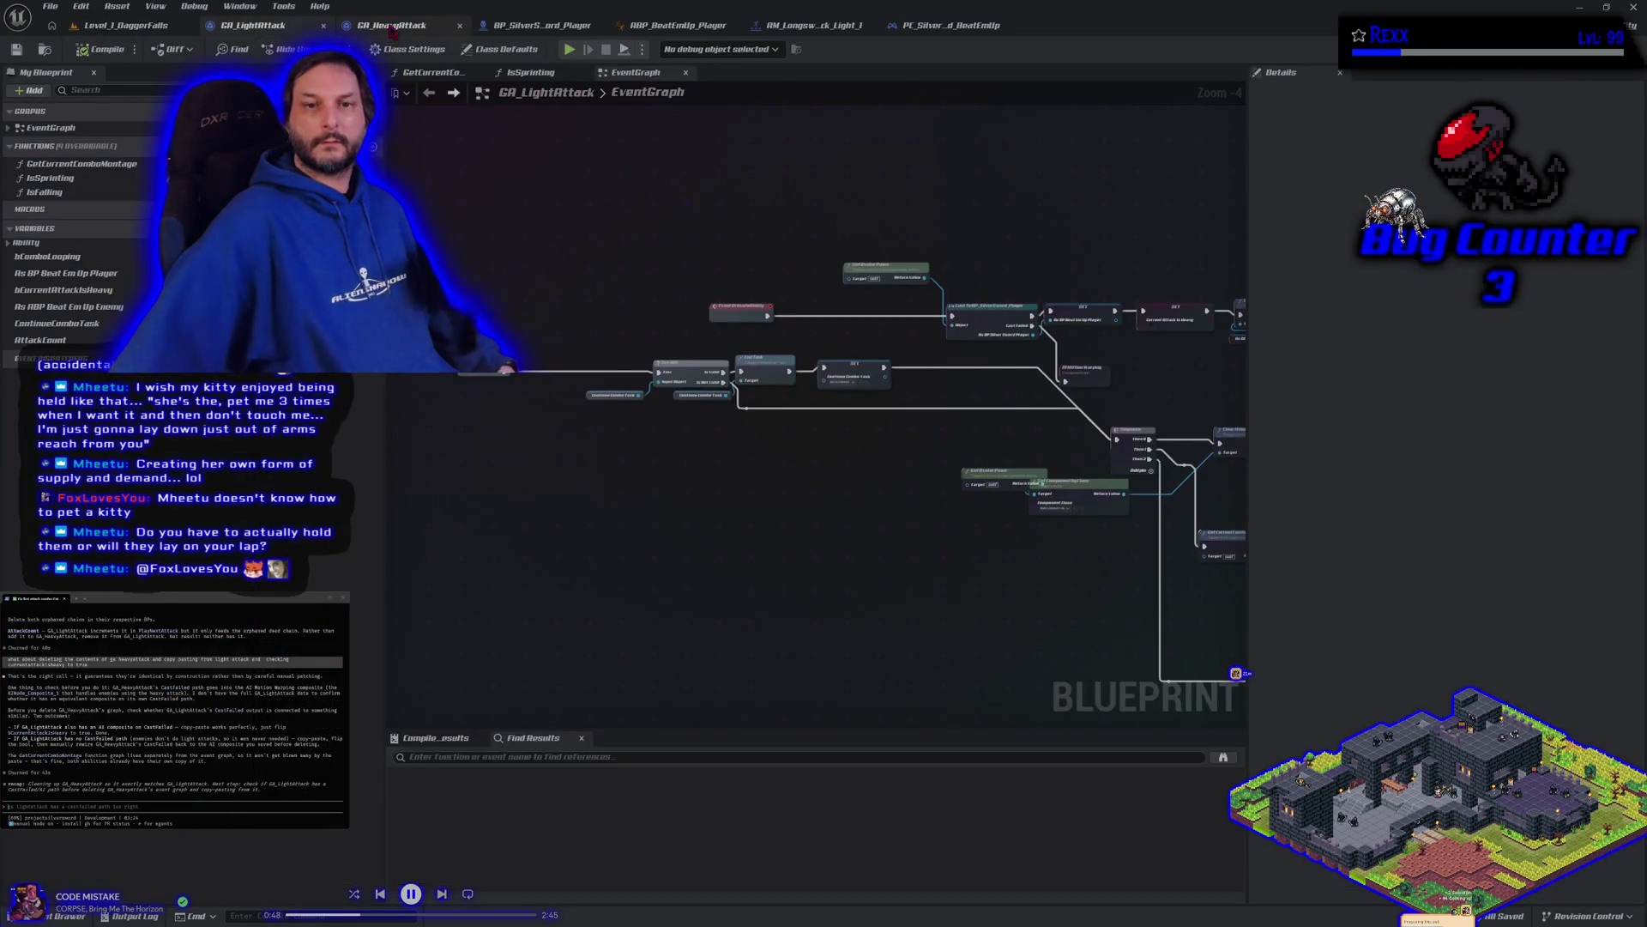
Step: Switch to GA_HeavyAttack and go back to its main EventGraph from the AI Motion Warping_2 graph
click(392, 28)
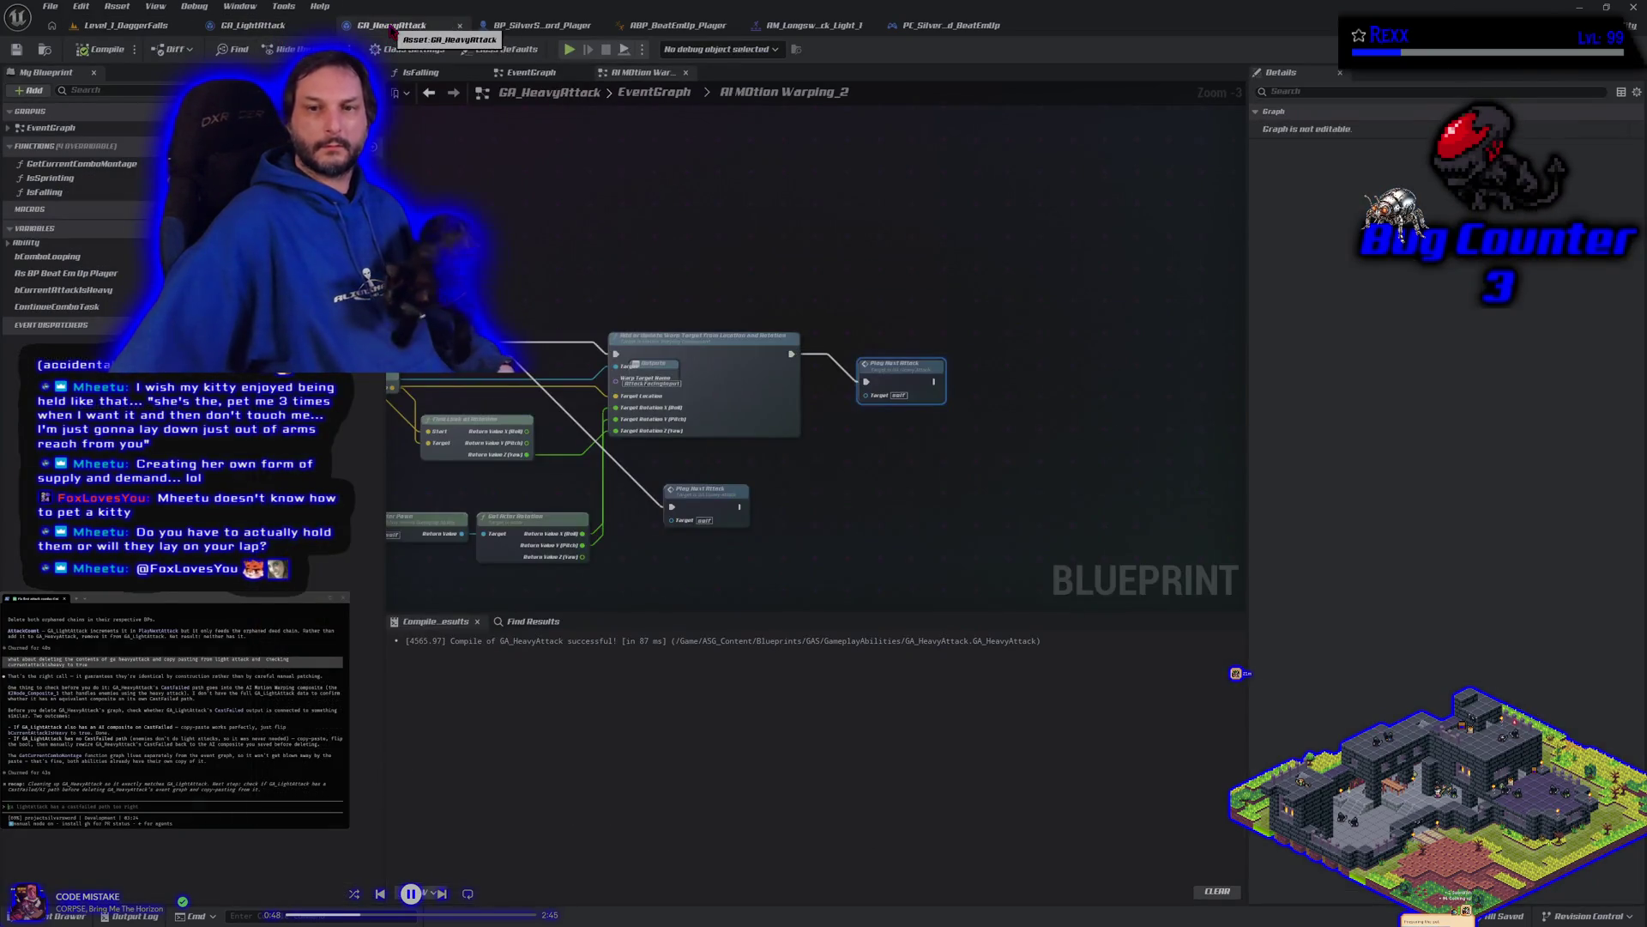
click(633, 95)
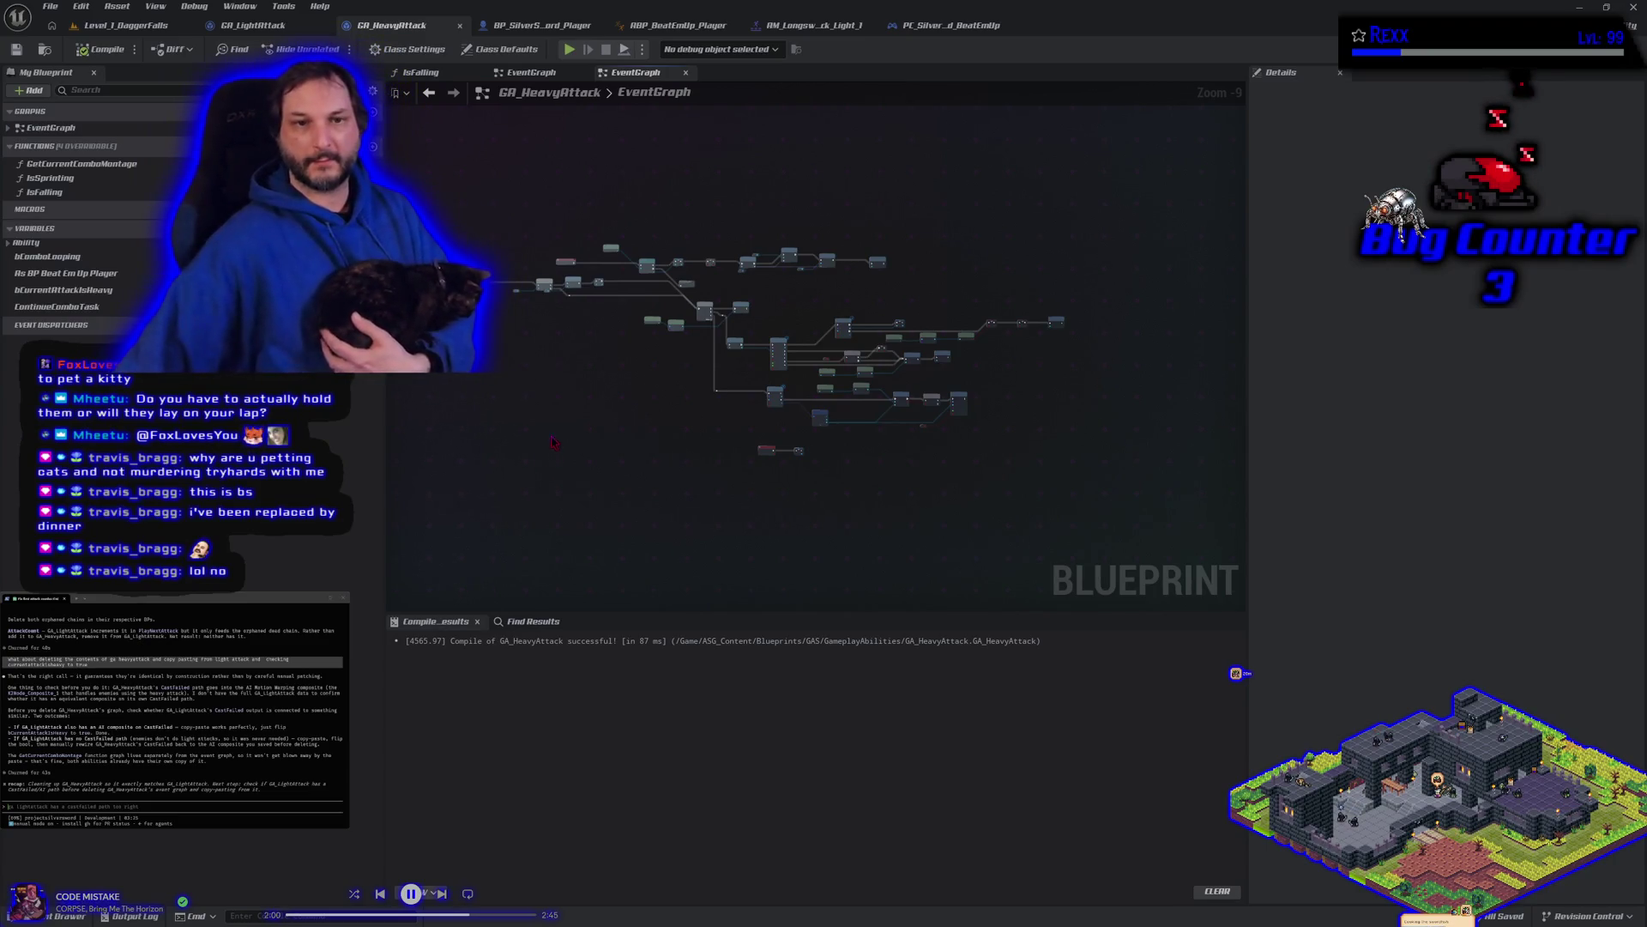
Step: Centre the Sequence and Set nodes, glance at GA_LightAttack and the level, then return to GA_HeavyAttack
scroll(650, 311, up, 4)
scroll(650, 310, up, 1)
mouse_move(650, 311)
mouse_down()
mouse_move(701, 521)
mouse_move(801, 544)
mouse_move(478, 204)
mouse_up()
click(247, 25)
click(125, 25)
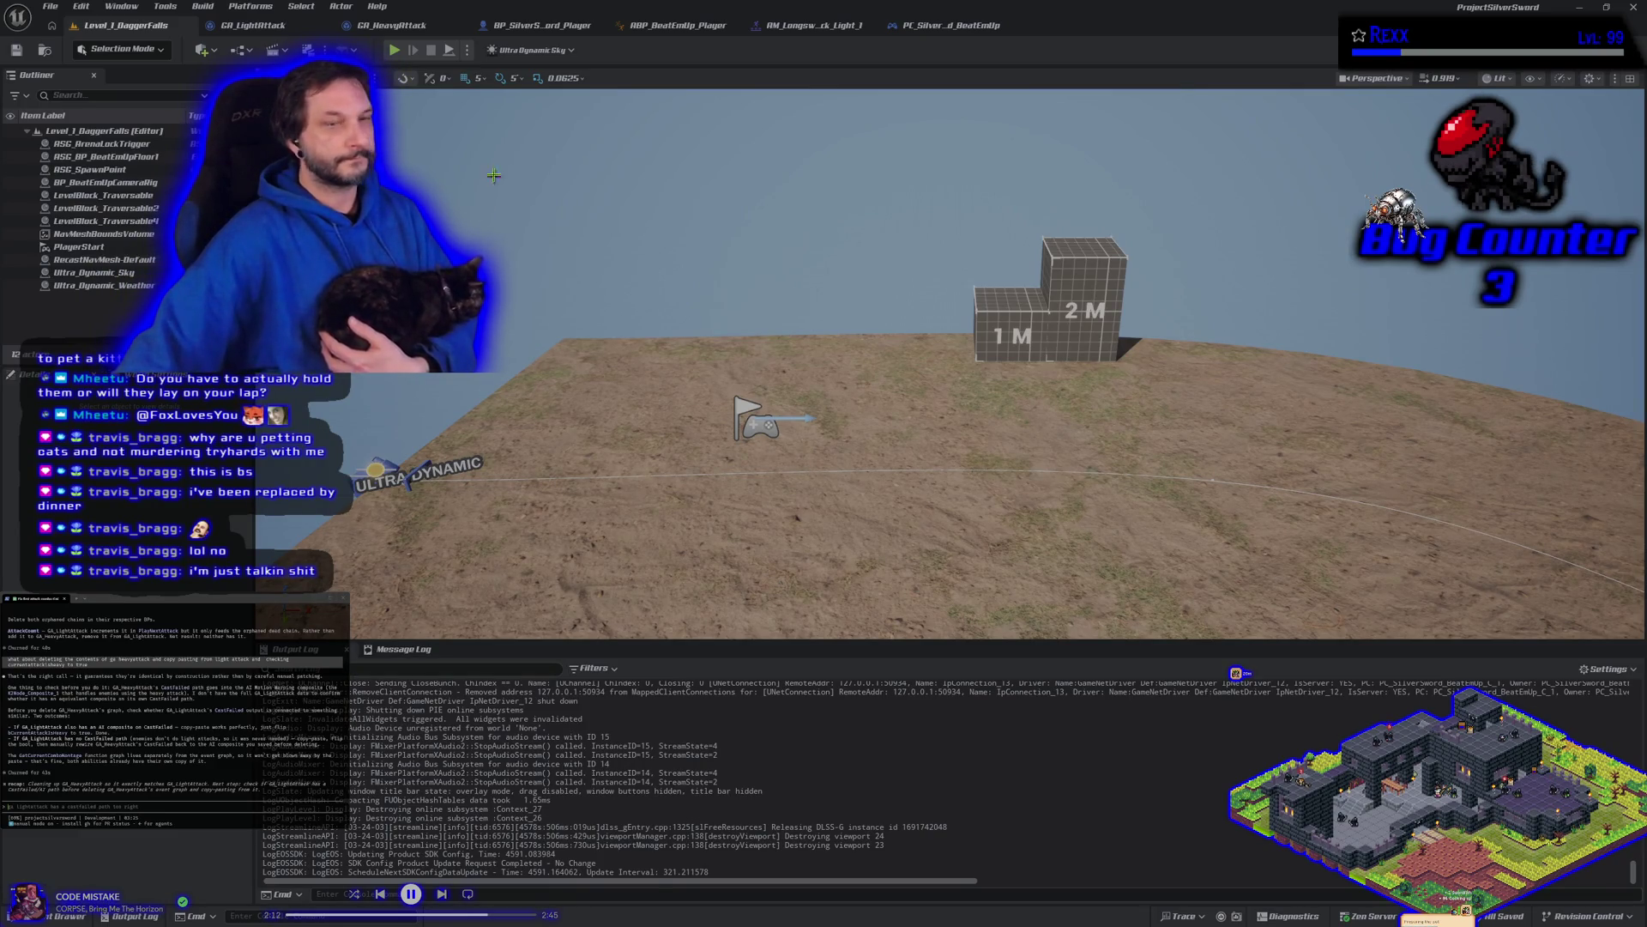
click(403, 25)
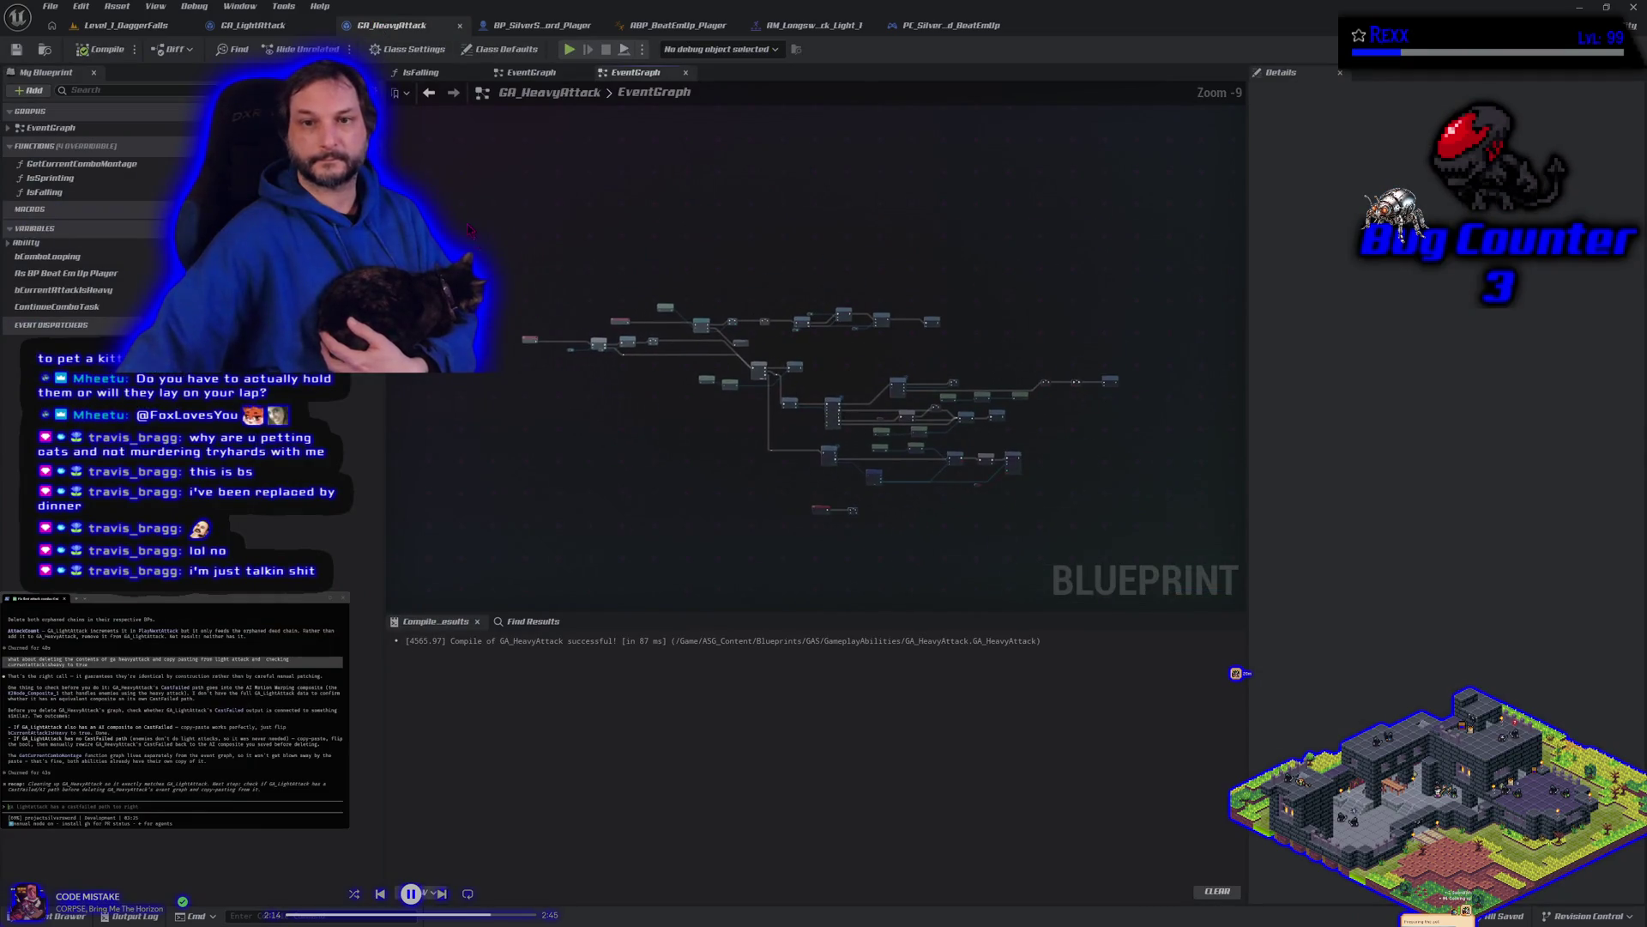
Step: Move the selected EventGraph node group down and to the left, then deselect it
drag(1098, 640, 1098, 640)
drag(830, 272, 770, 444)
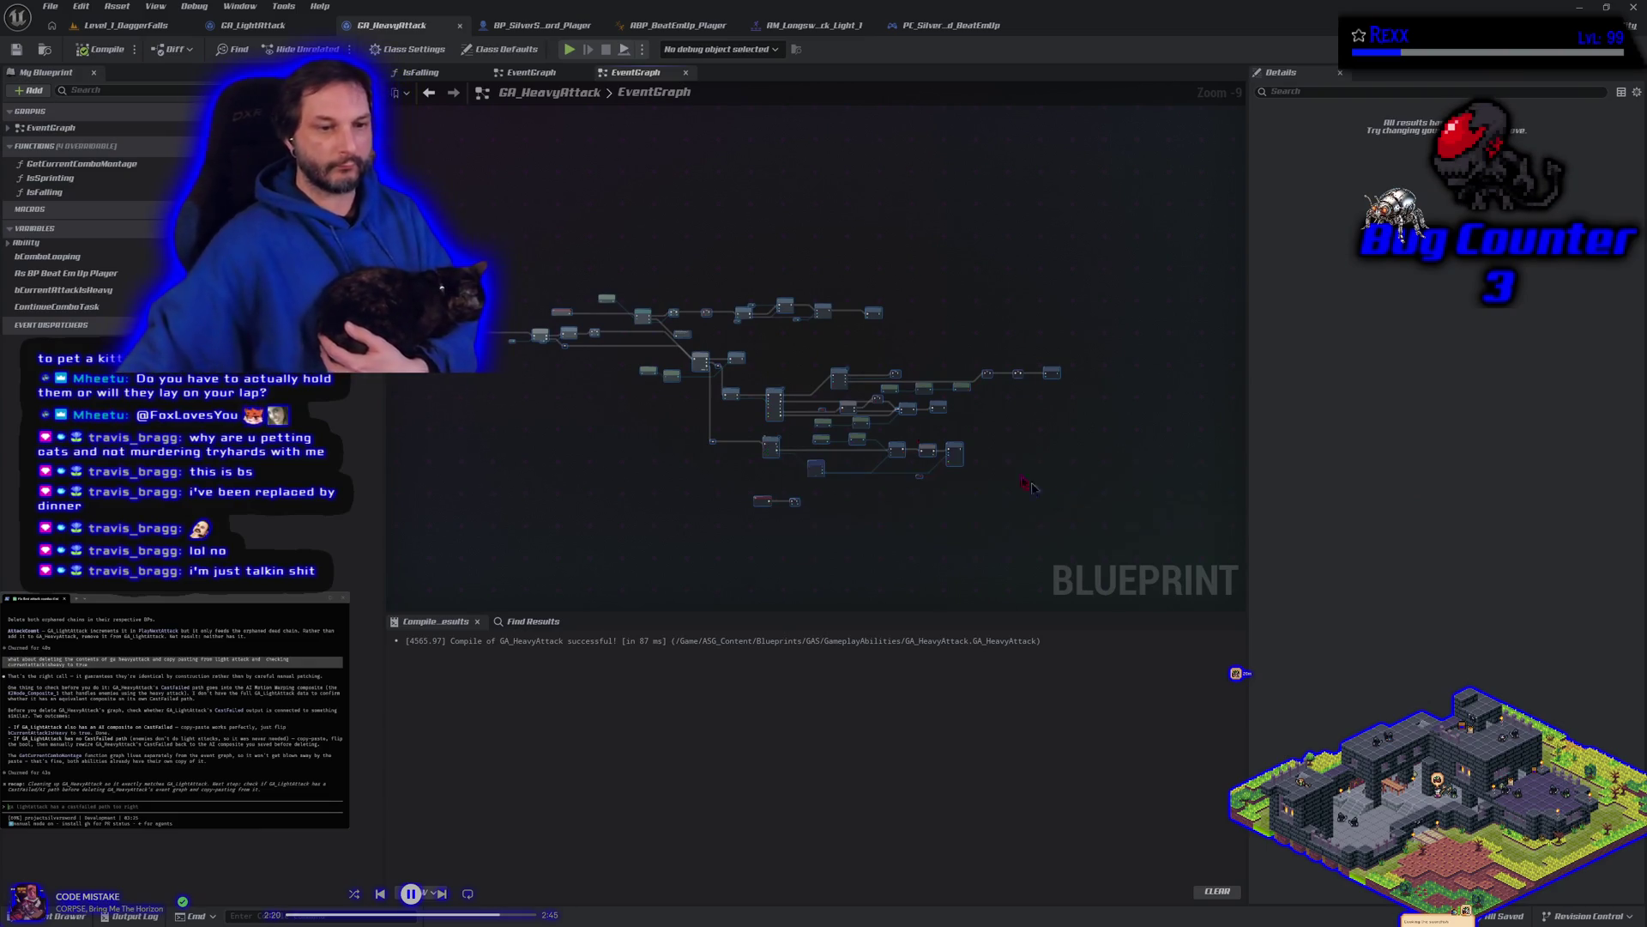
click(639, 515)
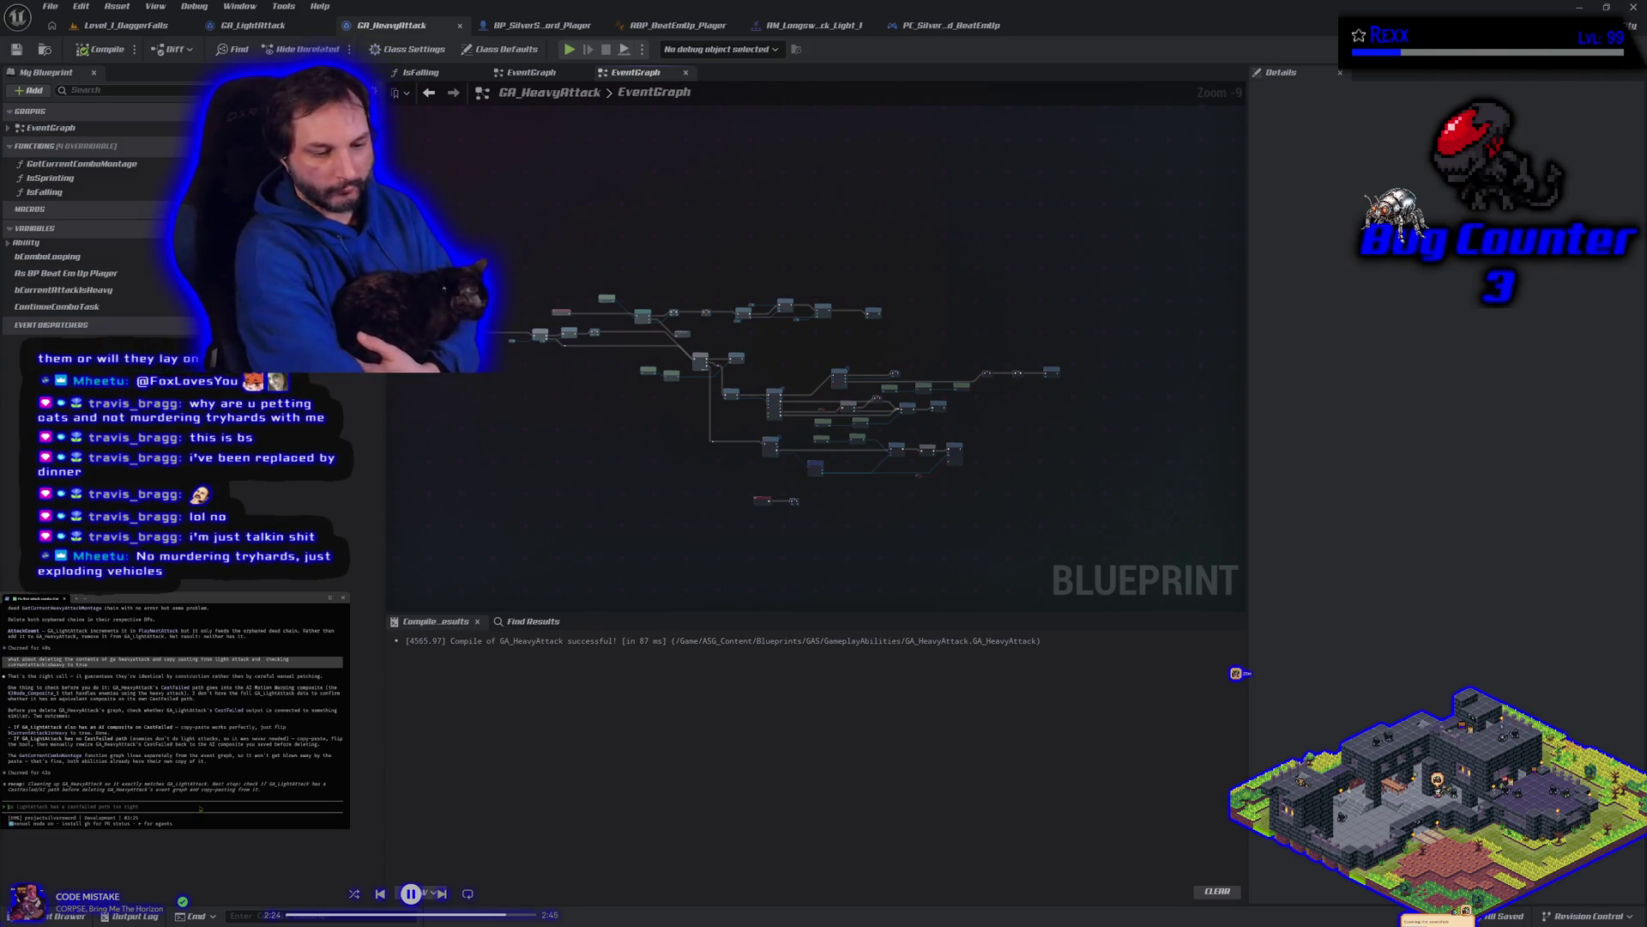
Step: Paste the long block of notes into the side terminal, accept the warning, and submit it
key(ctrl+v)
key(Return)
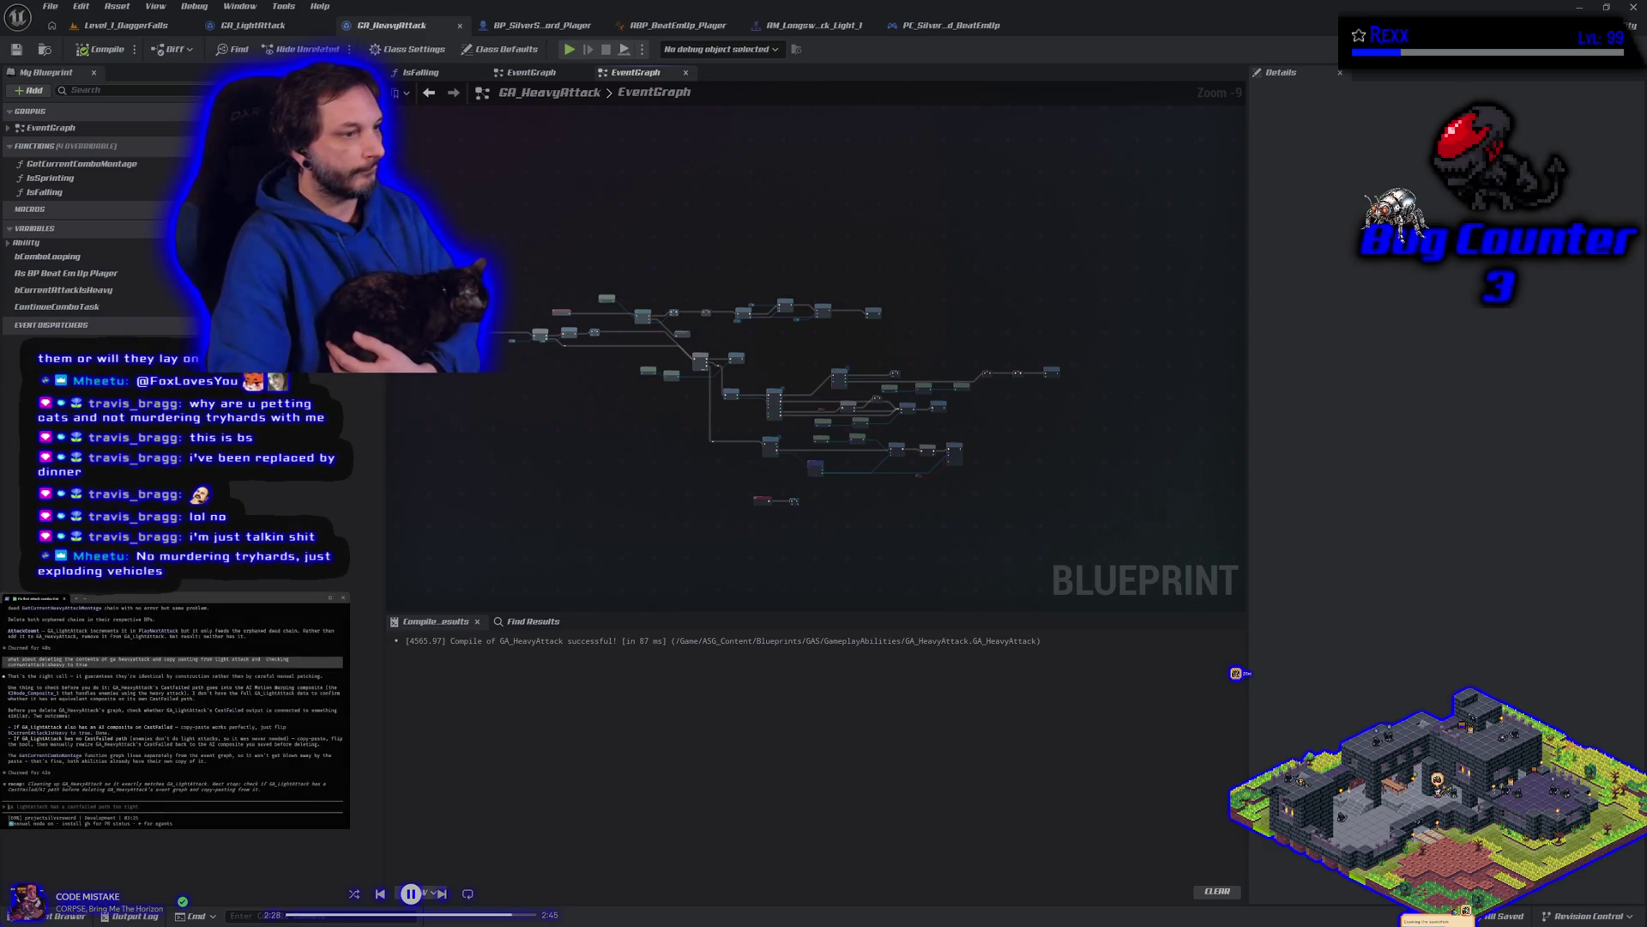
key(ctrl+v)
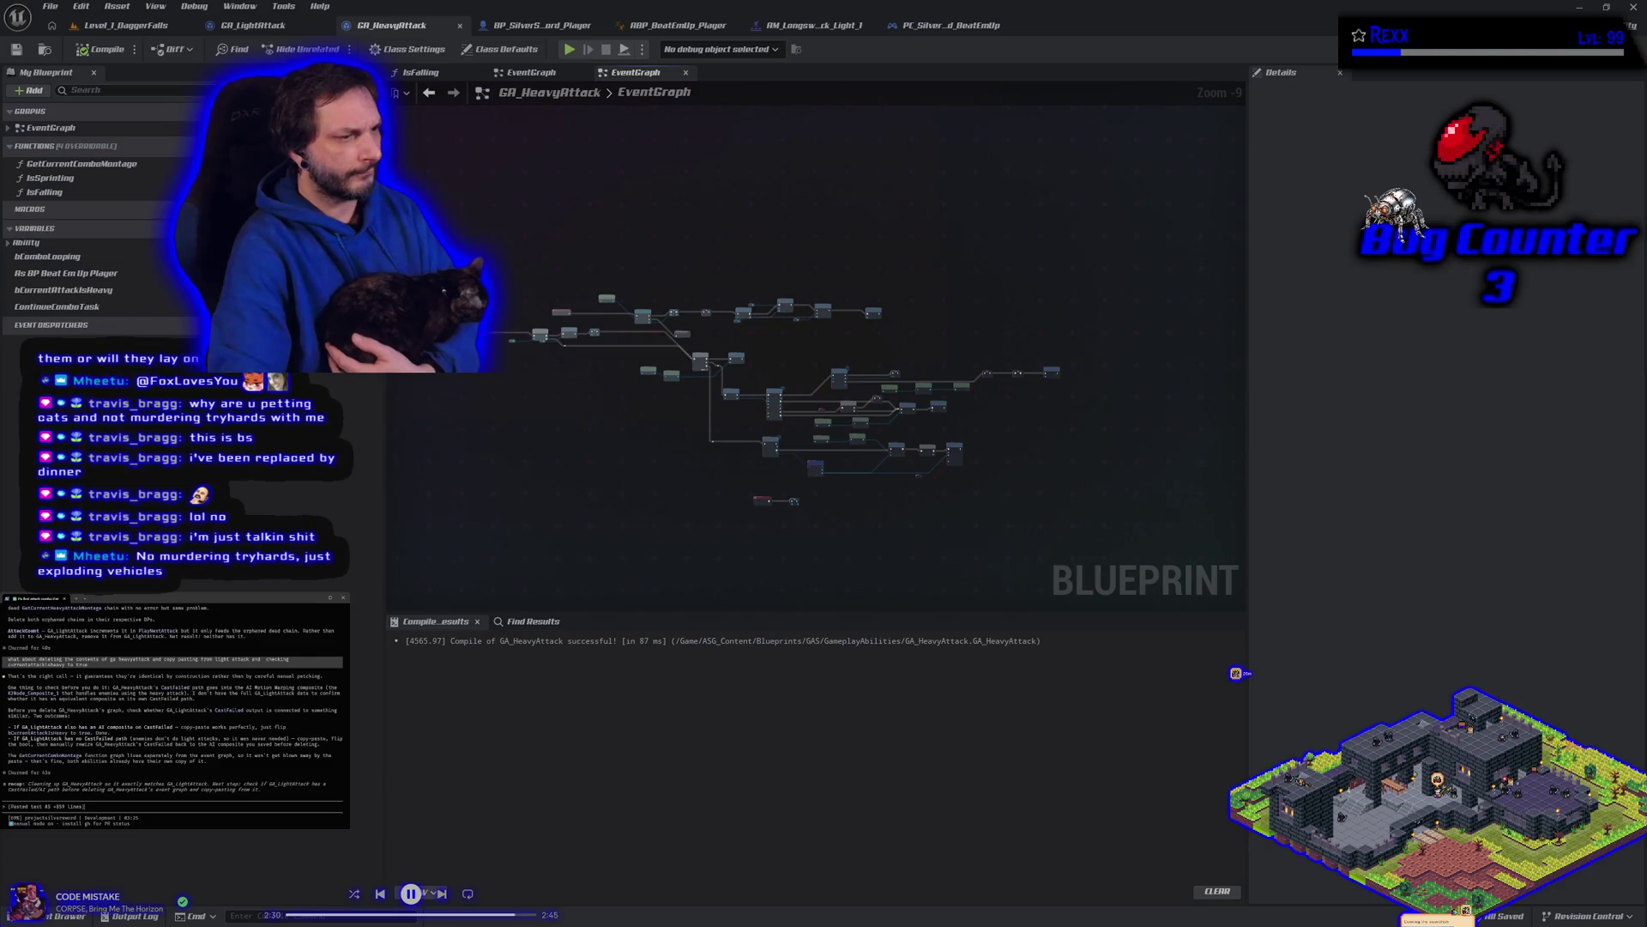
key(Return)
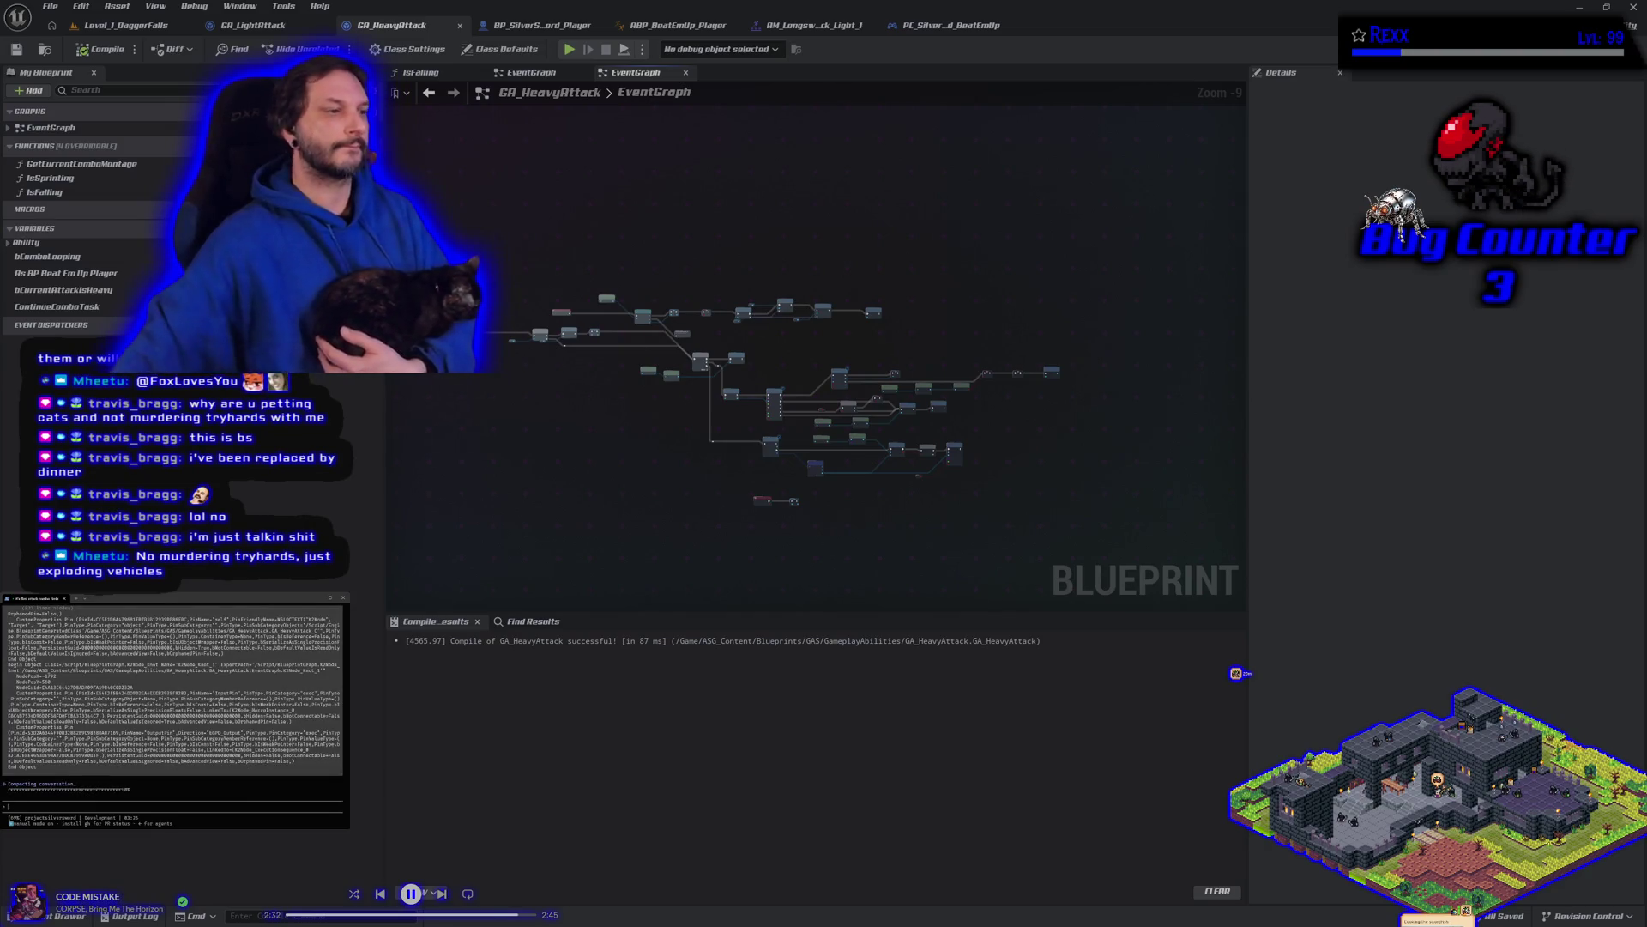
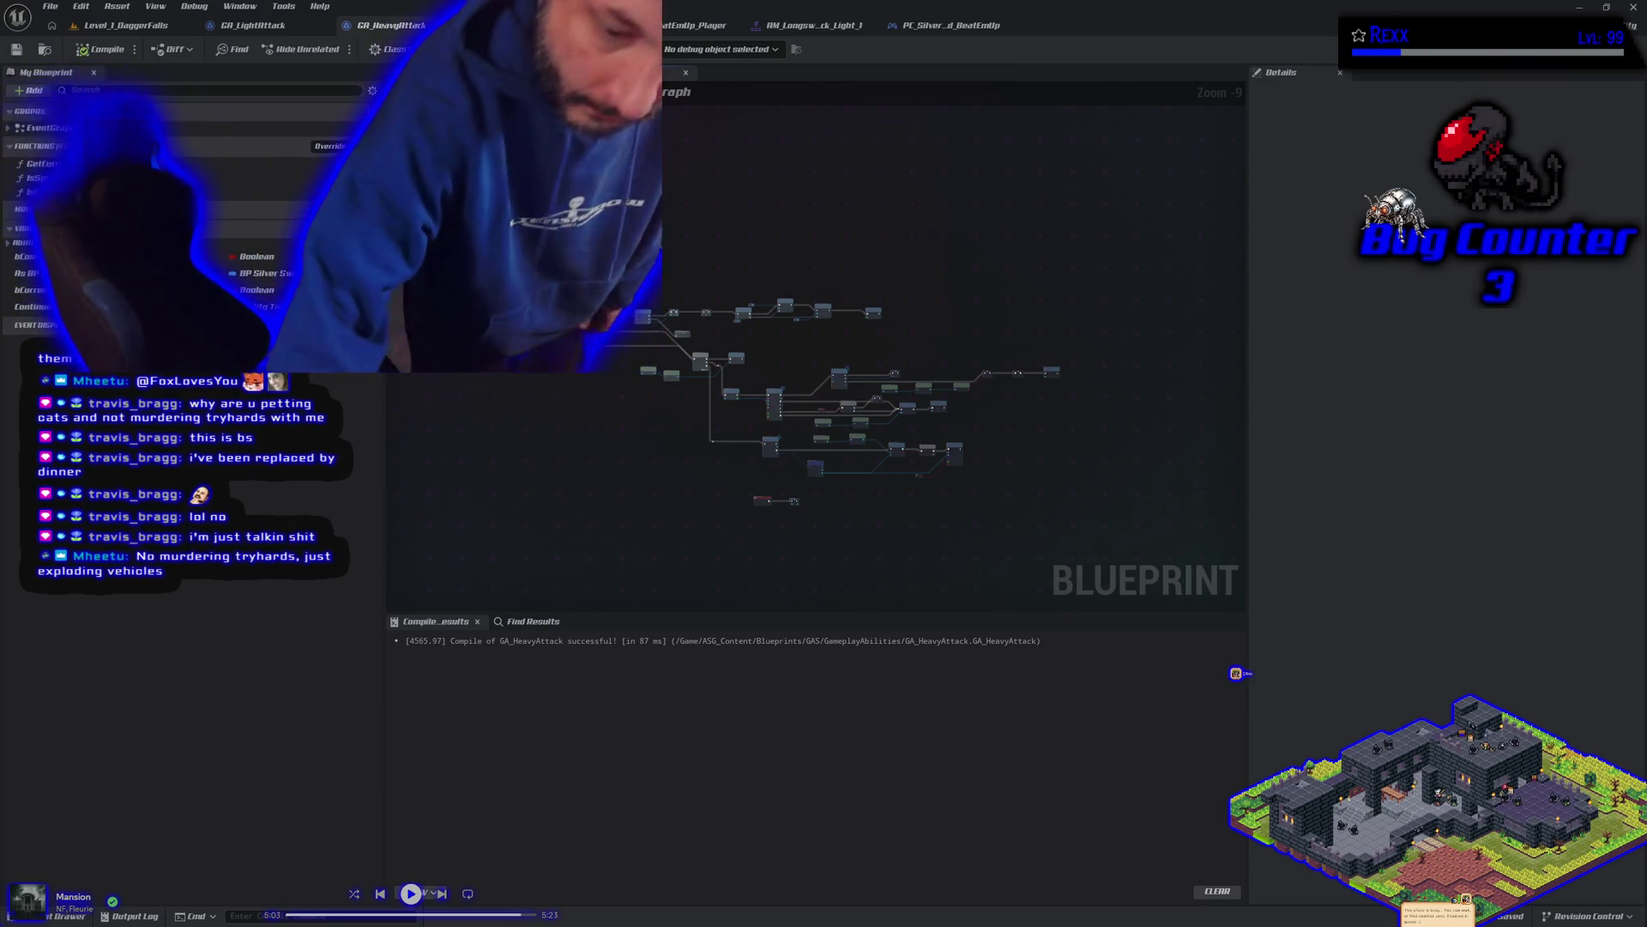
Step: Bring the Claude Code terminal over the editor and compile GA_HeavyAttack
key(XF86AudioPlay)
key(XF86AudioPlay)
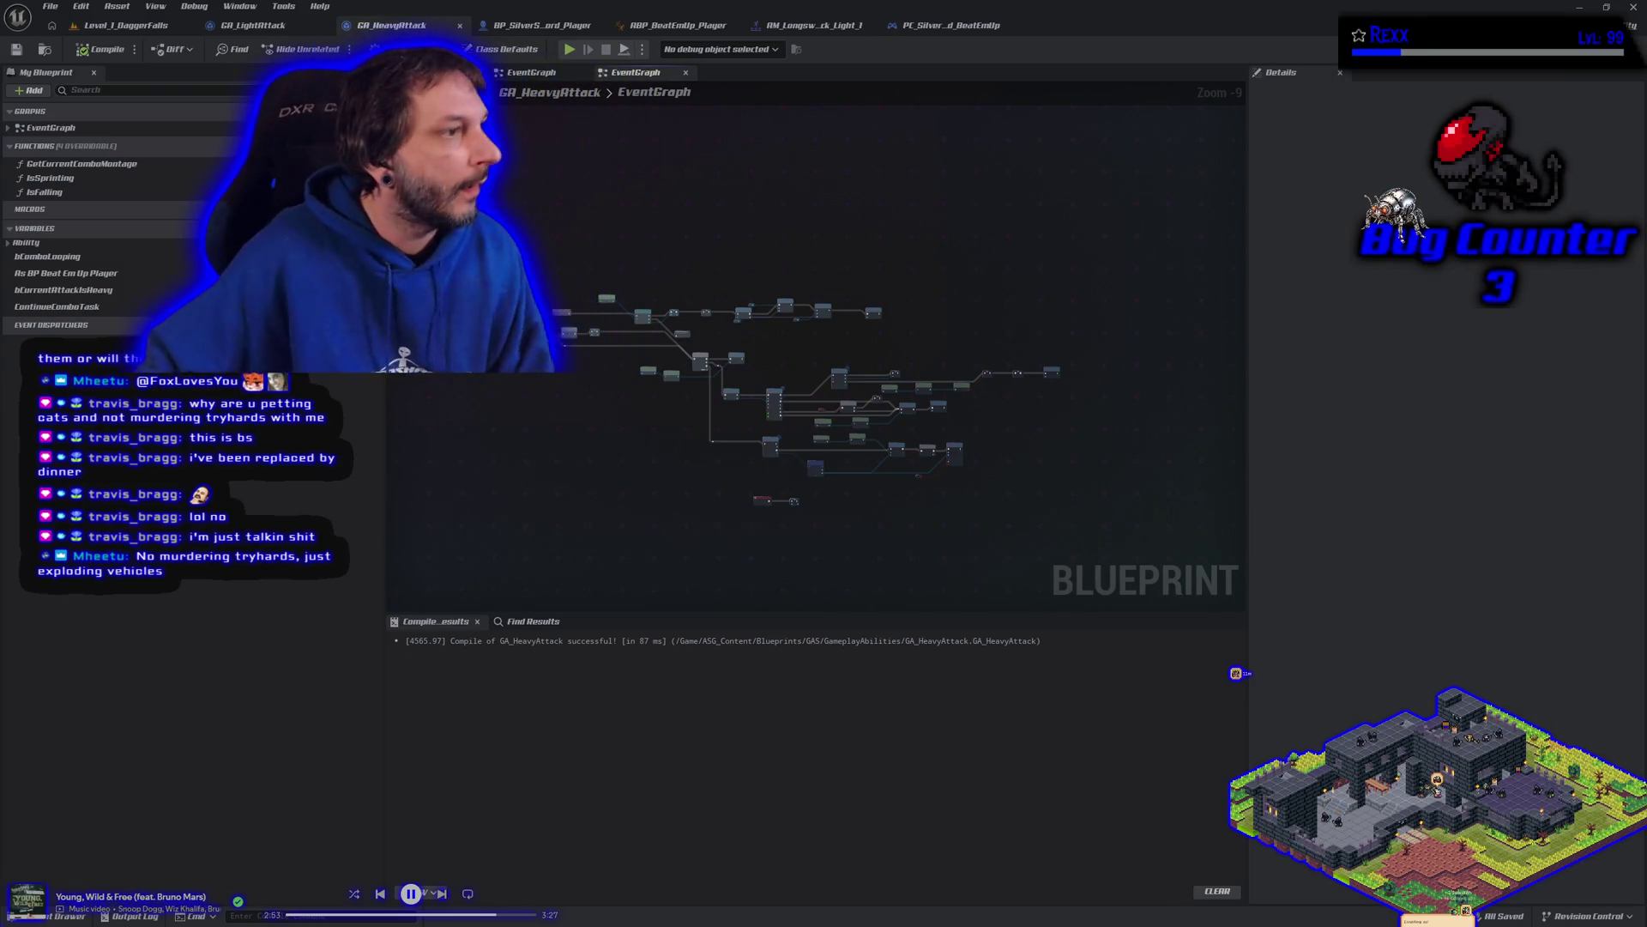
key(alt+Tab)
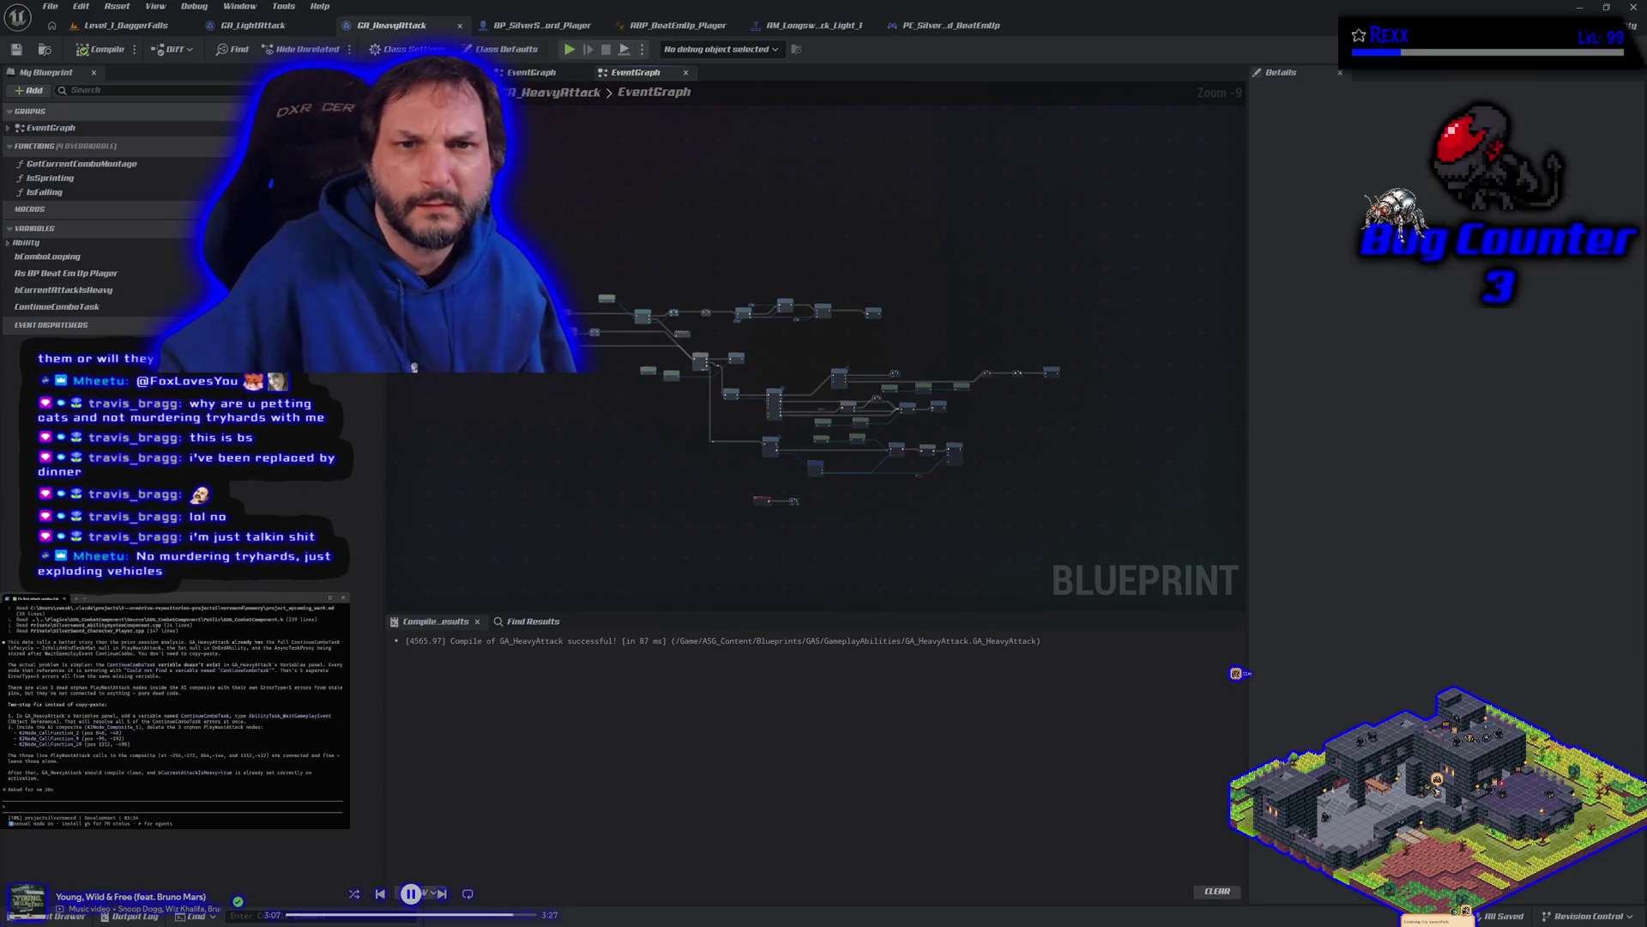
click(113, 51)
Step: Recompile GA_HeavyAttack, zoom in, select ContinueComboTask and begin a note to the assistant
click(112, 51)
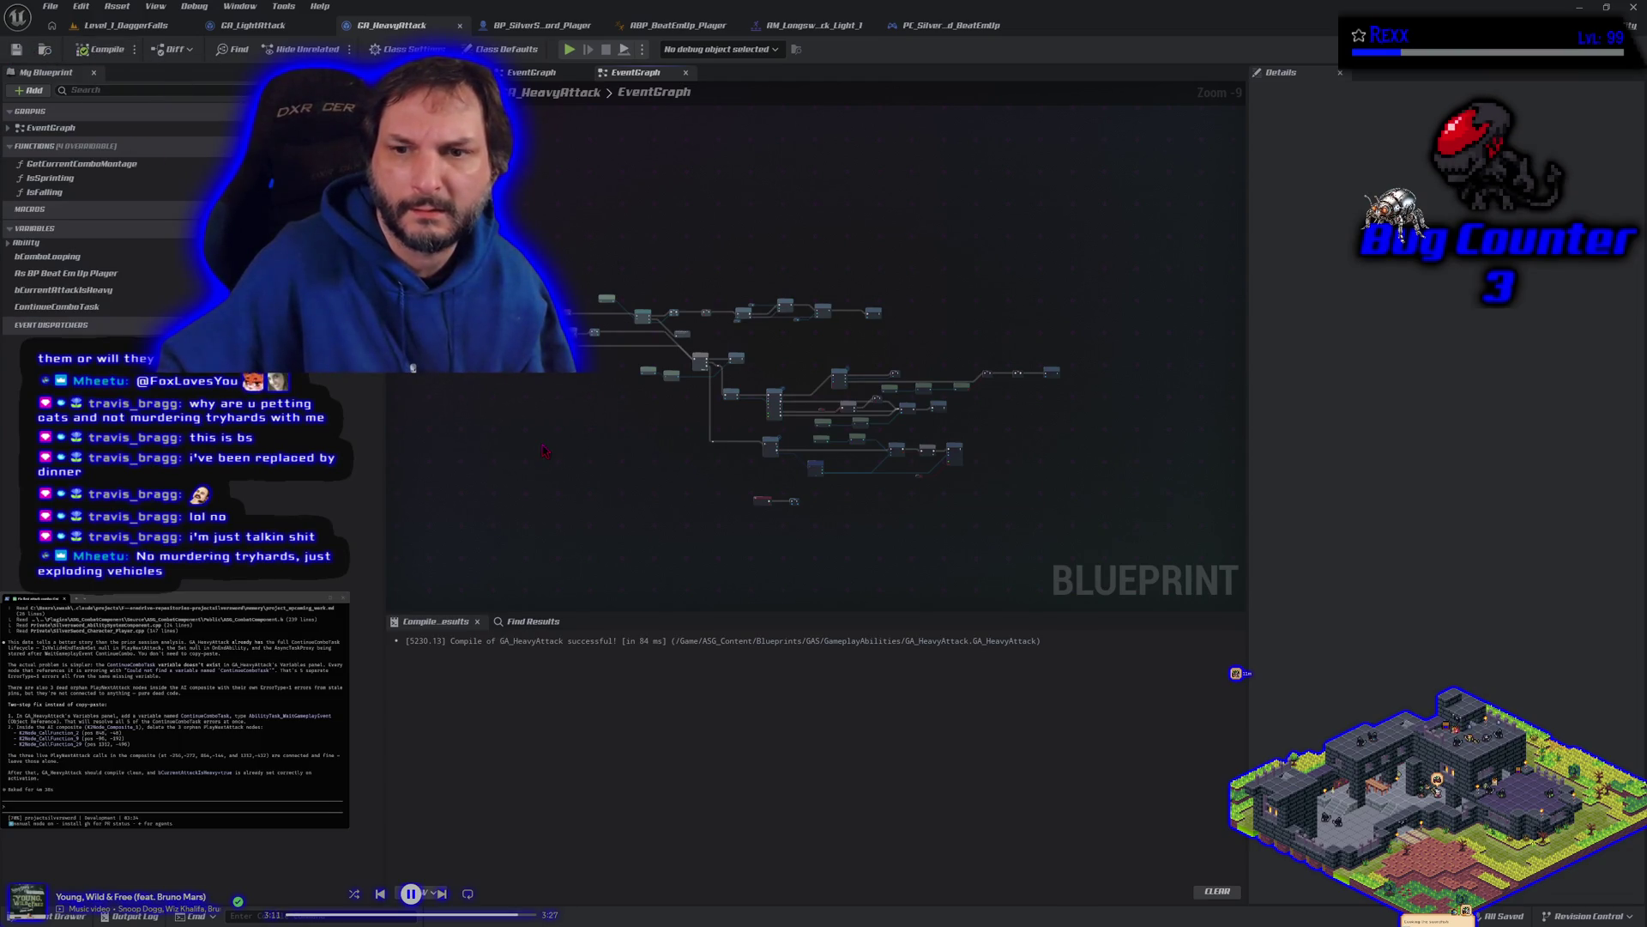
scroll(542, 451, up, 6)
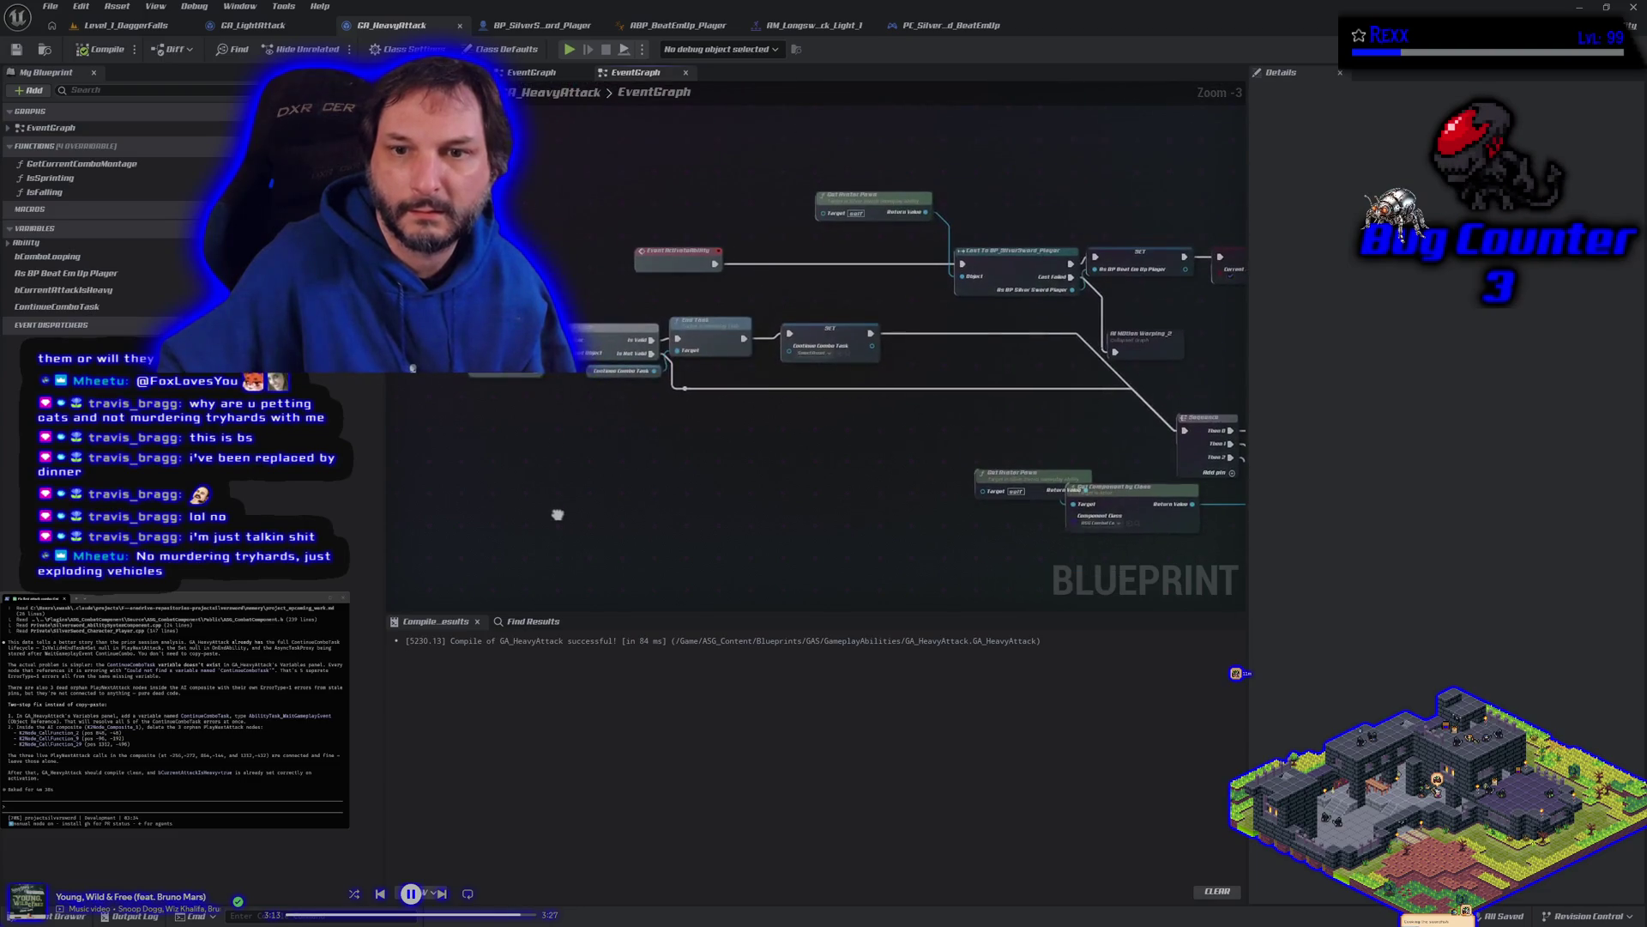
click(138, 307)
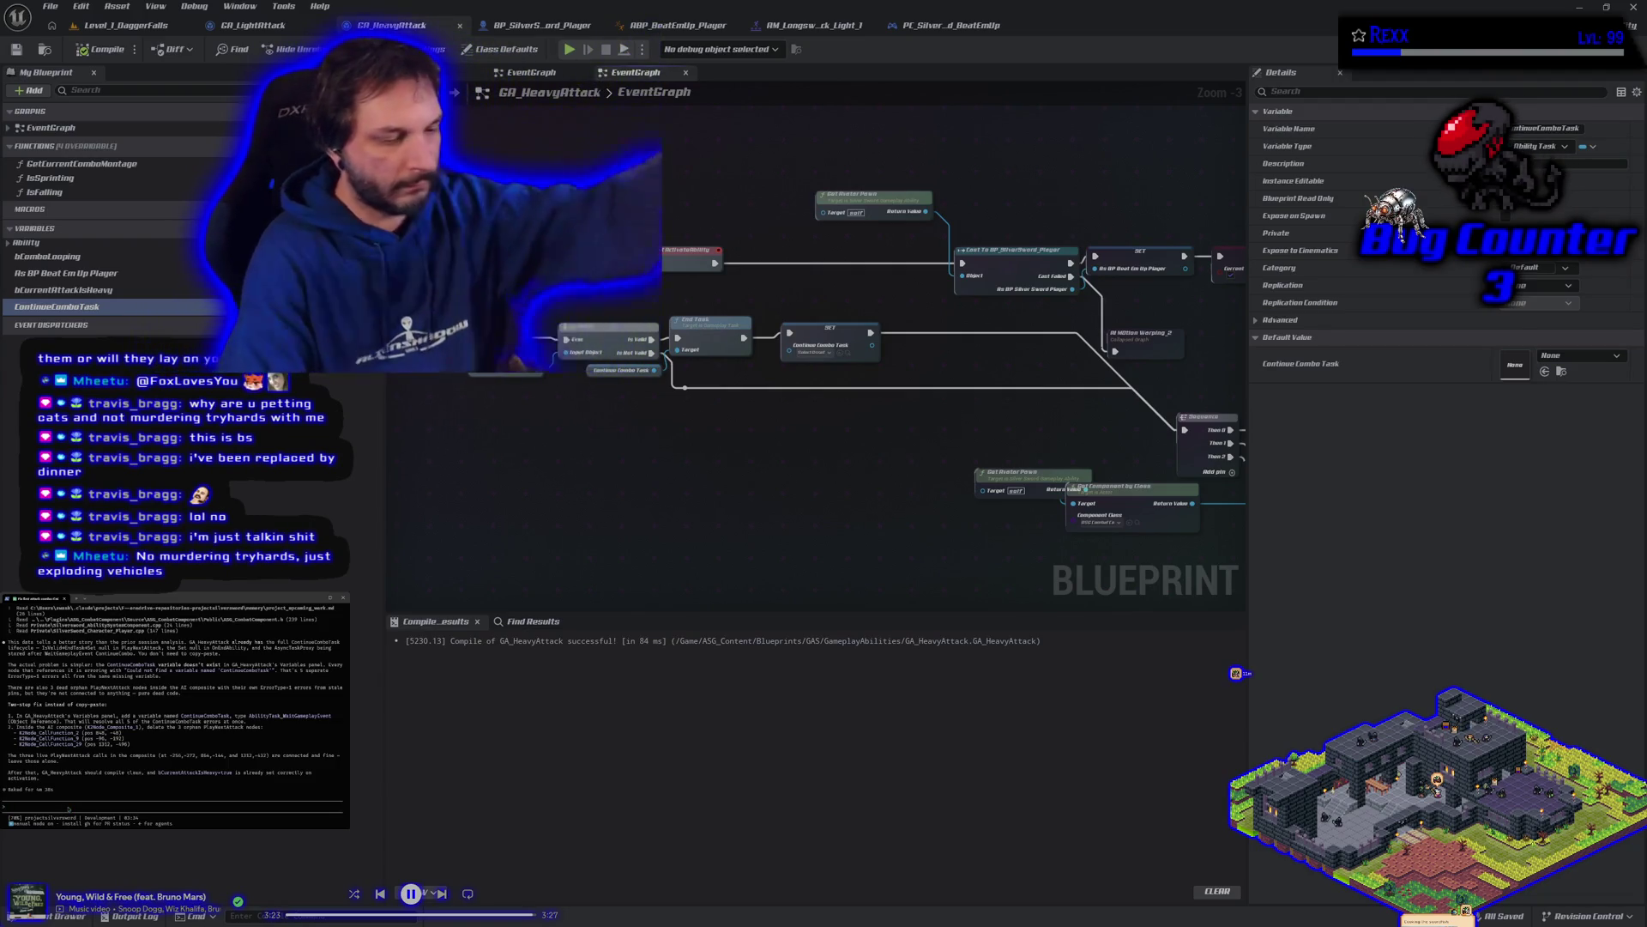
text(i right cl)
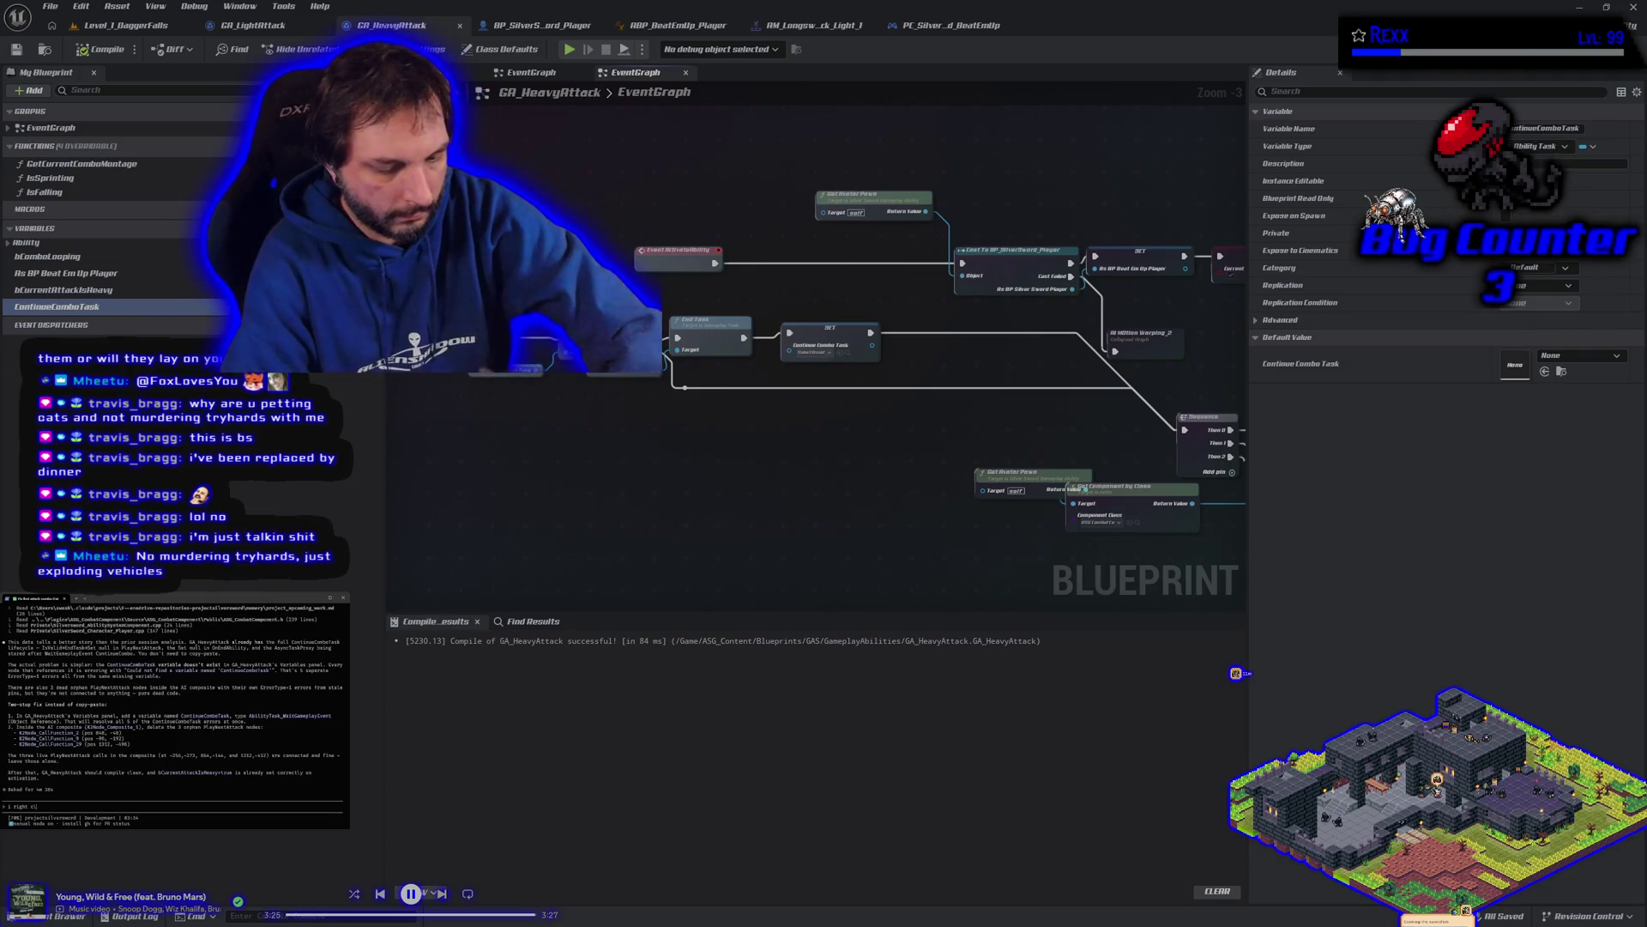
text(icked the va)
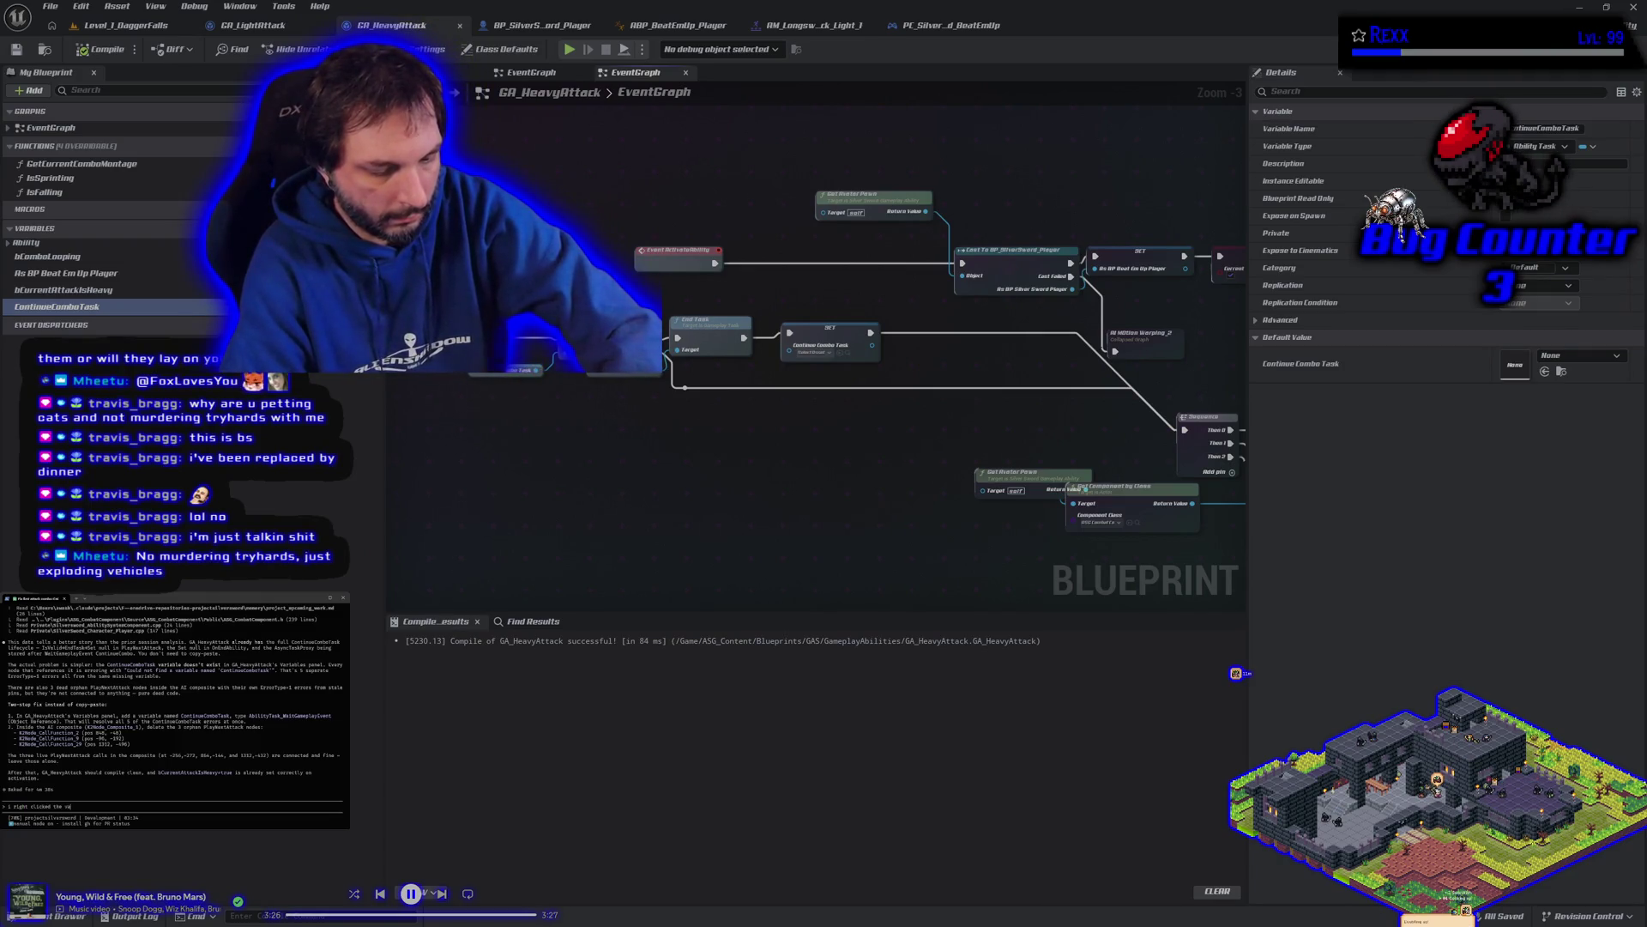
text(rse)
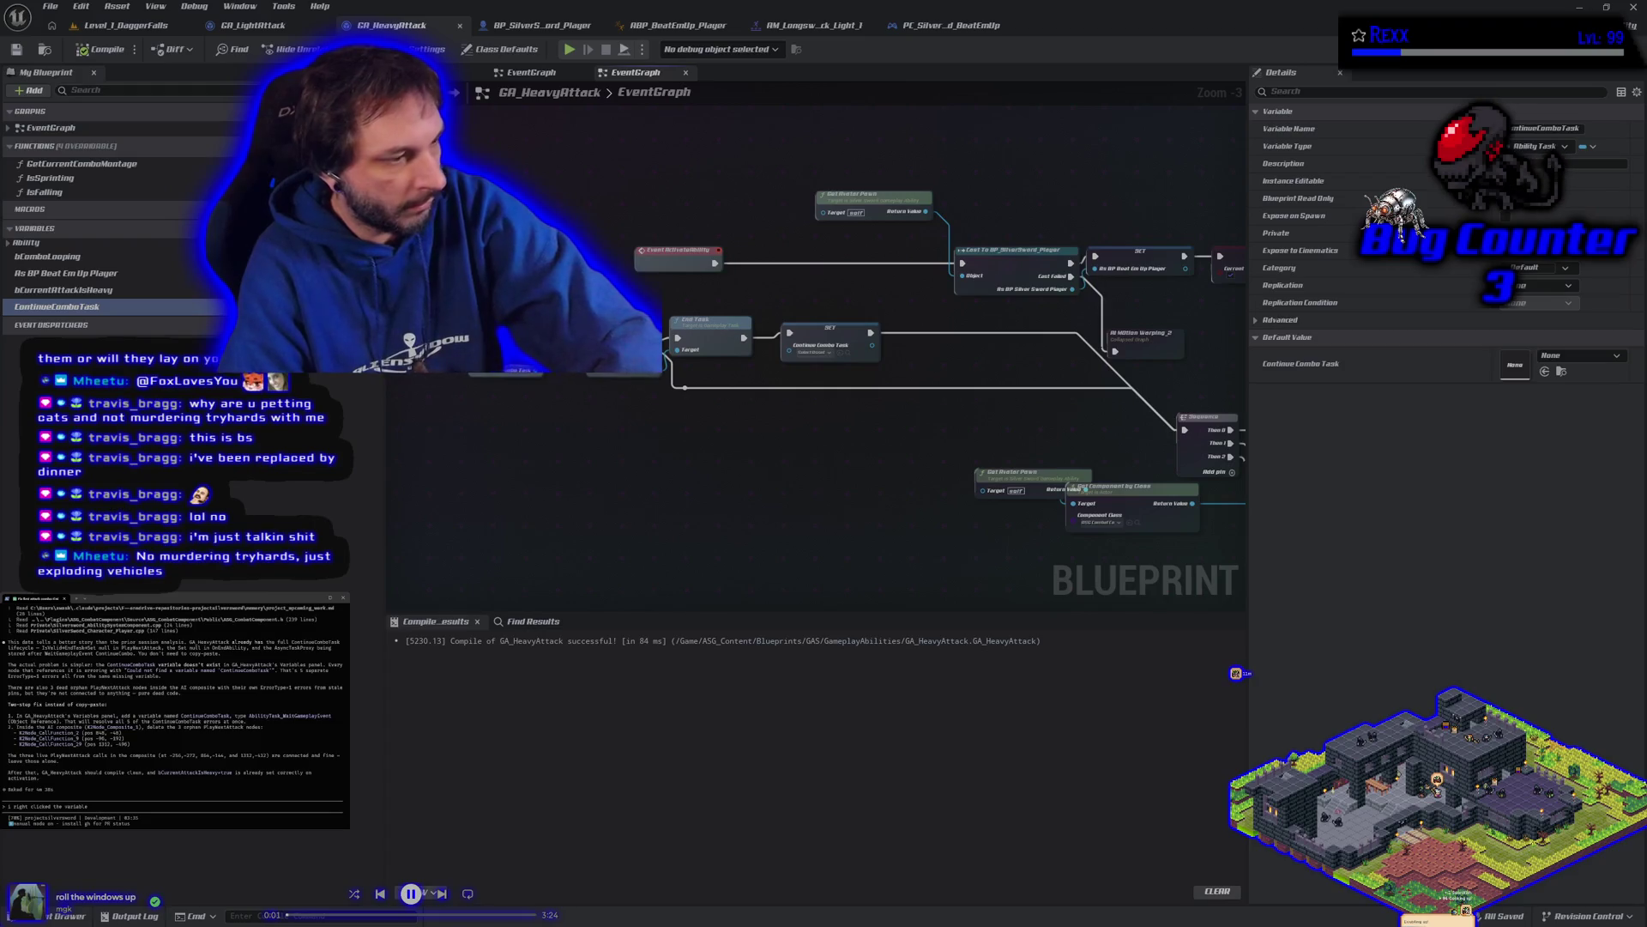
text( and made it a variable)
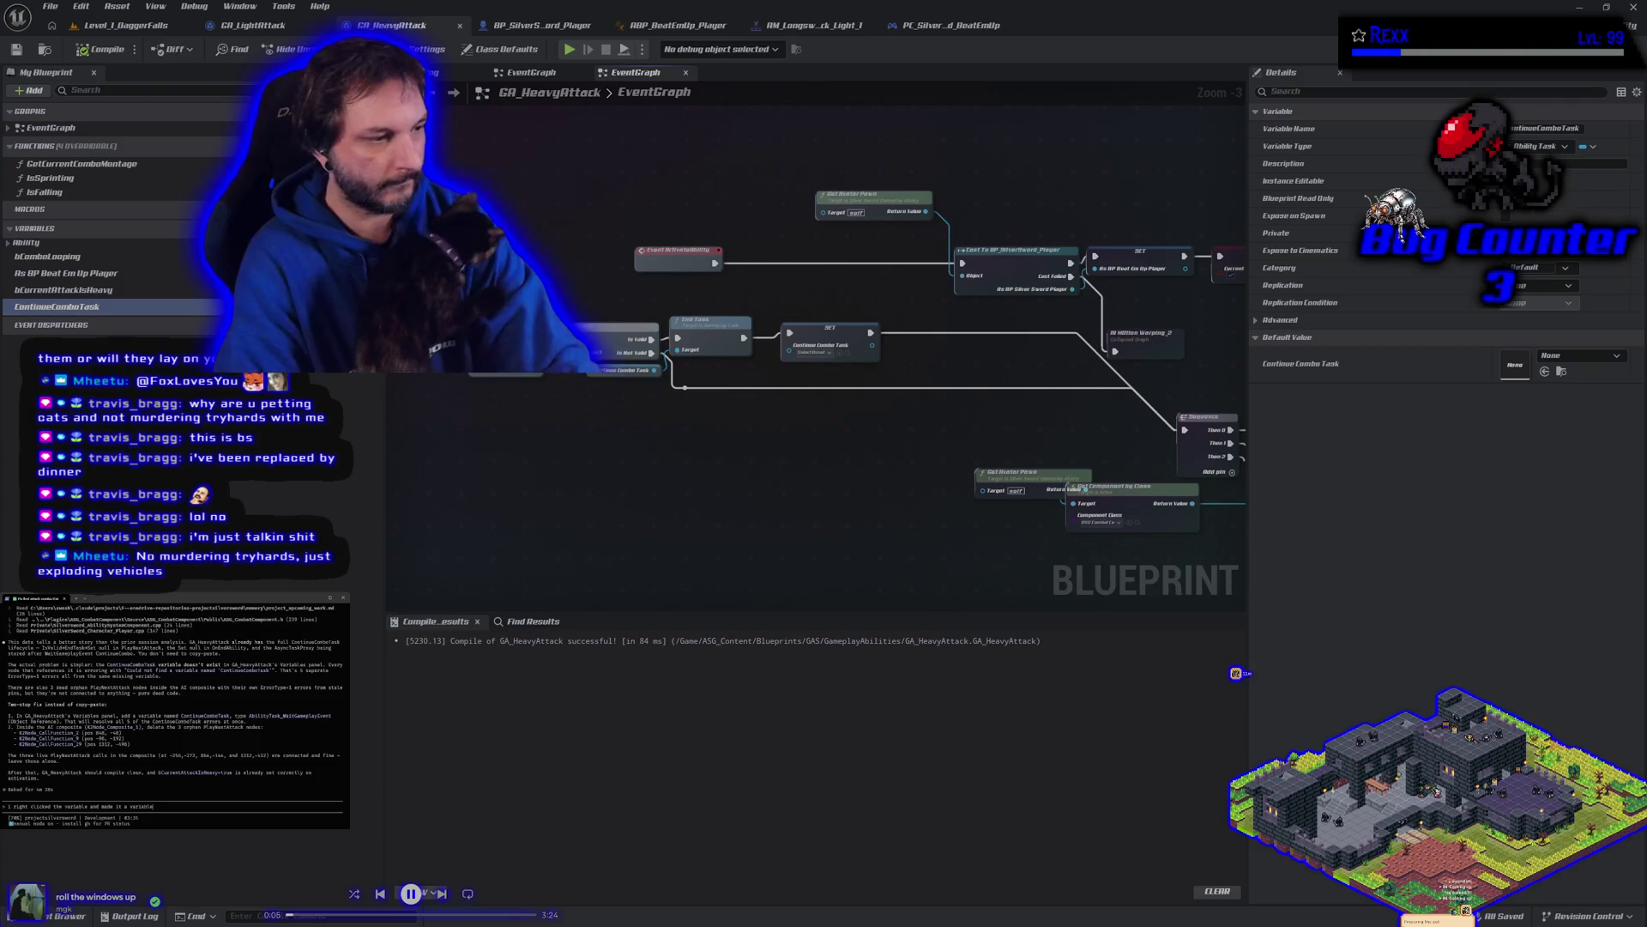
Step: Send the assistant the variable note, then add 'it compiled clean'
key(Return)
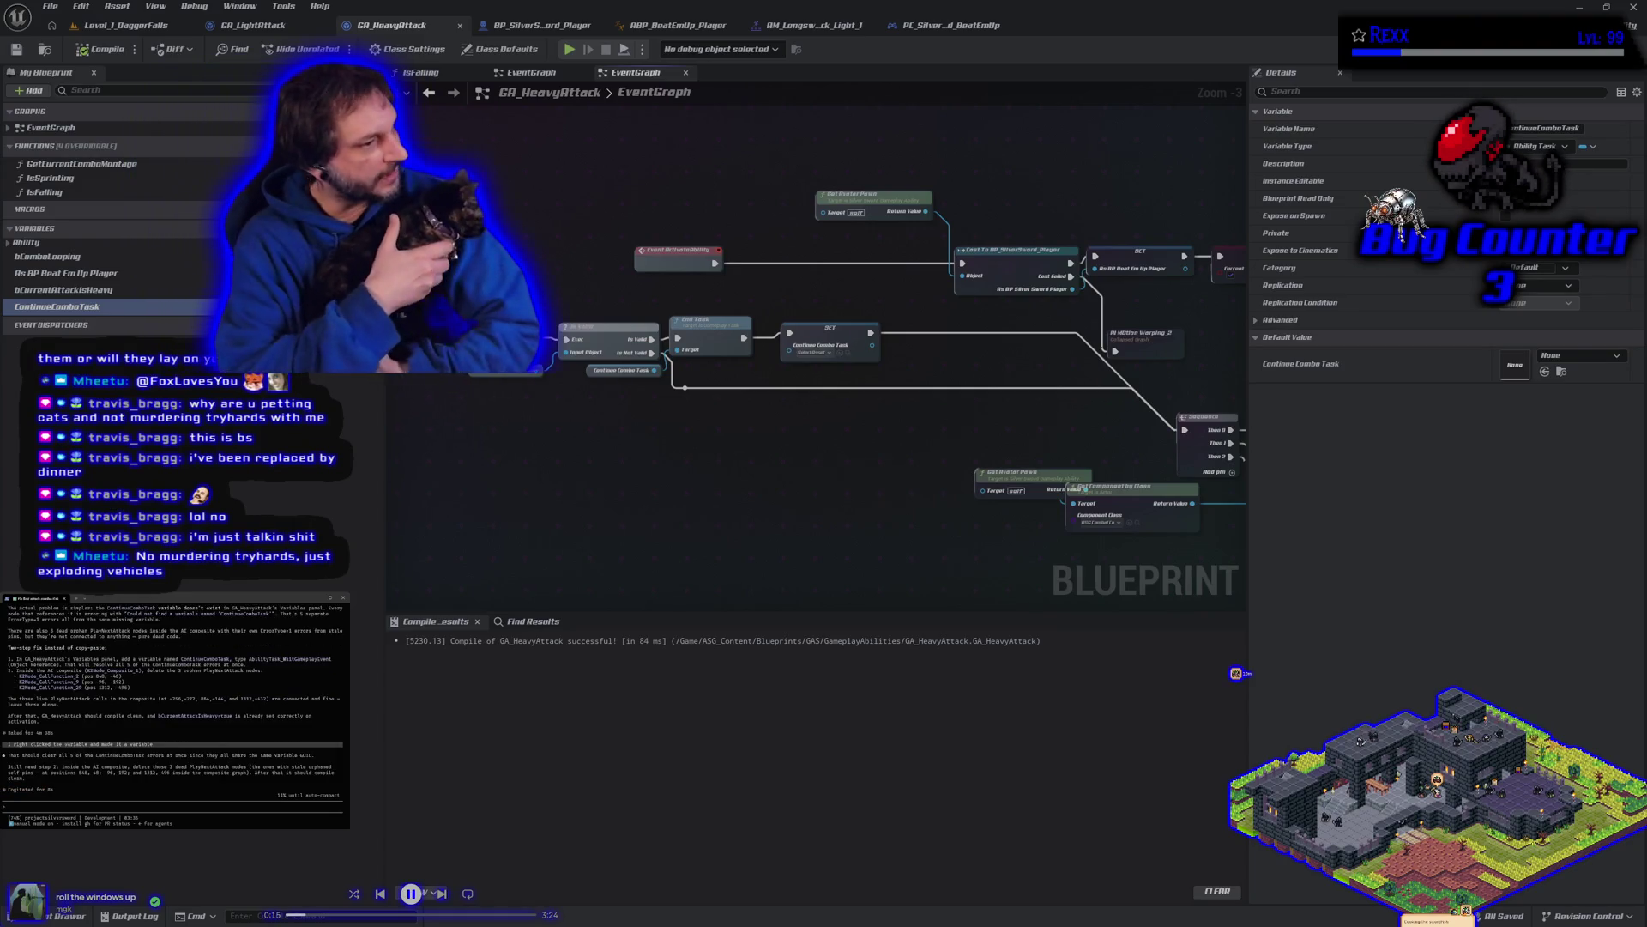
text(it compiled clean)
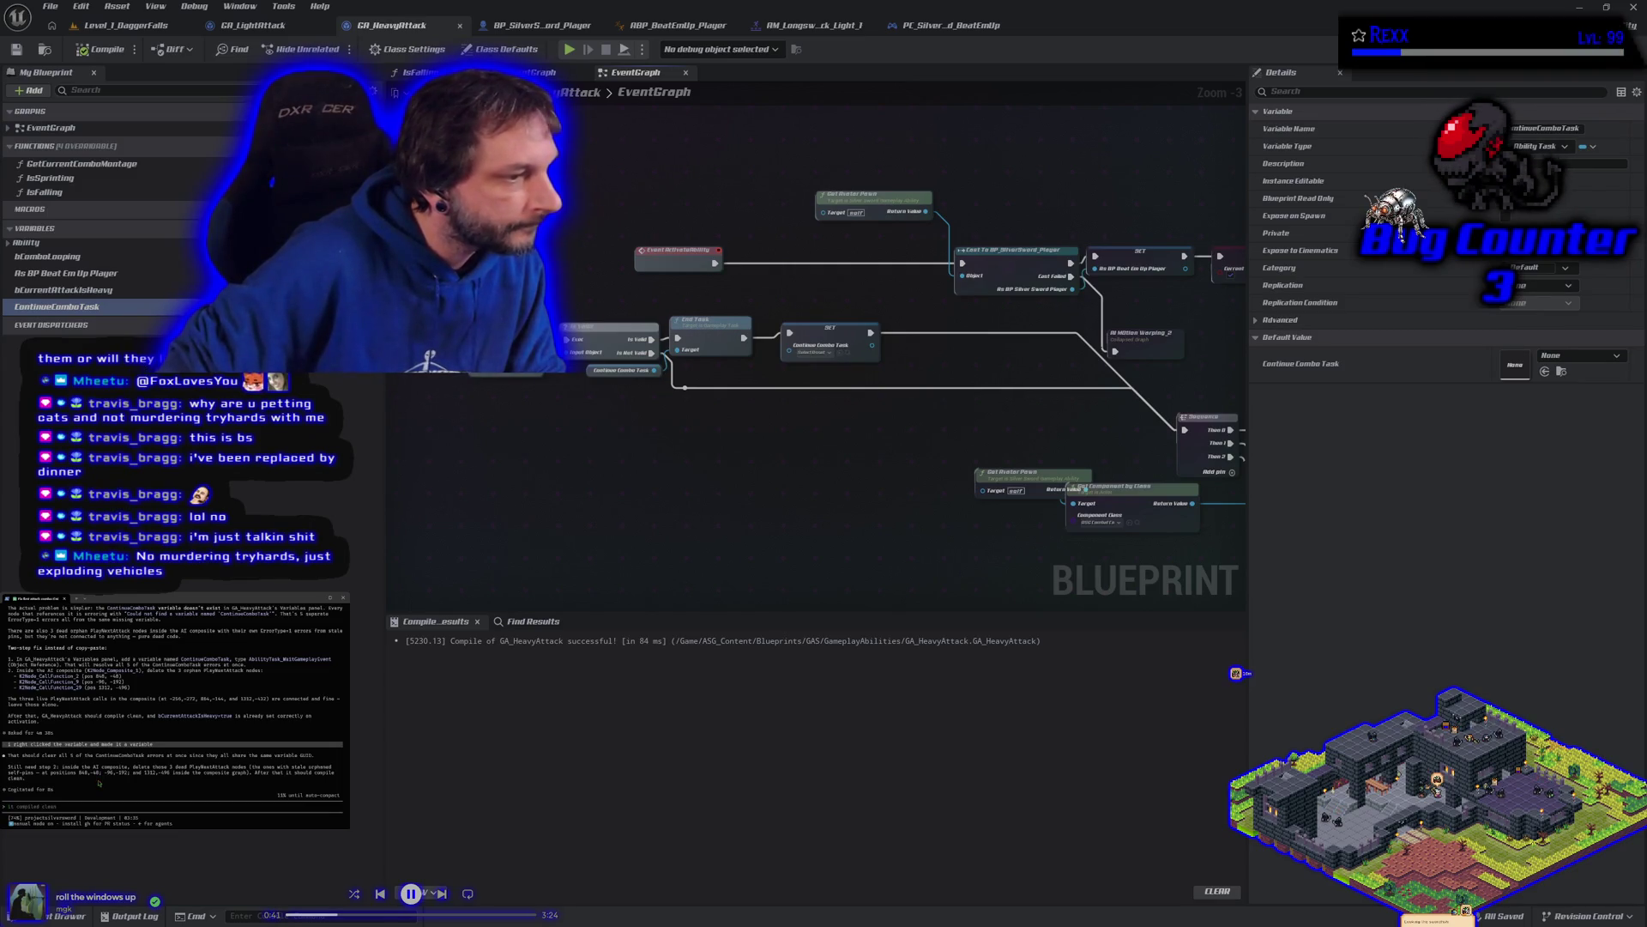
scroll(599, 463, down, 5)
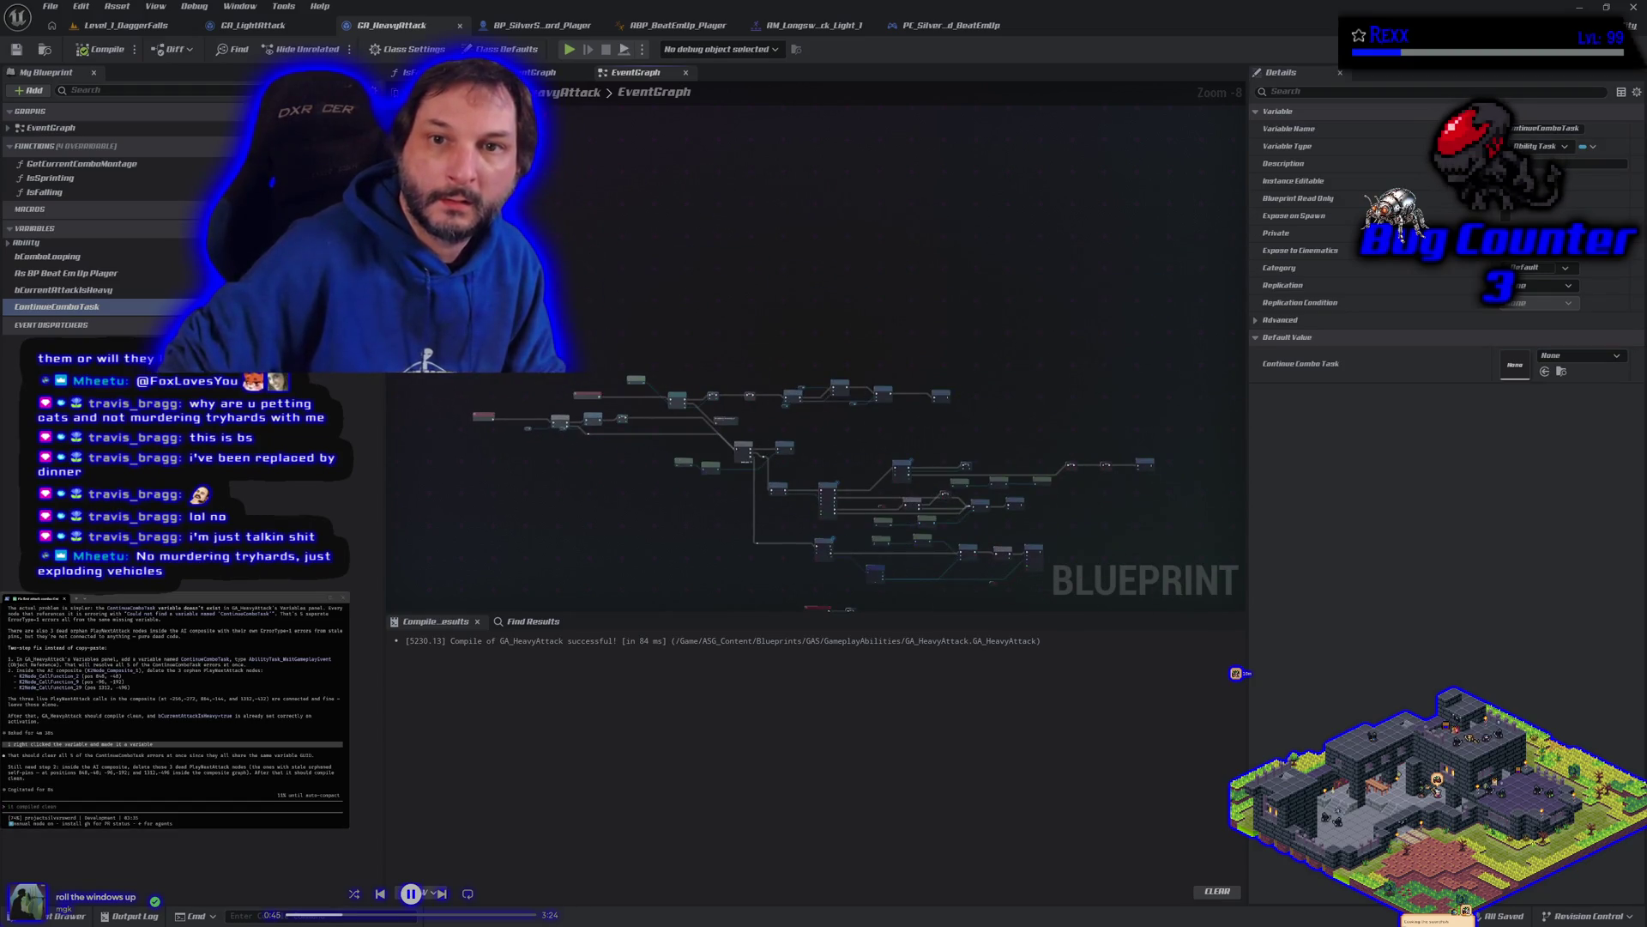
Step: Open the collapsed AI MOtion Warping_2 graph and clear its selection
double_click(714, 464)
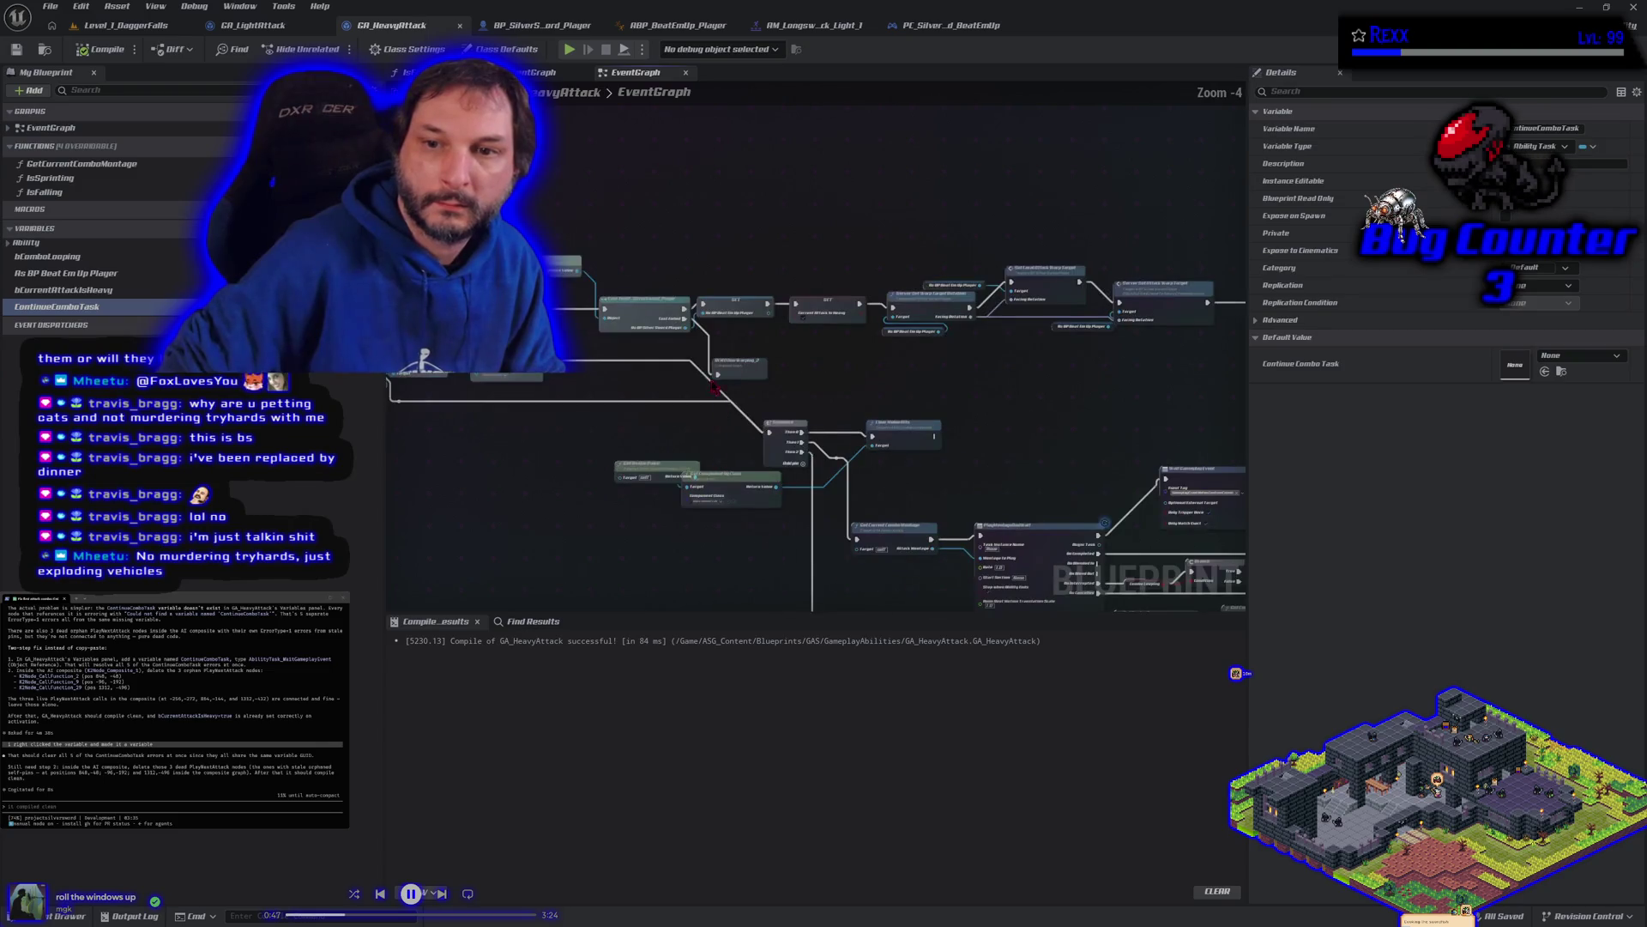
scroll(734, 375, down, 2)
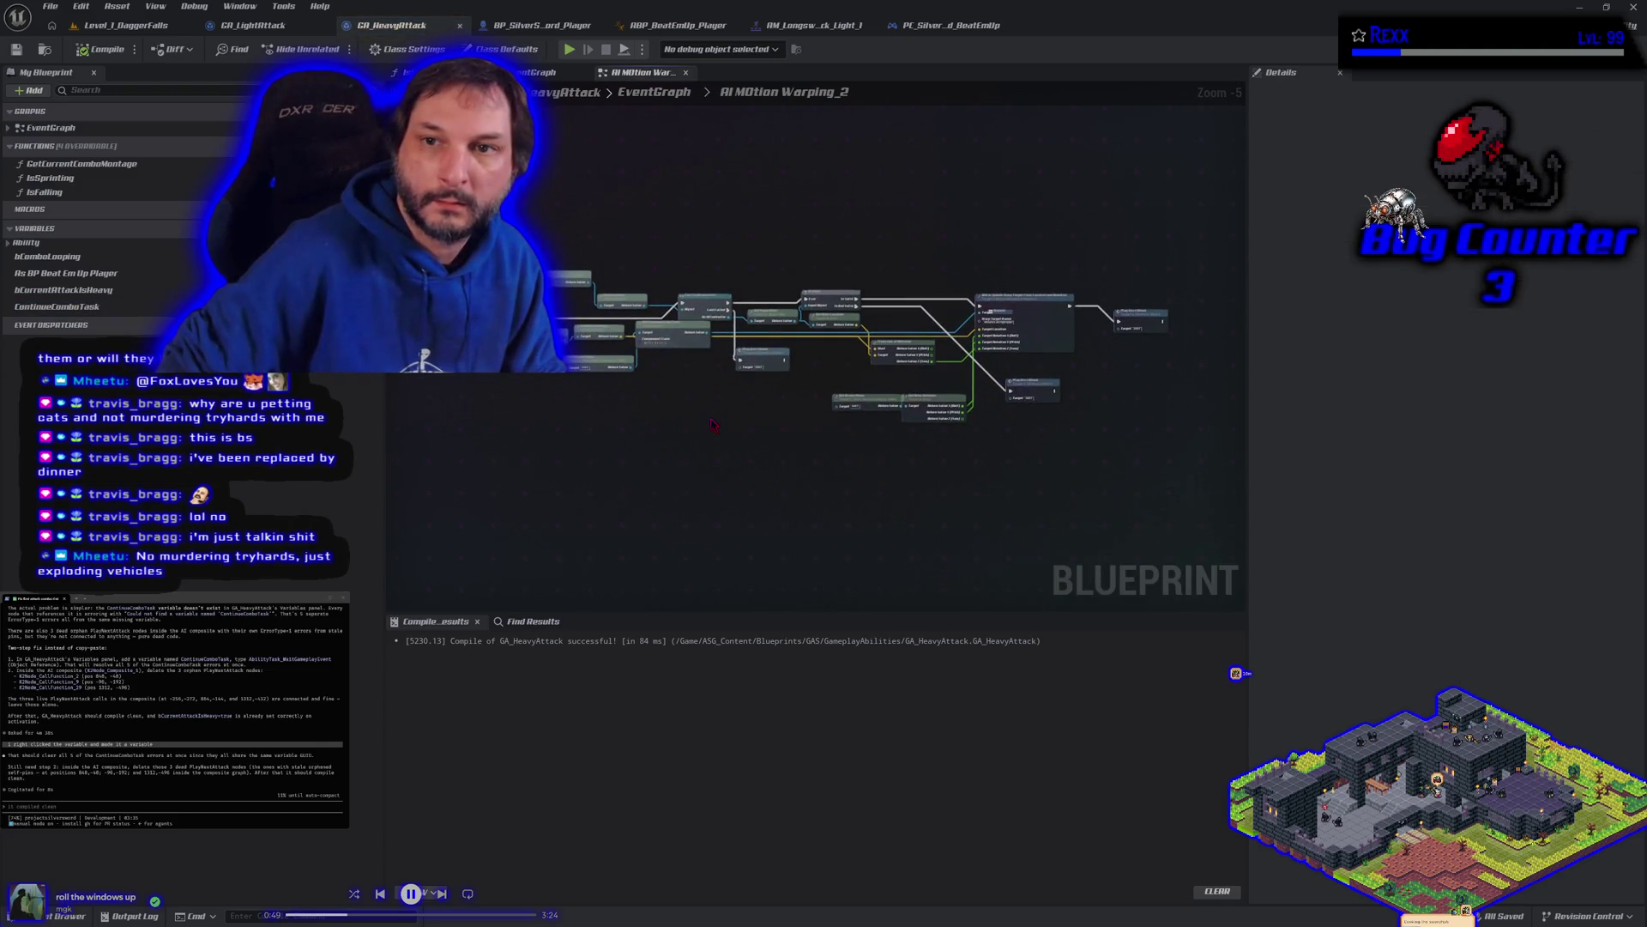
scroll(710, 423, up, 1)
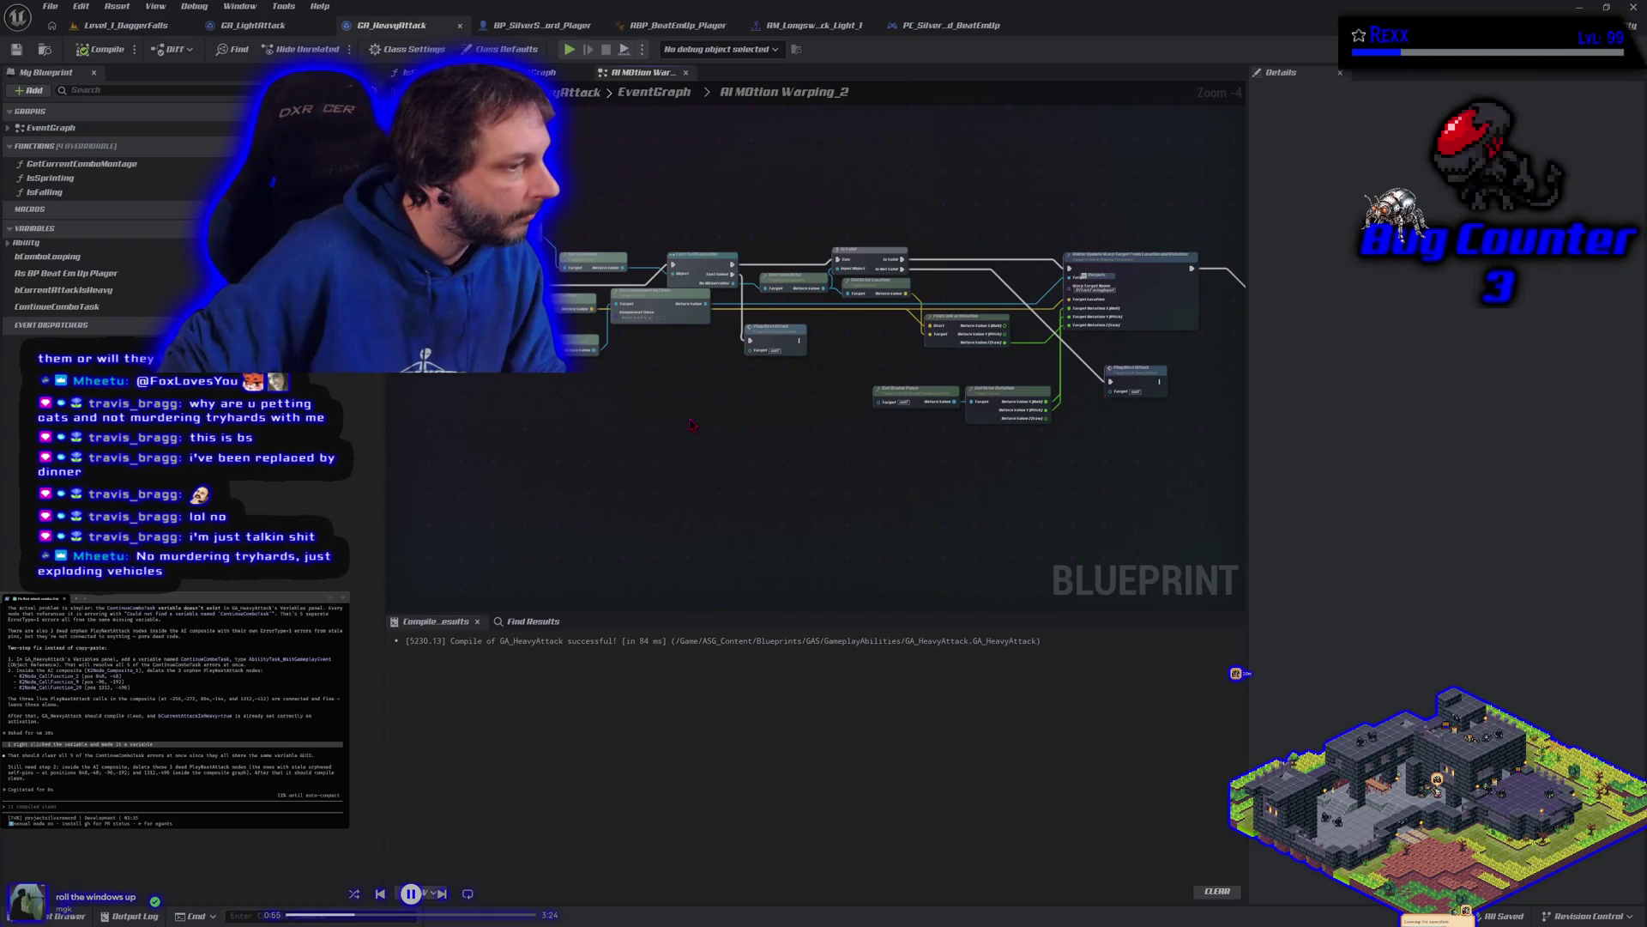
scroll(691, 424, down, 1)
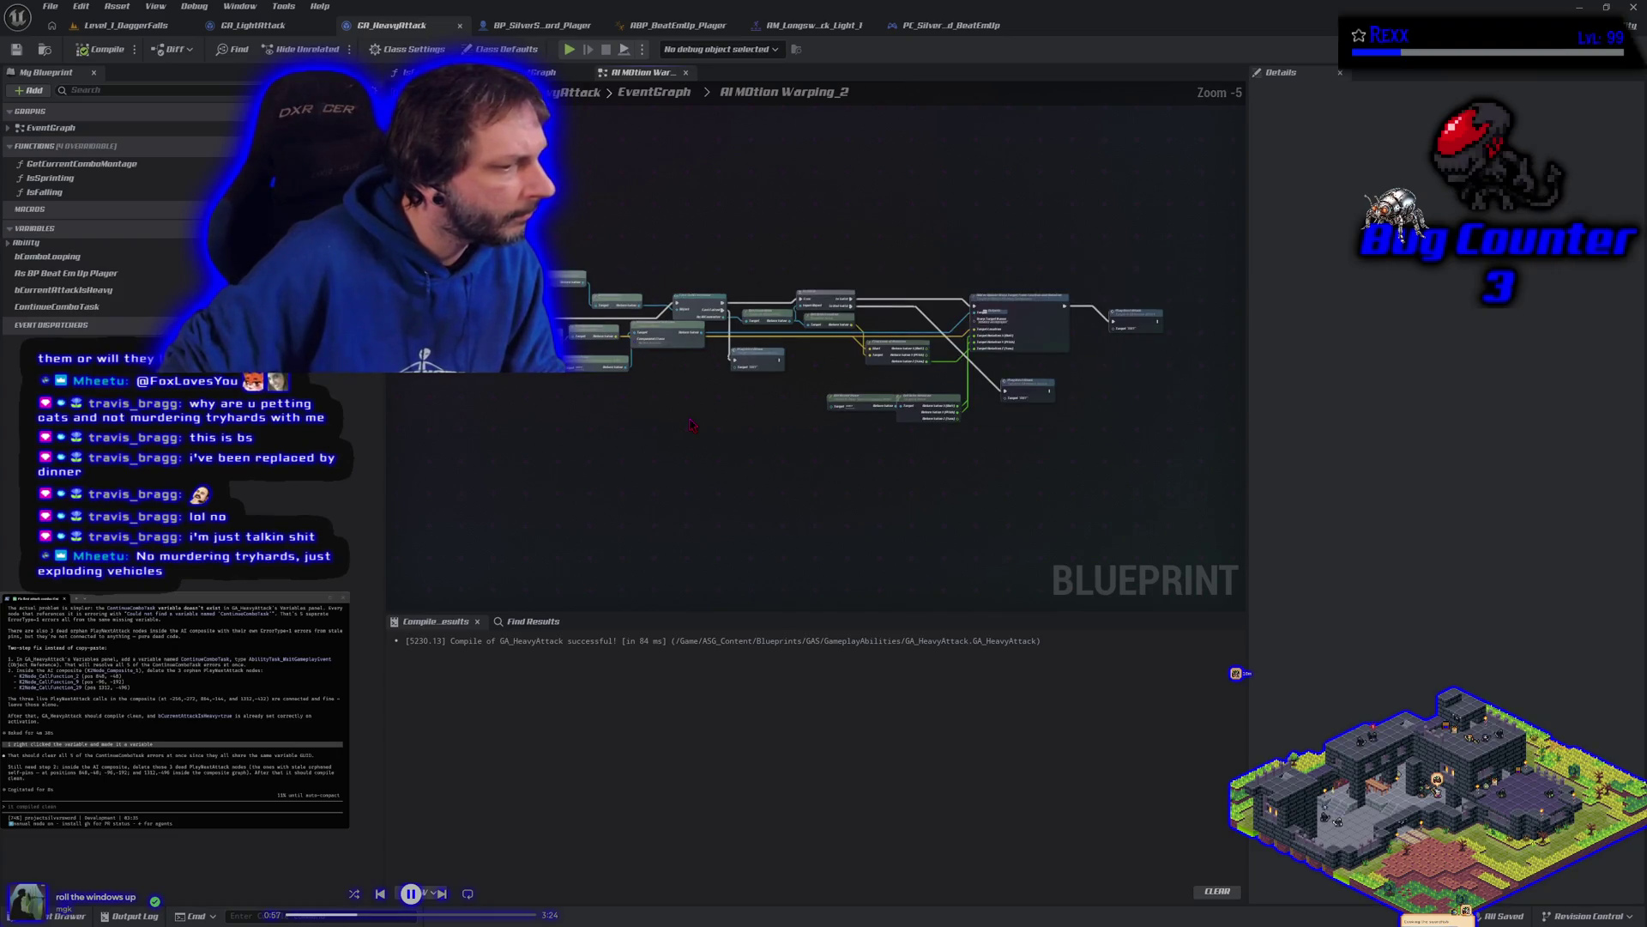
click(1125, 447)
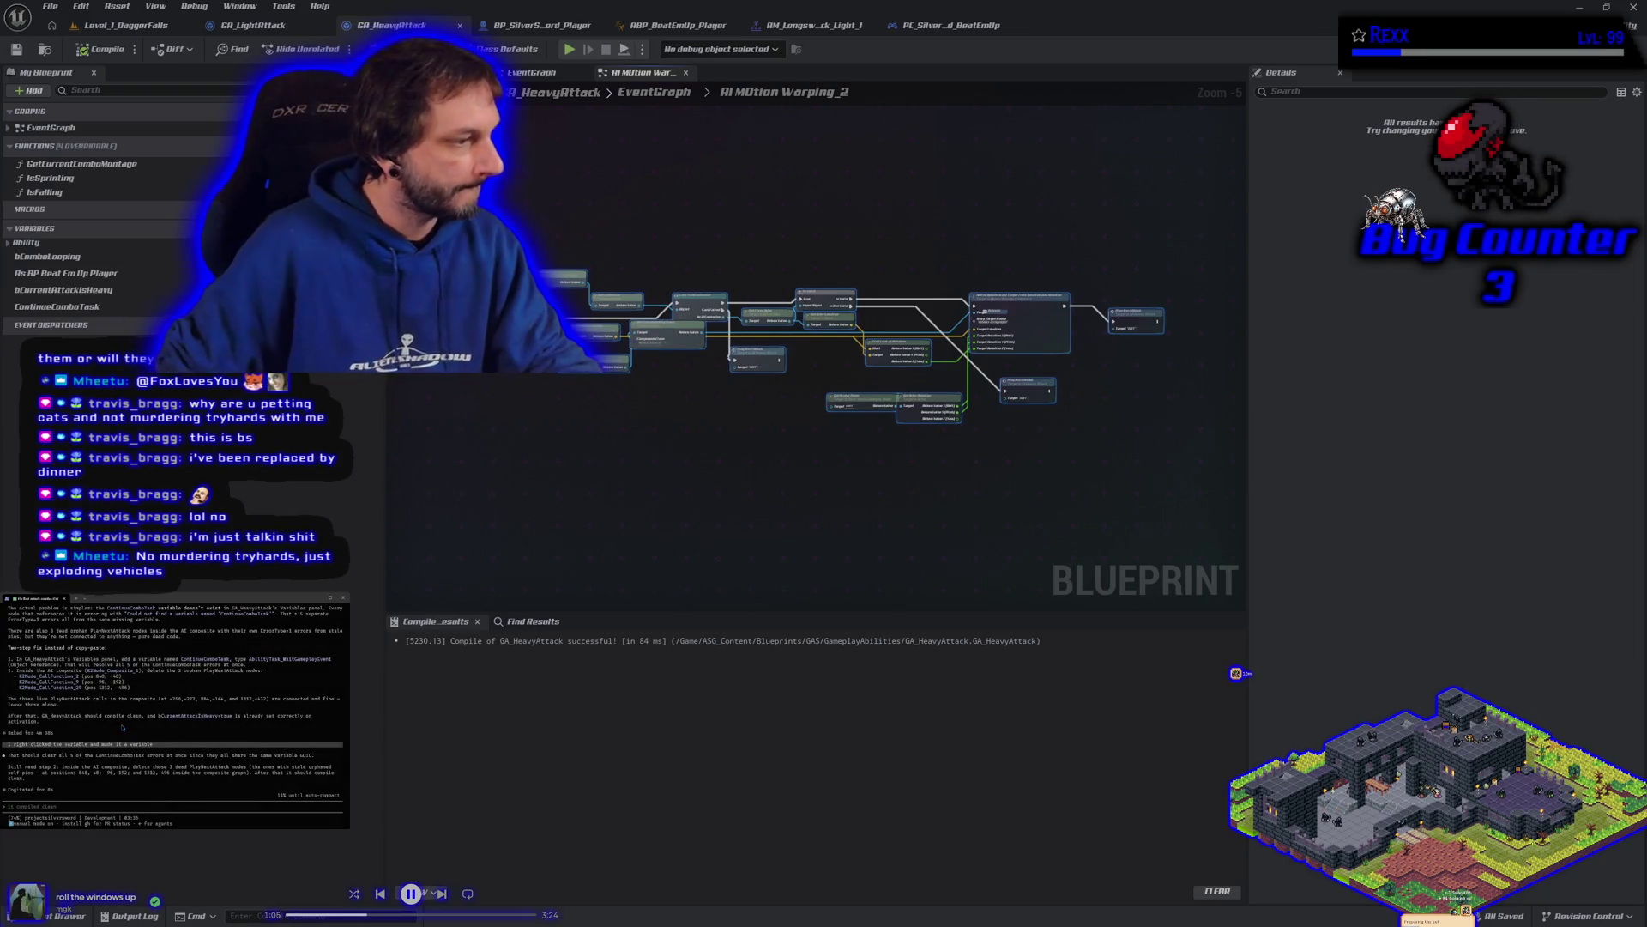
Step: Paste the node data to the assistant, then submit an approval reply
key(ctrl+v)
key(Return)
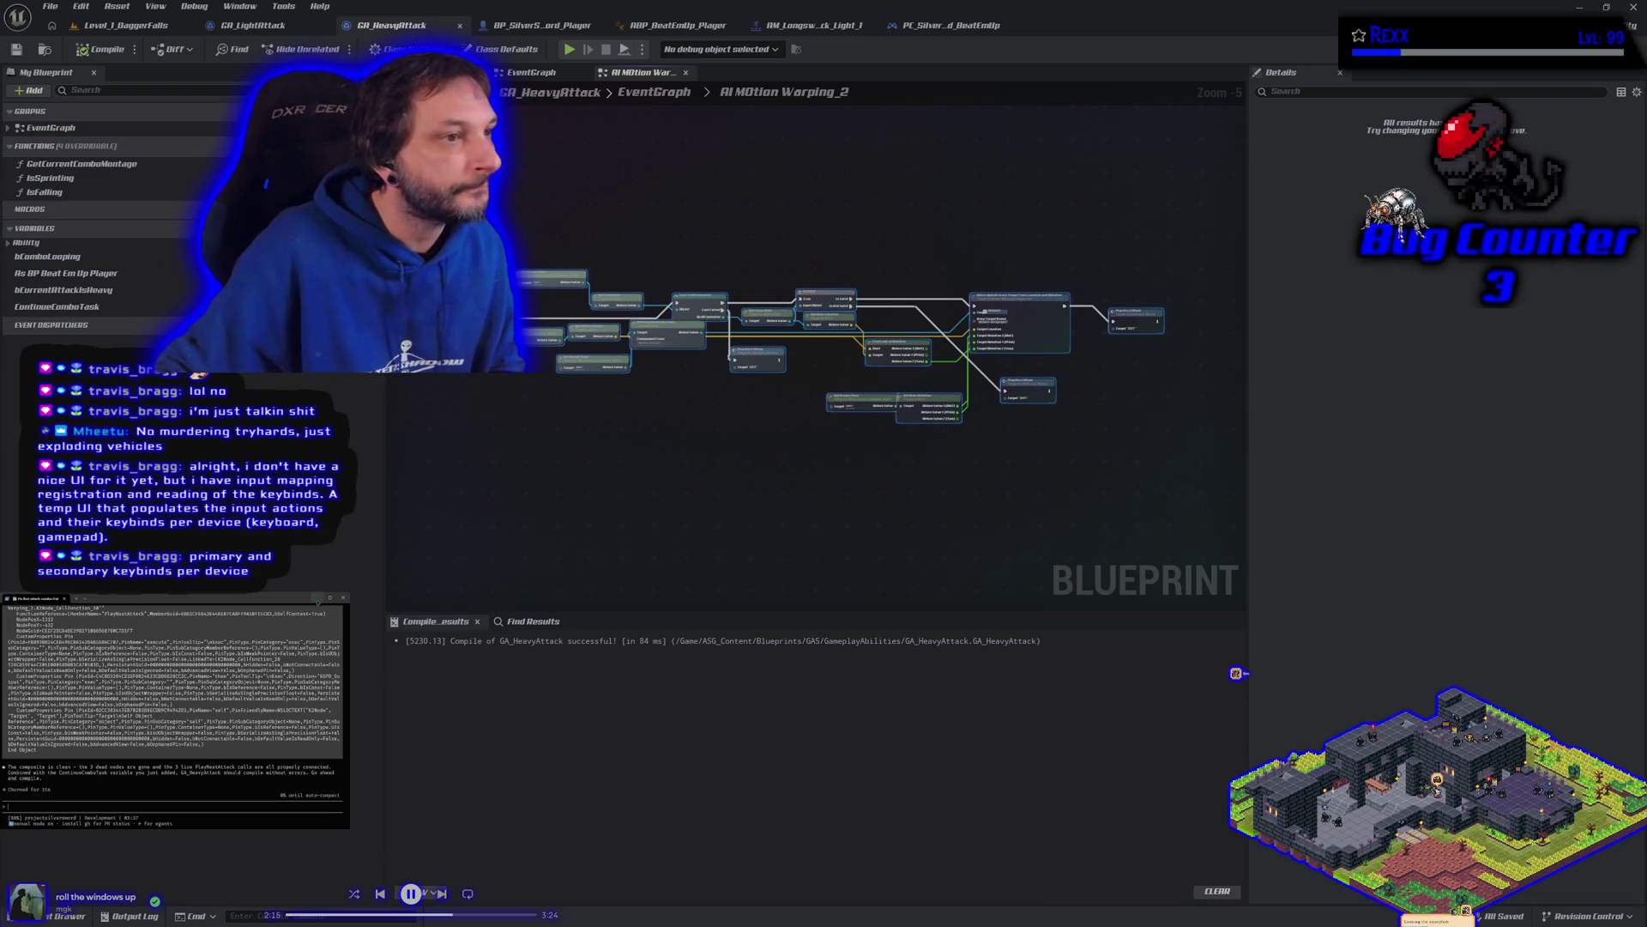
text(s)
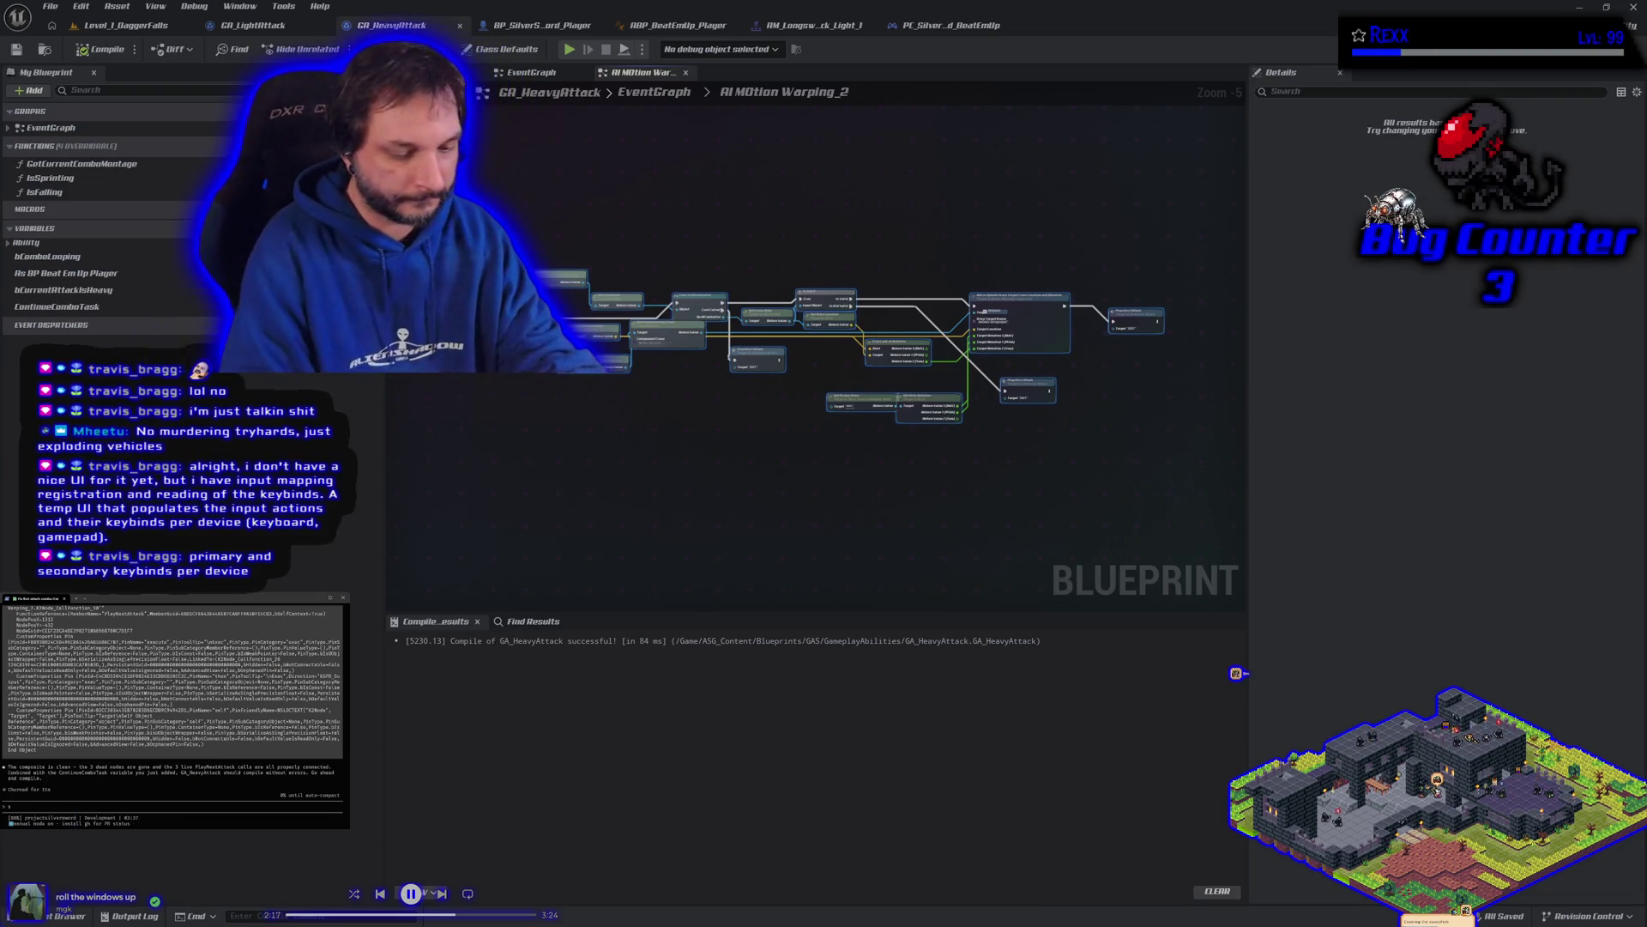
text(endod)
key(Return)
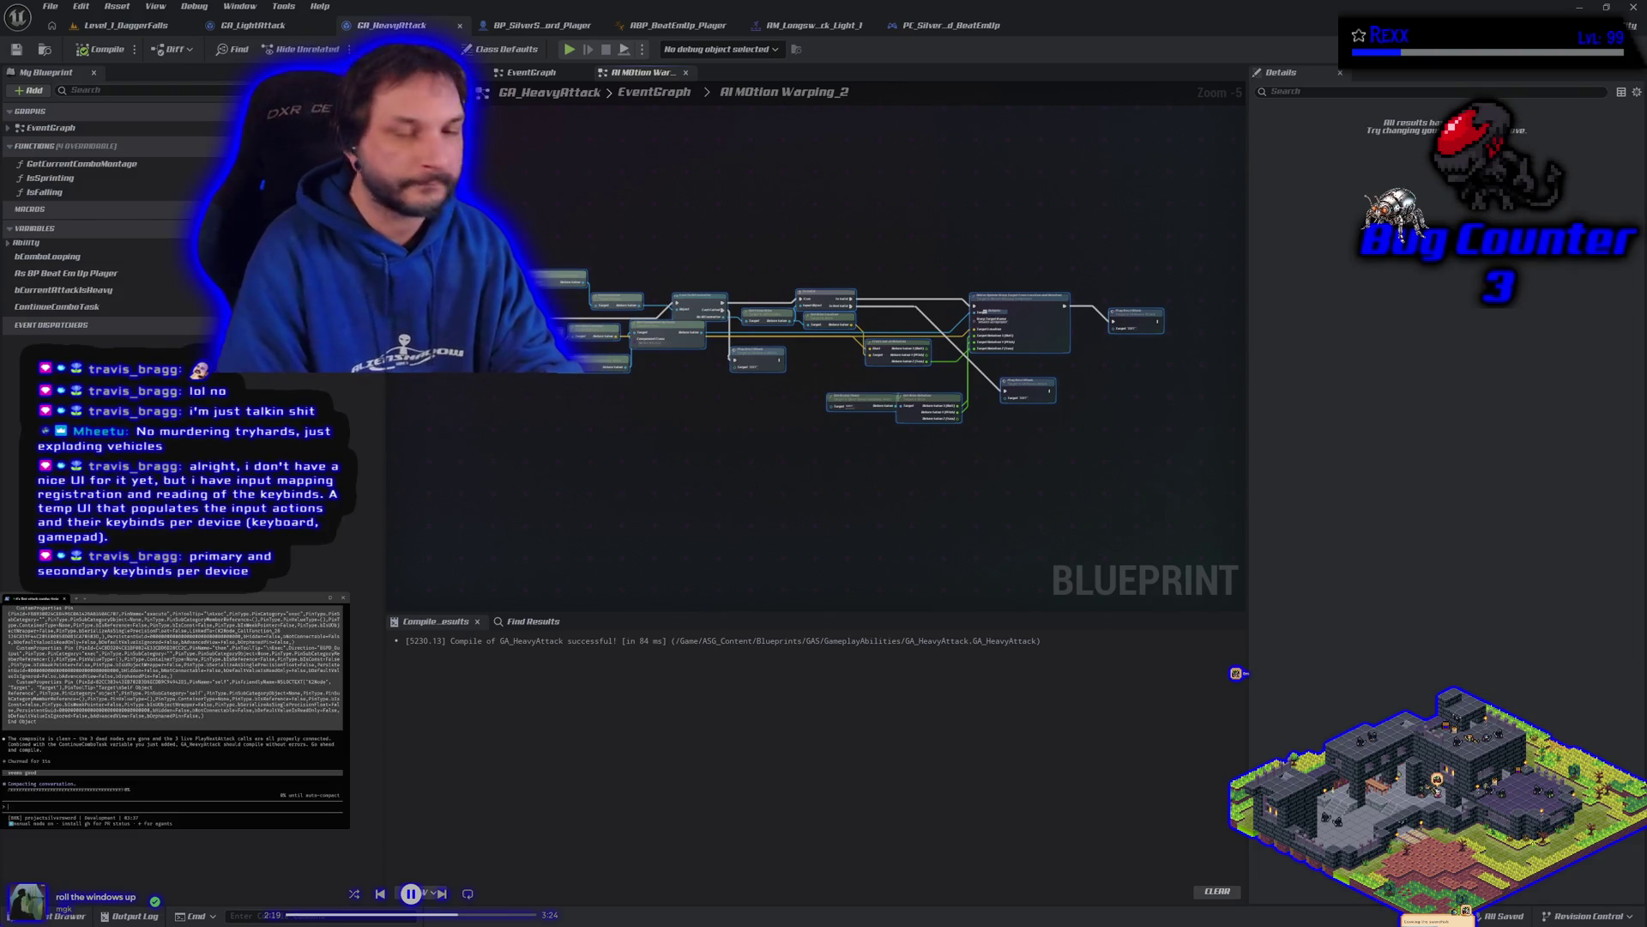
key(alt+Tab)
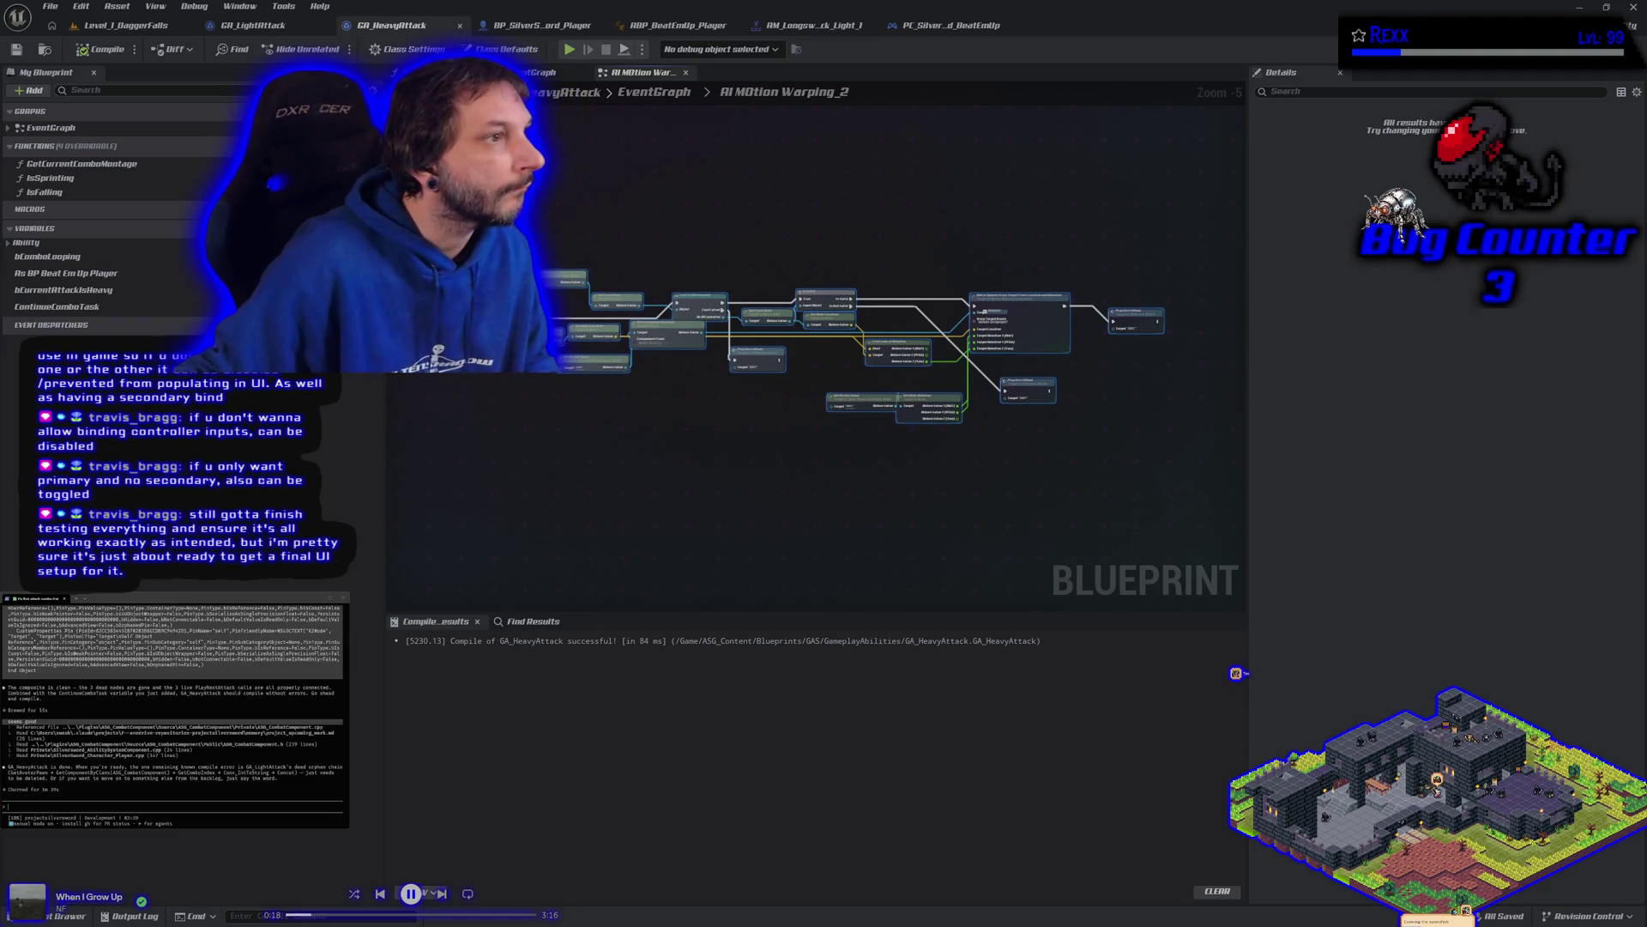
Step: Switch from the Unreal editor to Chrome showing the keybinds image.png
key(alt+Tab)
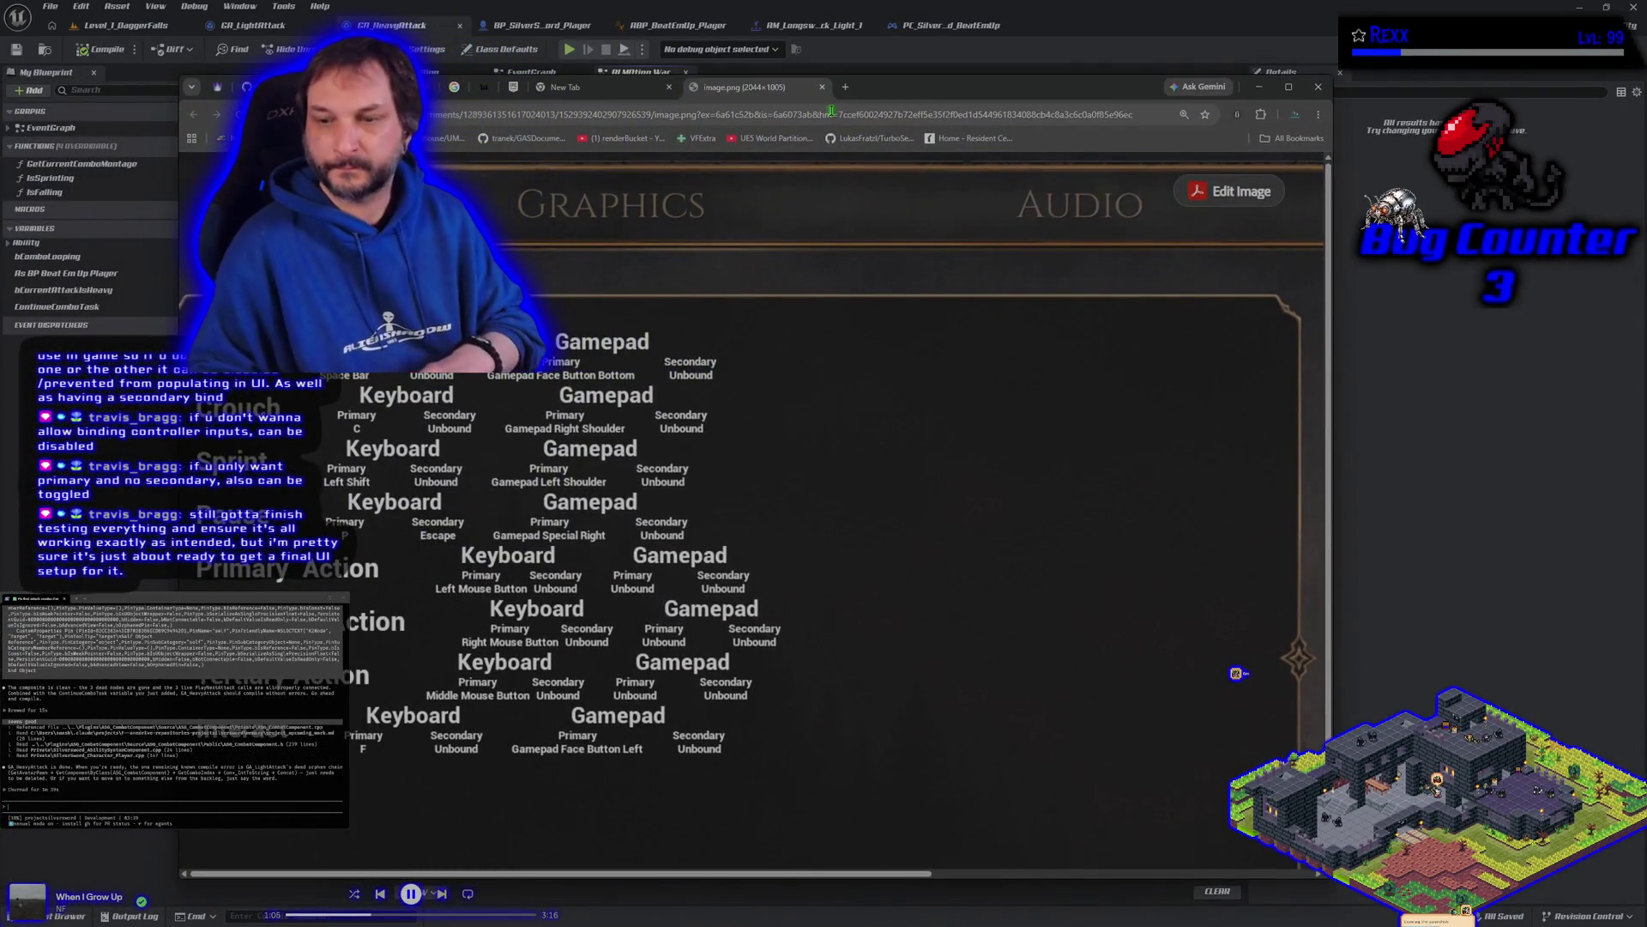
Step: Fit the keybinds image.png to the Chrome window to see all bindings
click(835, 628)
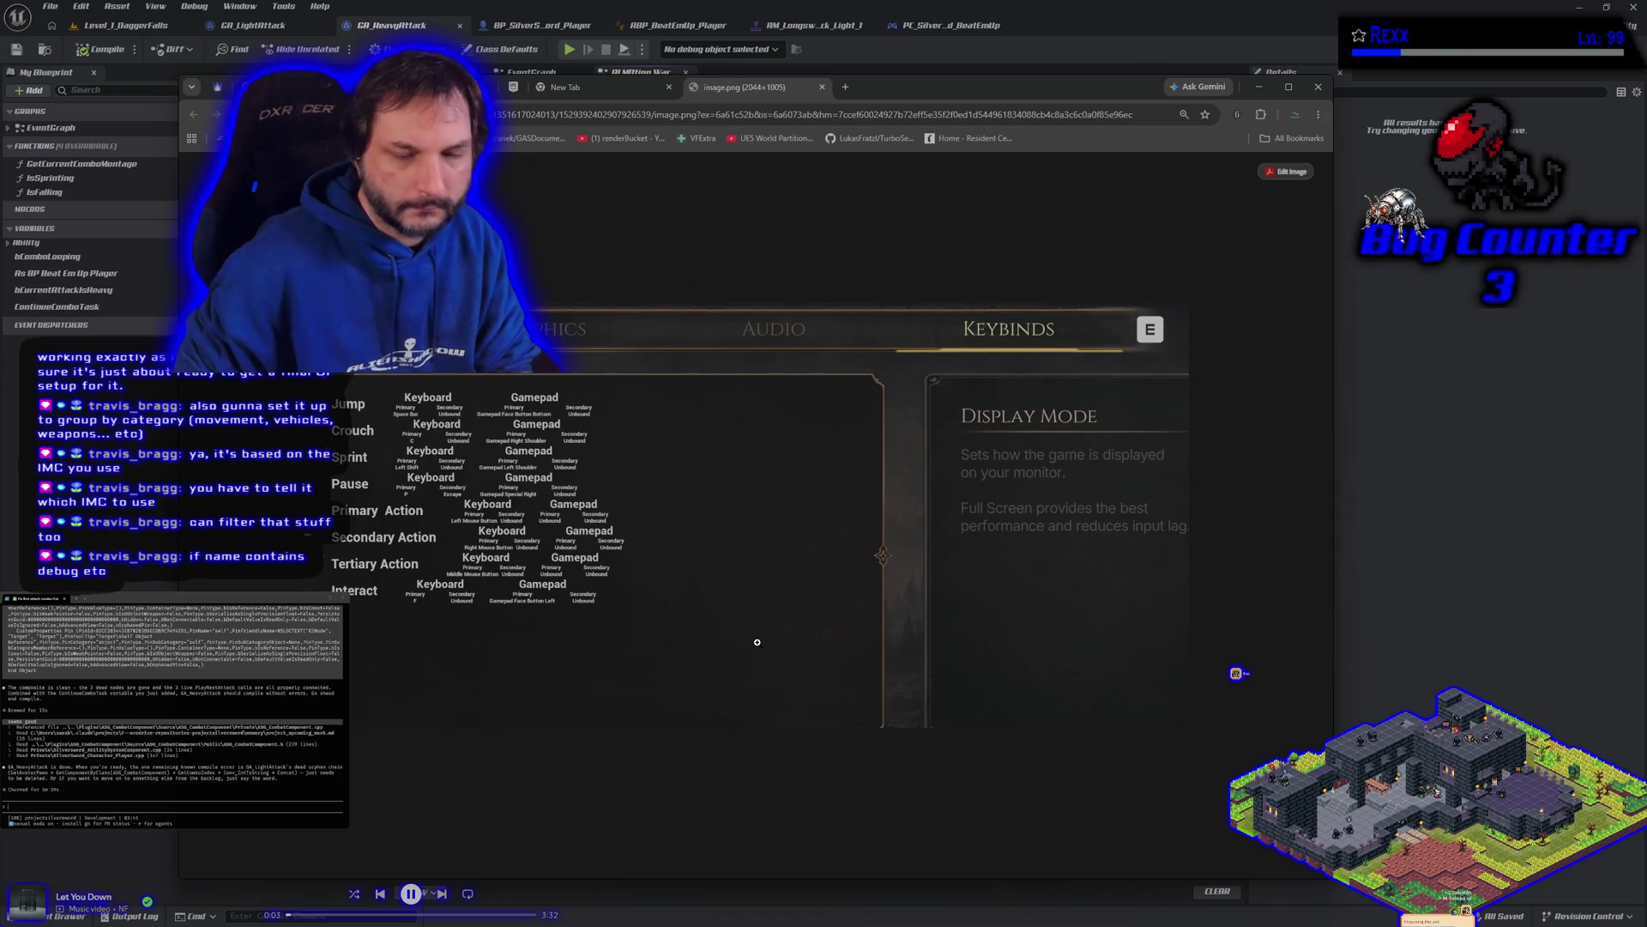
Step: Adjust the keybinds image zoom, then return to the GA_HeavyAttack graph in Unreal
key(ctrl+0)
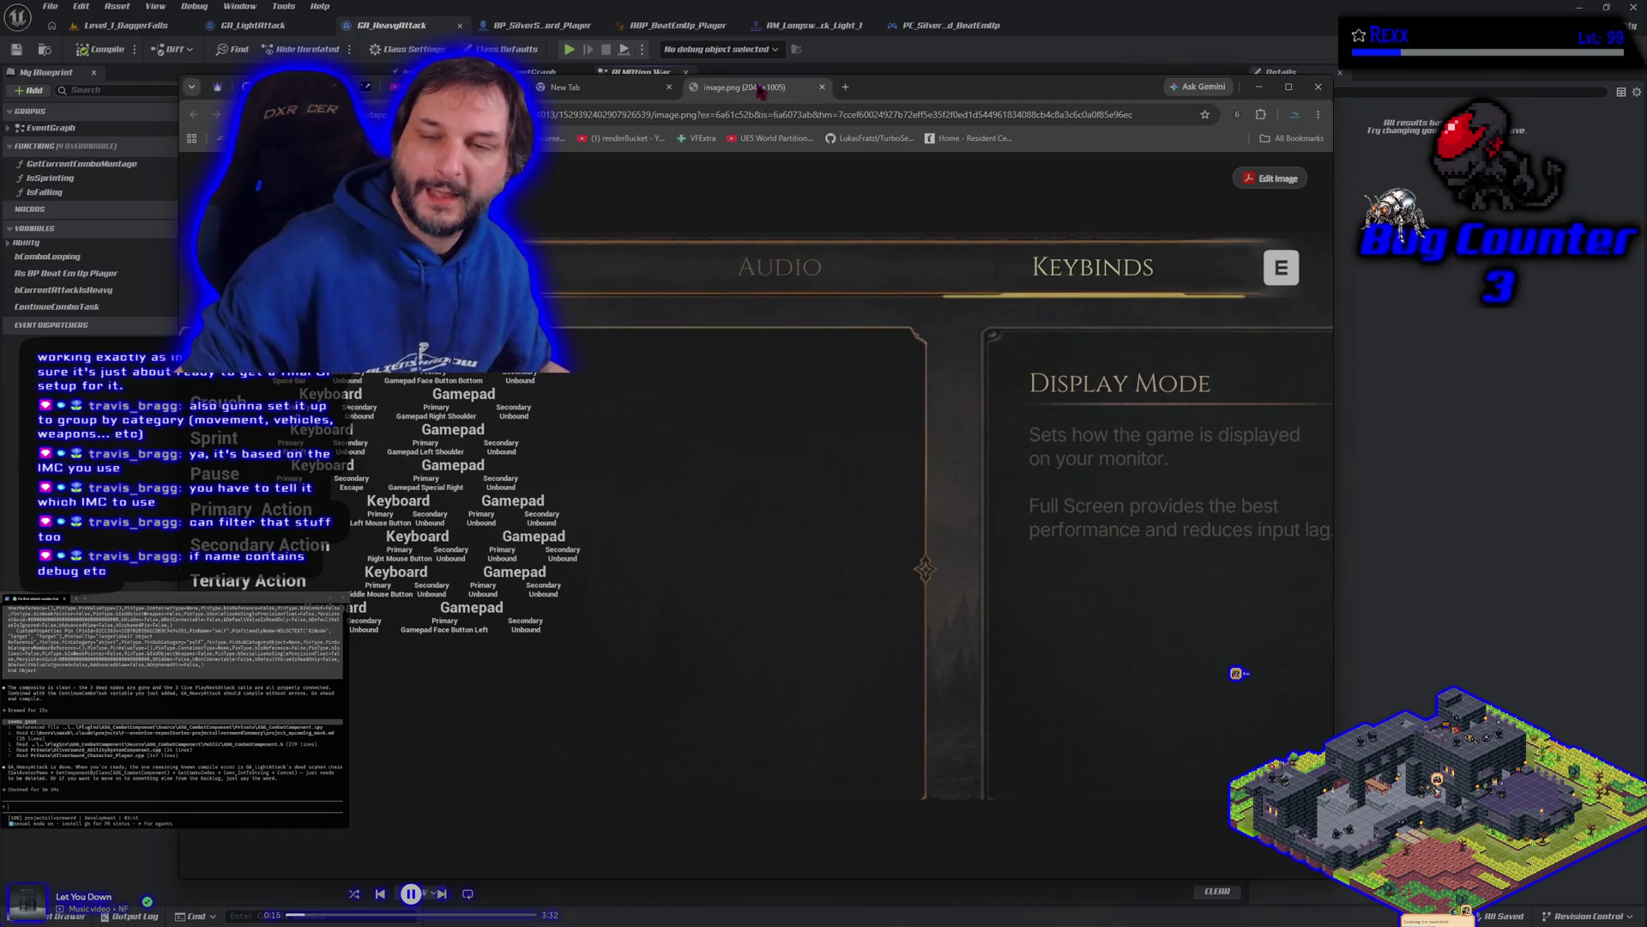
key(alt+Tab)
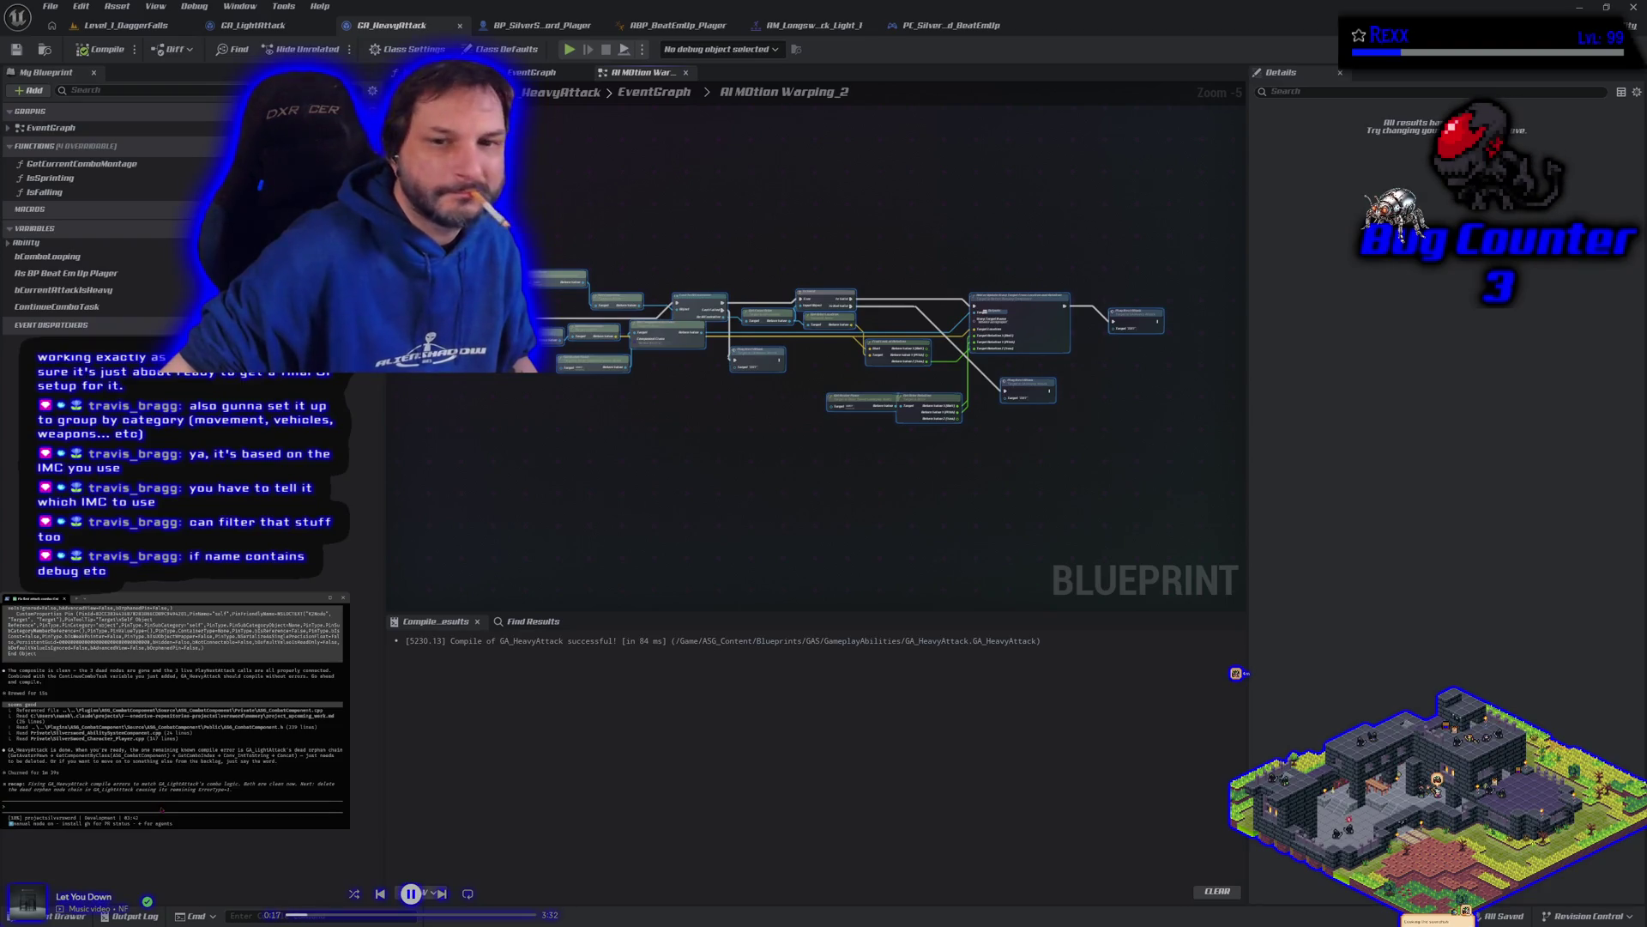
Step: Select nodes in GA_LightAttack and tell the assistant they were moved into heavy attack
click(254, 25)
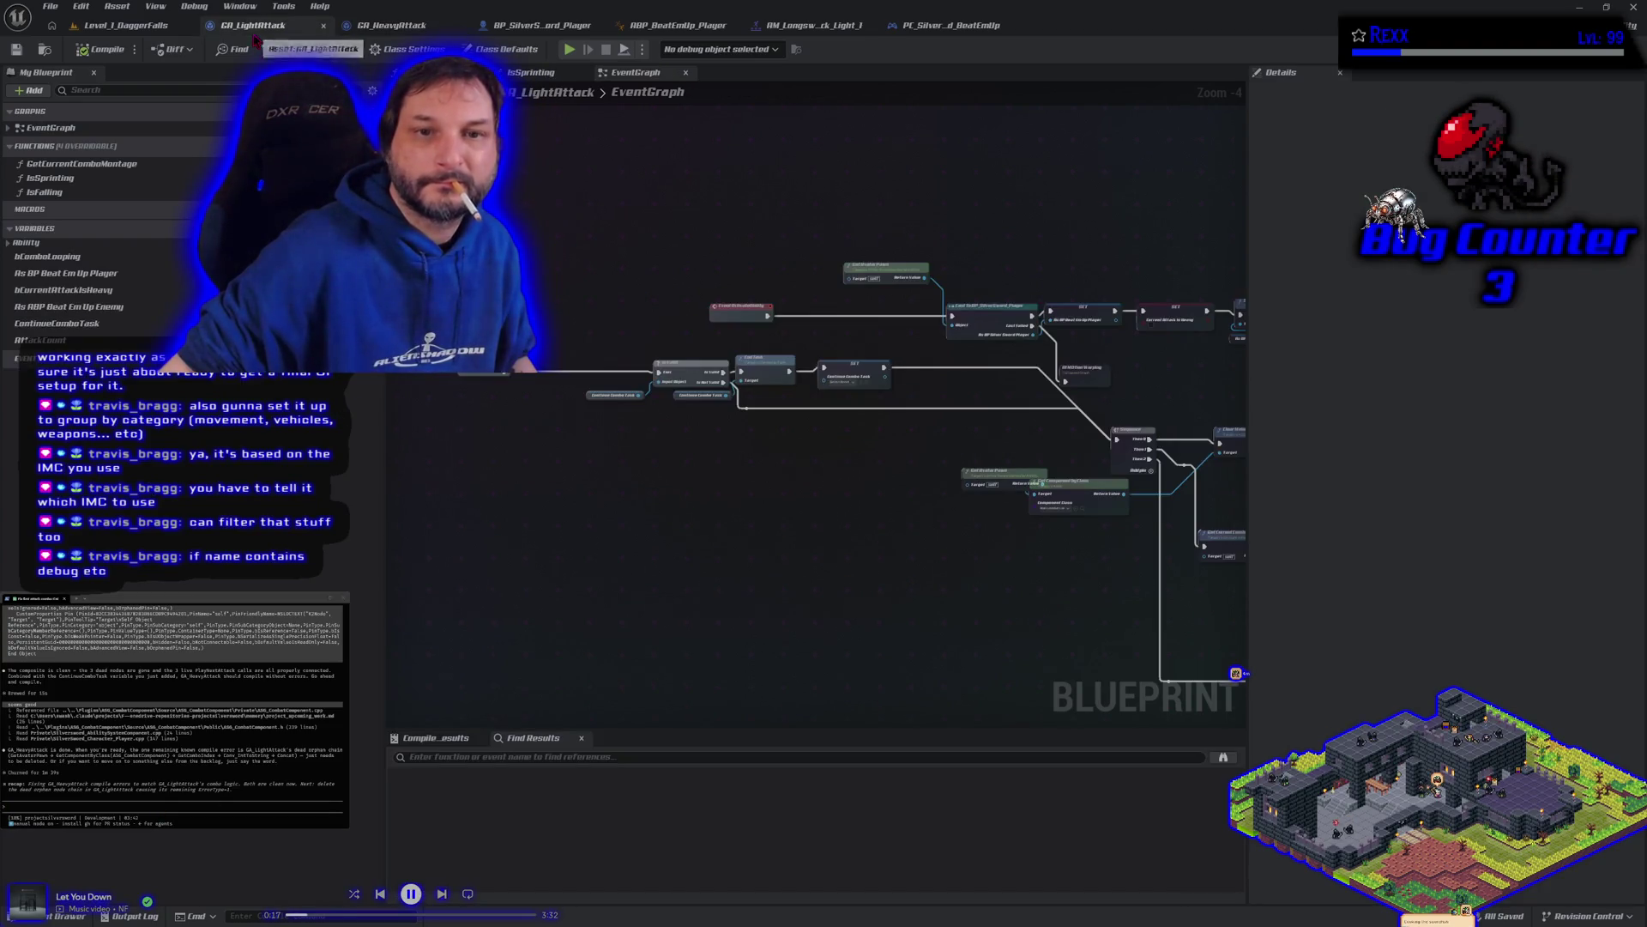
mouse_move(514, 217)
mouse_down()
mouse_move(815, 429)
mouse_move(1158, 558)
mouse_move(1244, 659)
mouse_up()
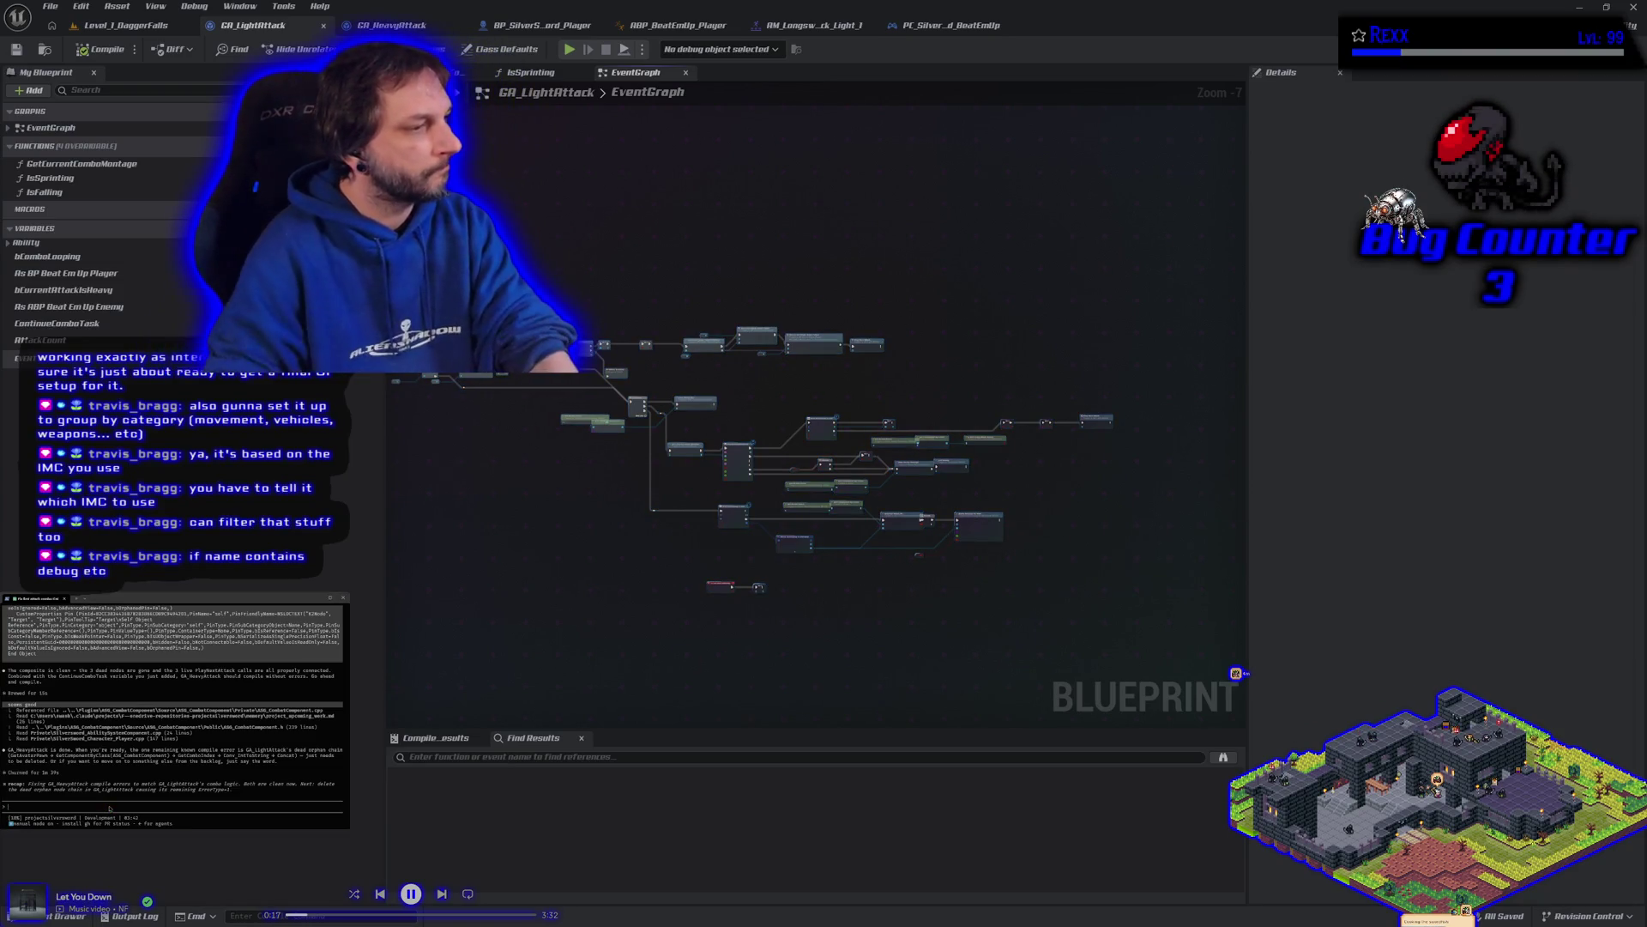
text(i delete)
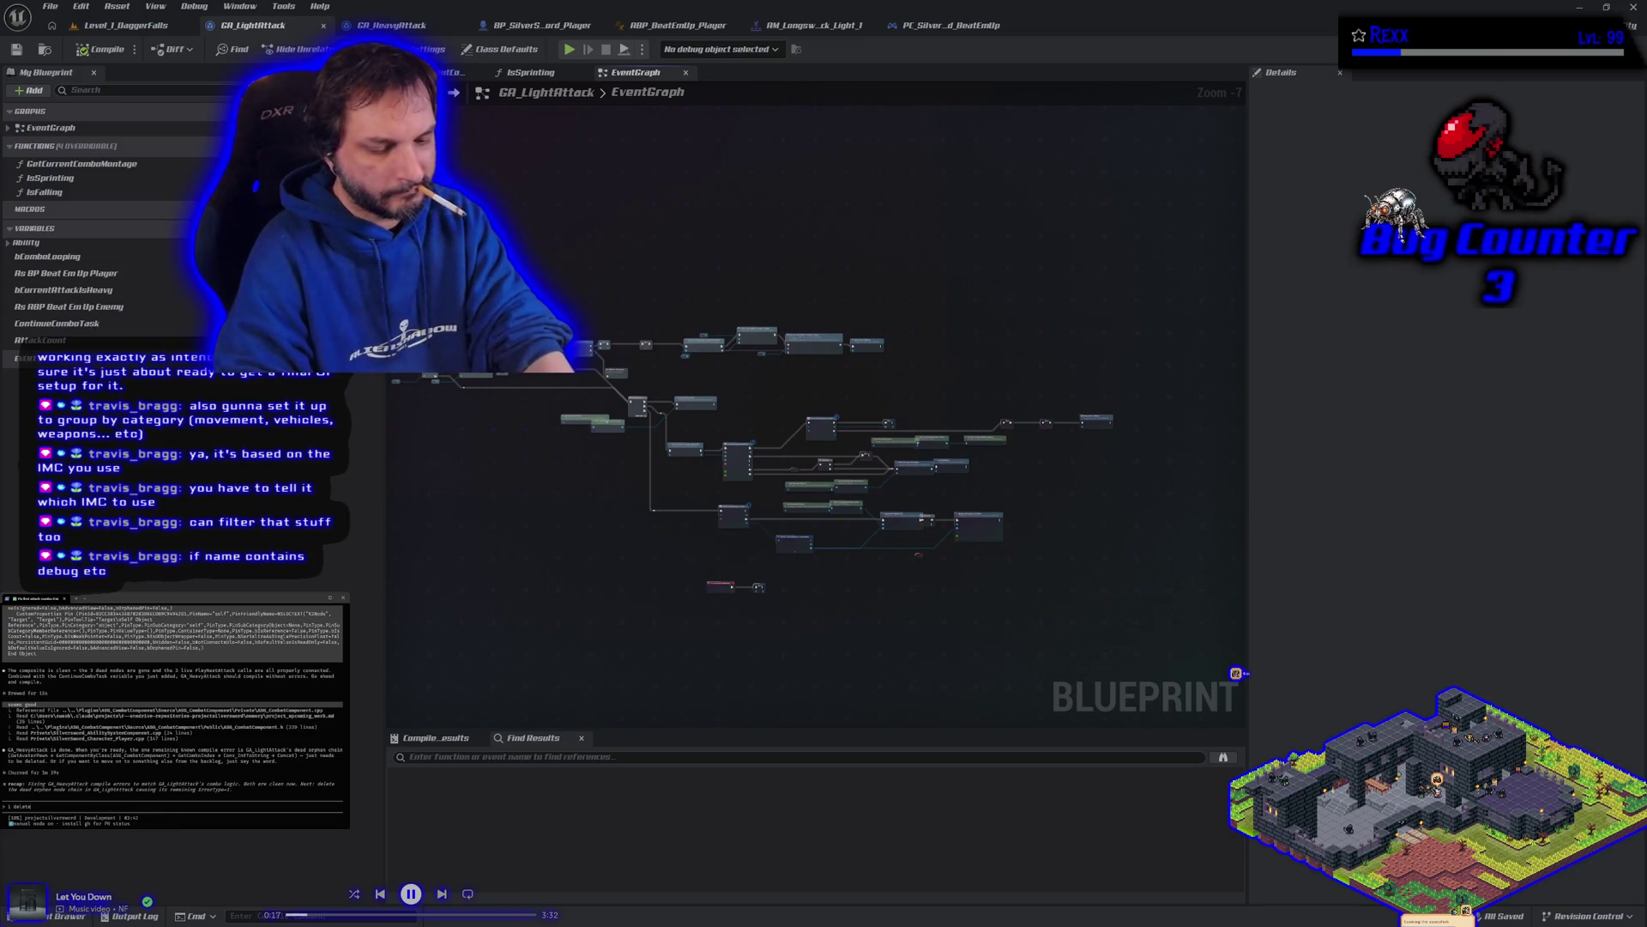
text(d that before i)
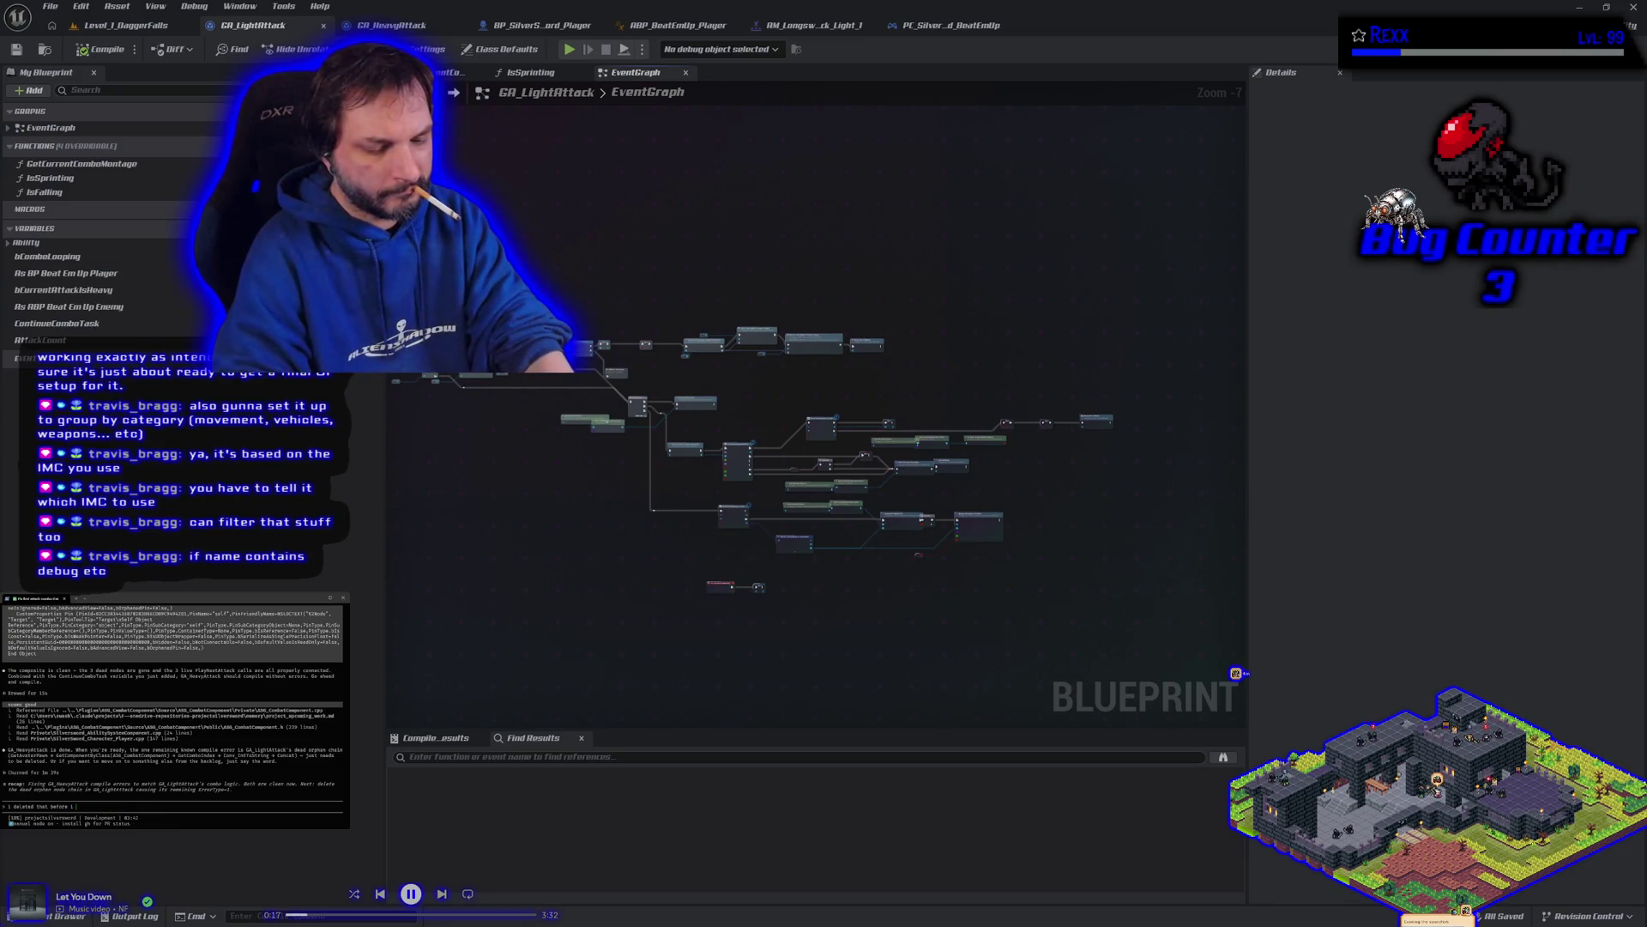
text( copied and)
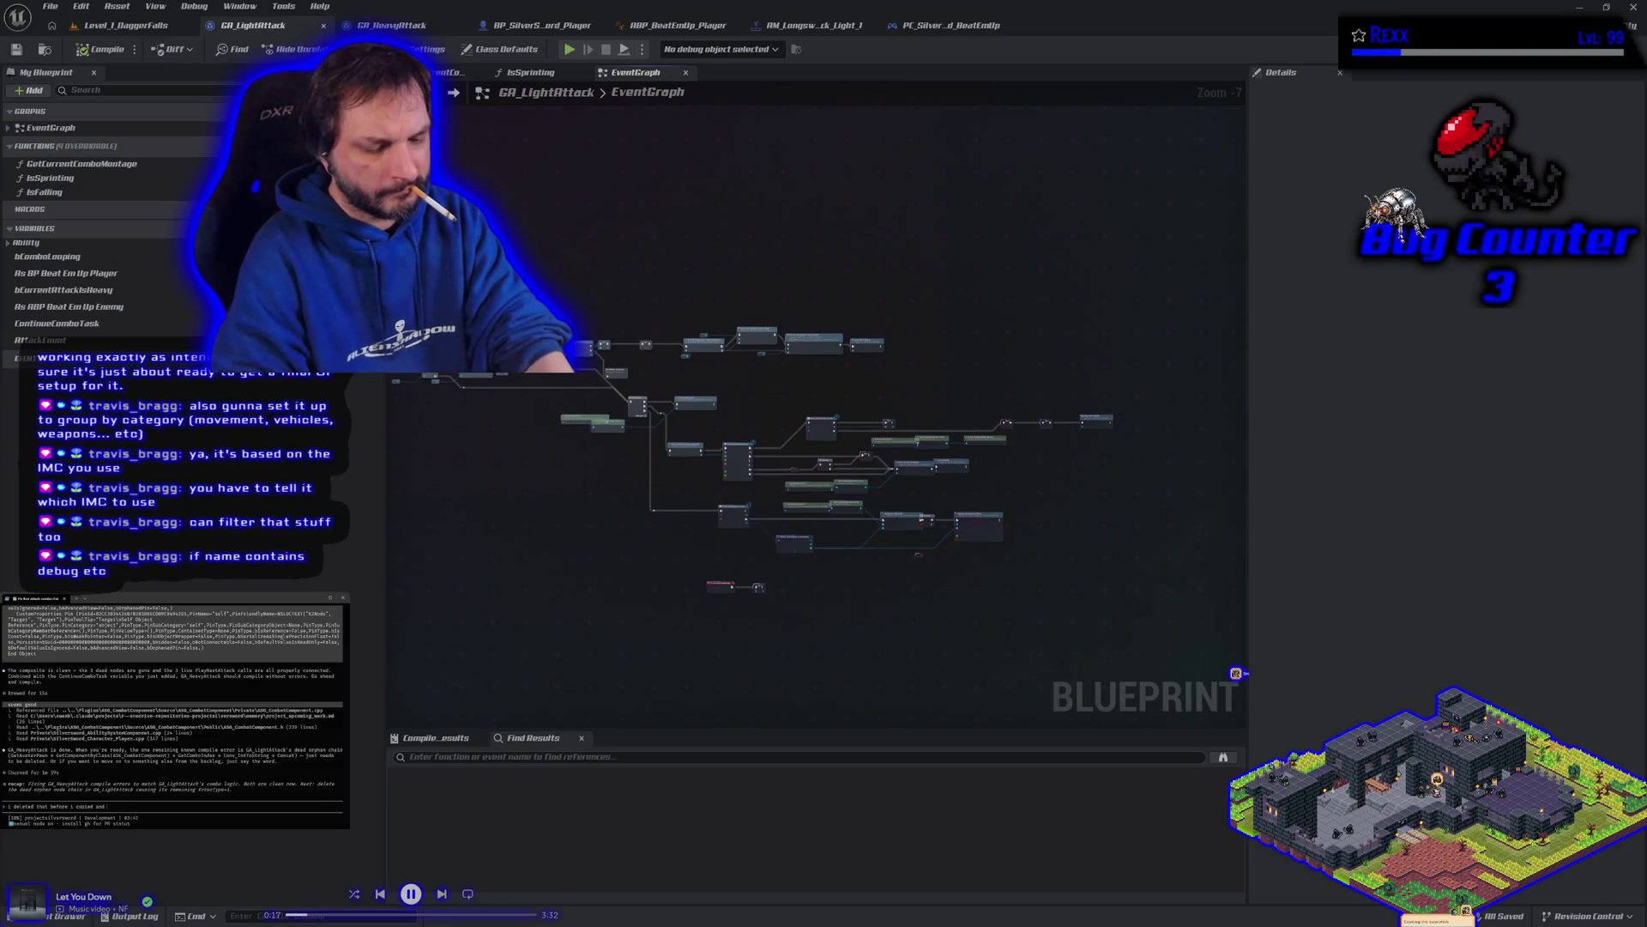
text( pasted it into h)
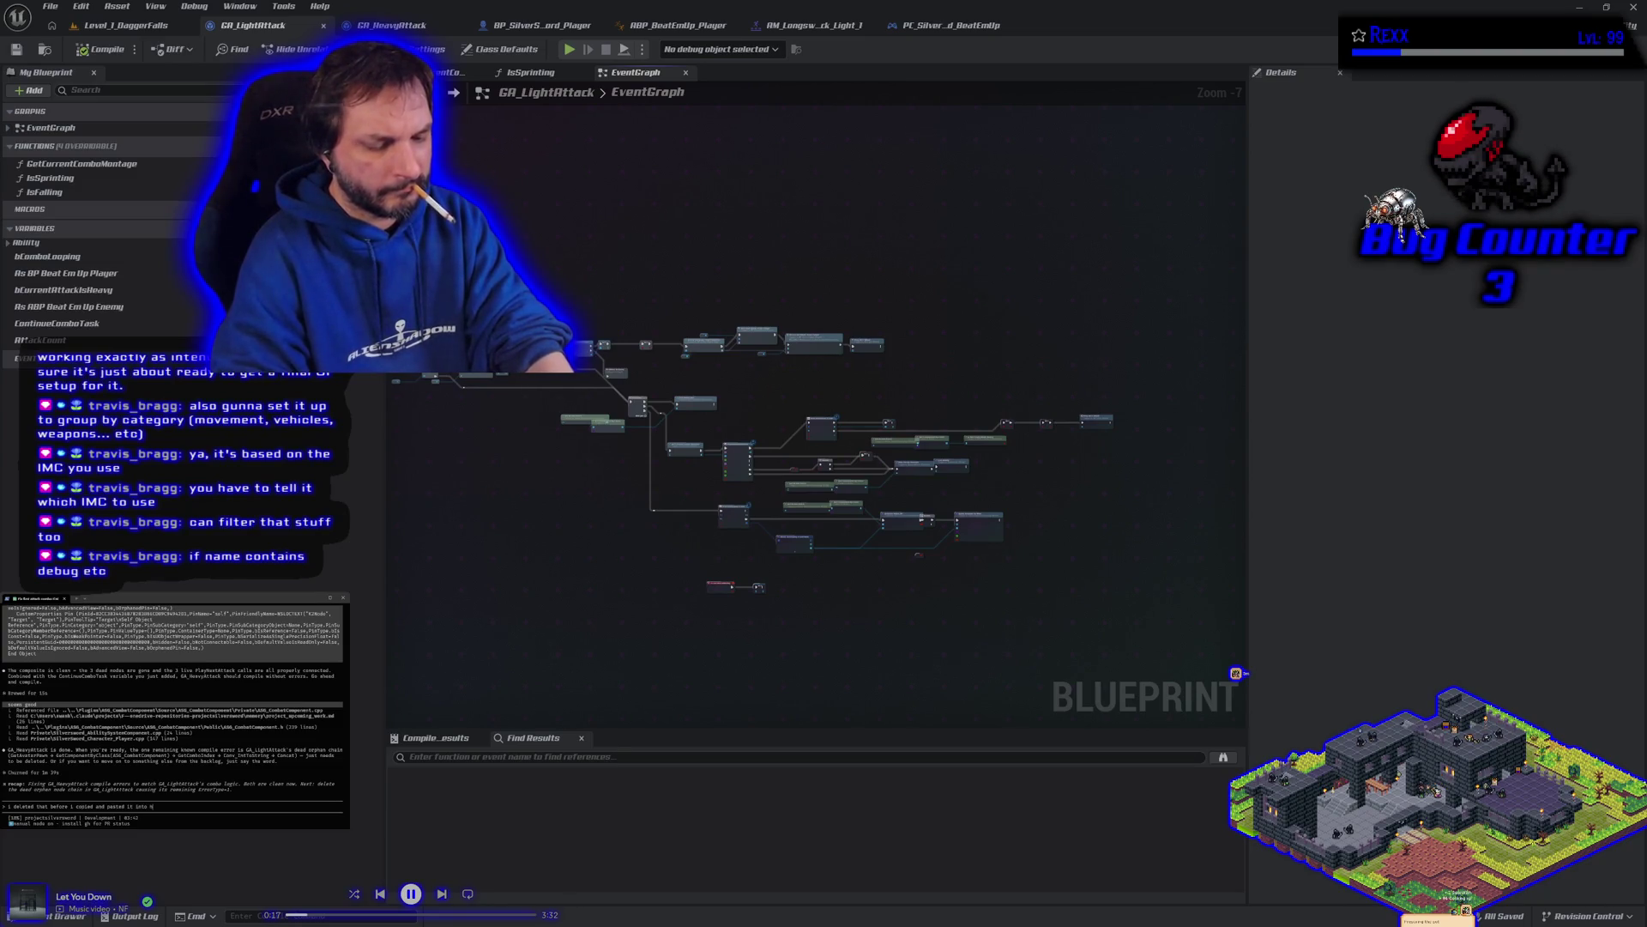
text(y attack)
key(Return)
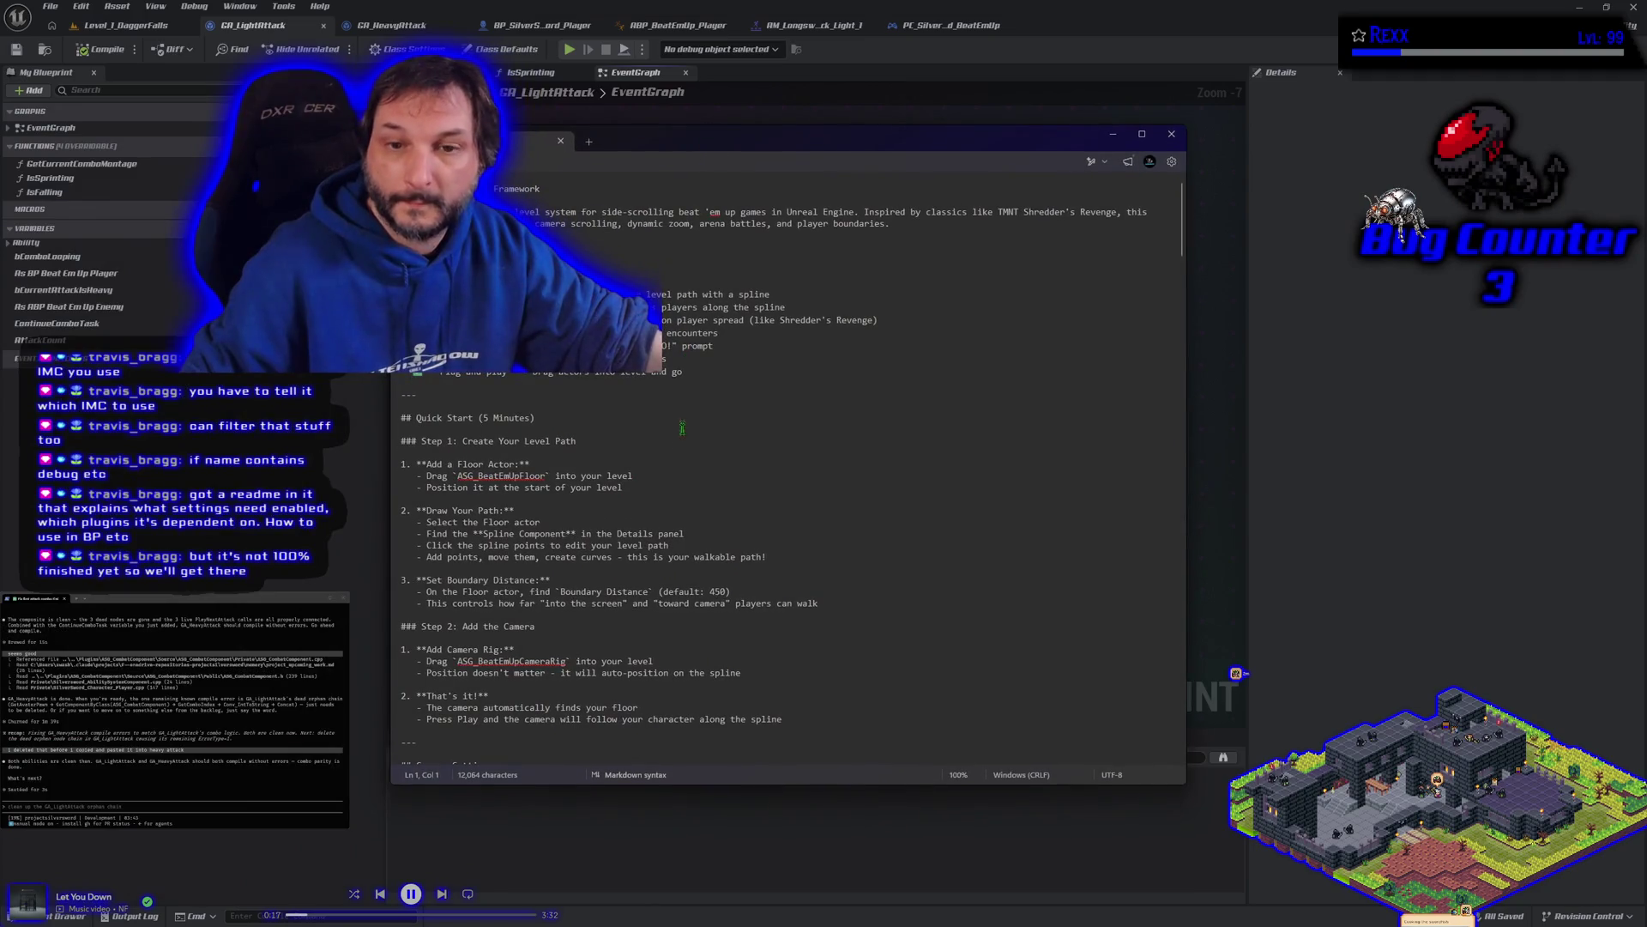
Step: Scroll the README down to Version History and back, then switch to Chrome
scroll(674, 443, down, 1)
scroll(674, 443, down, 15)
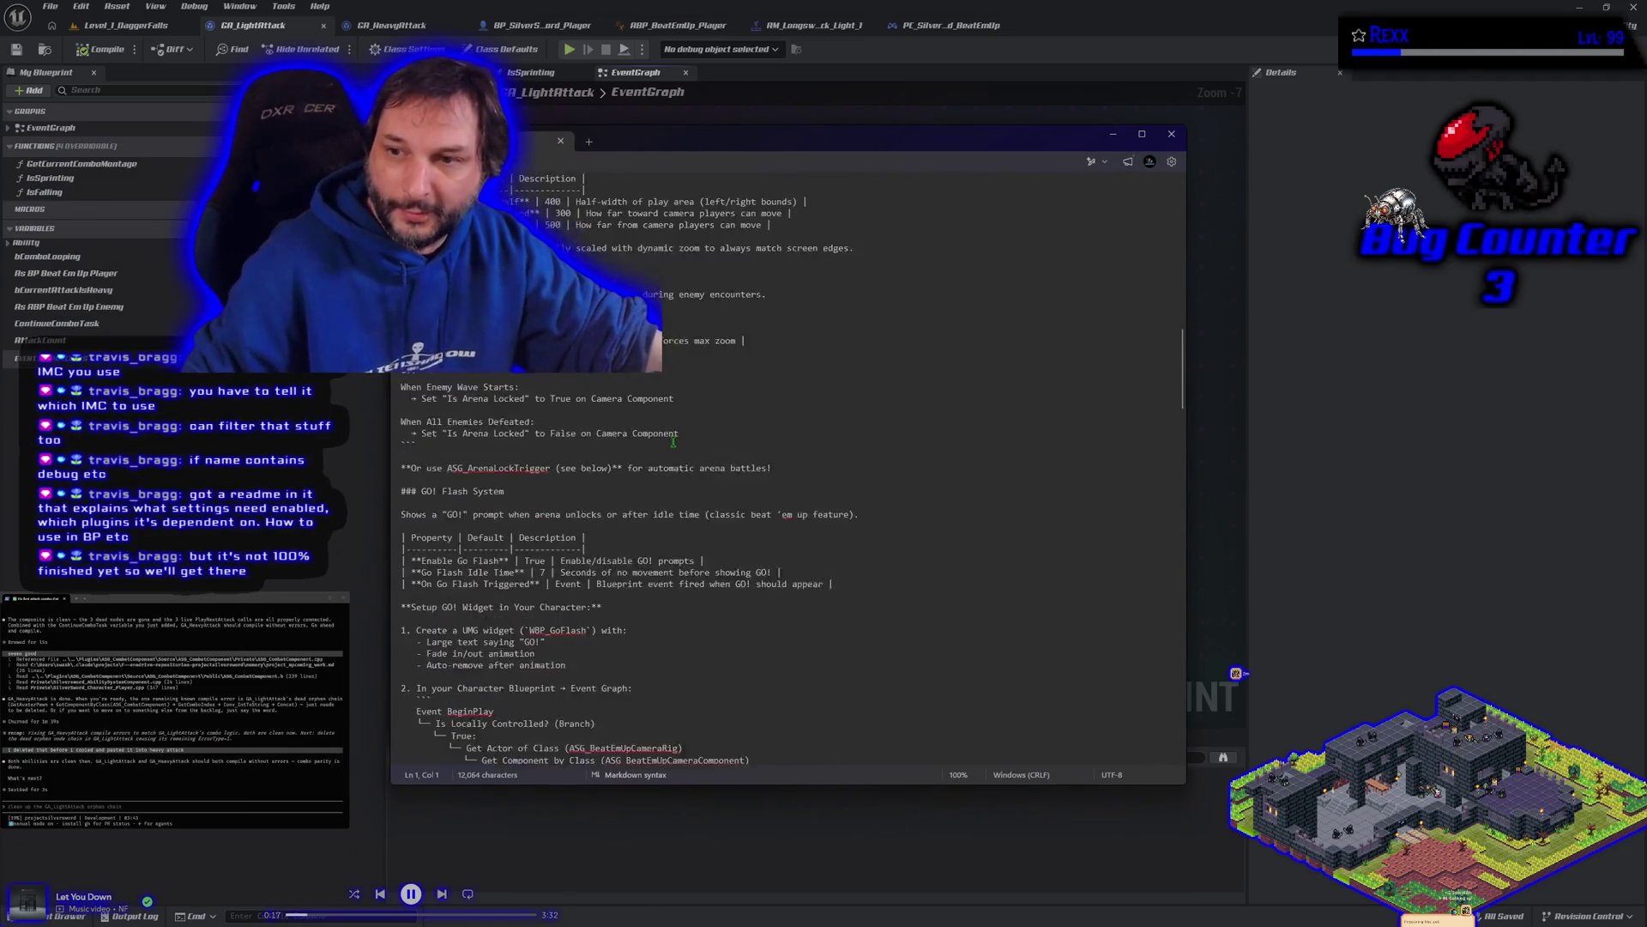
scroll(673, 443, down, 15)
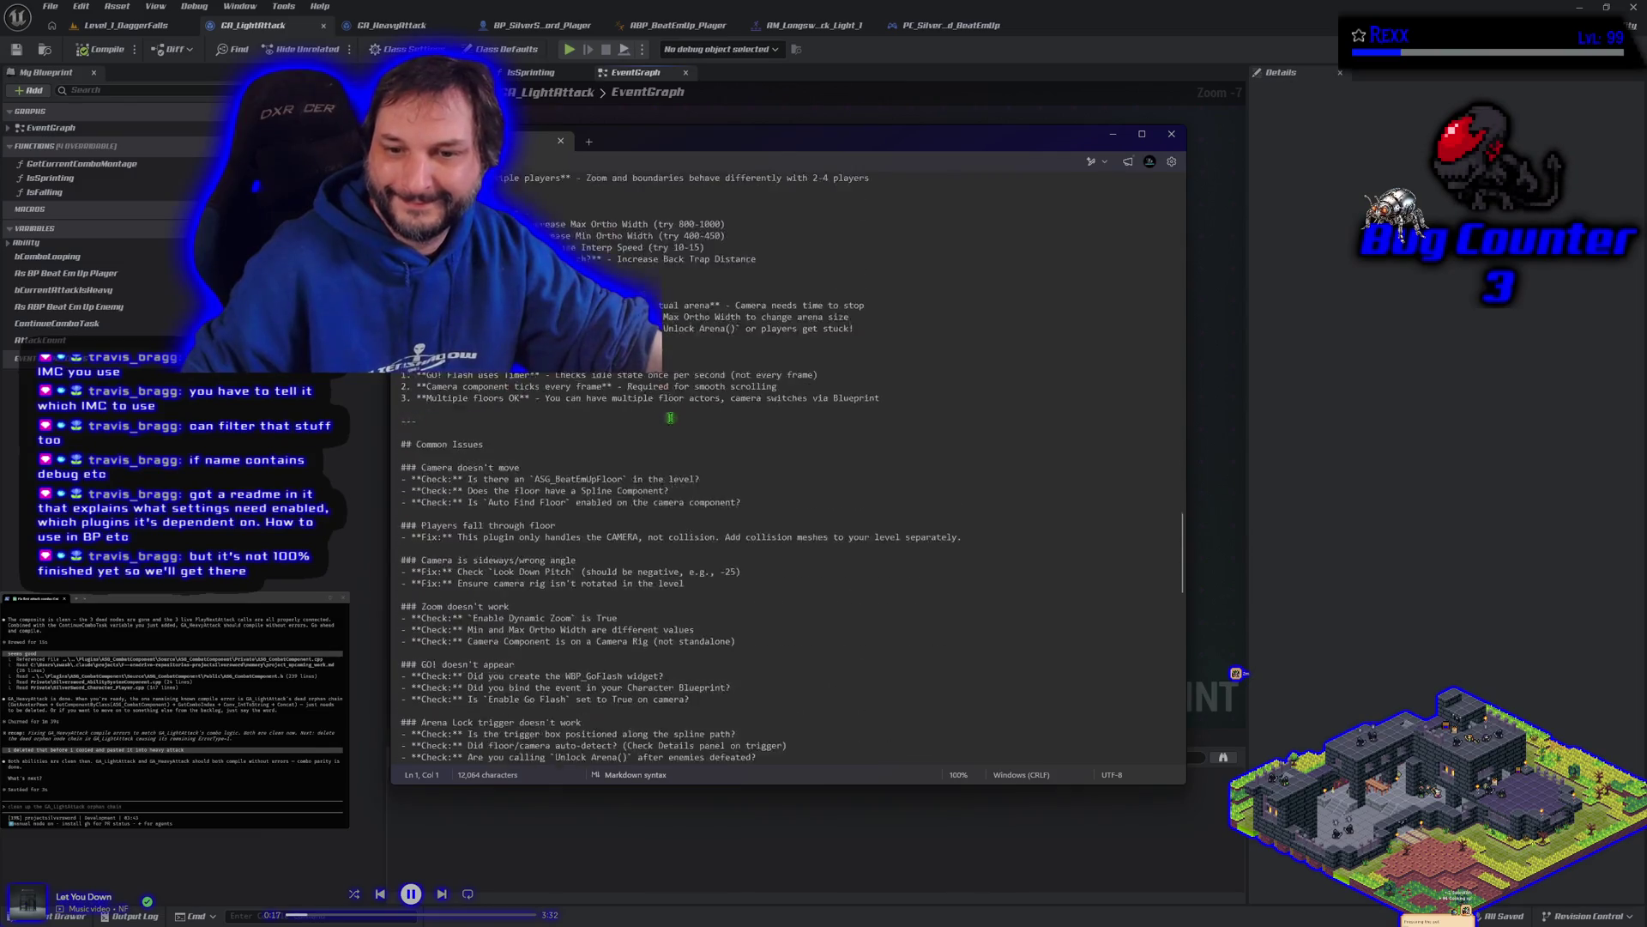
scroll(669, 417, down, 15)
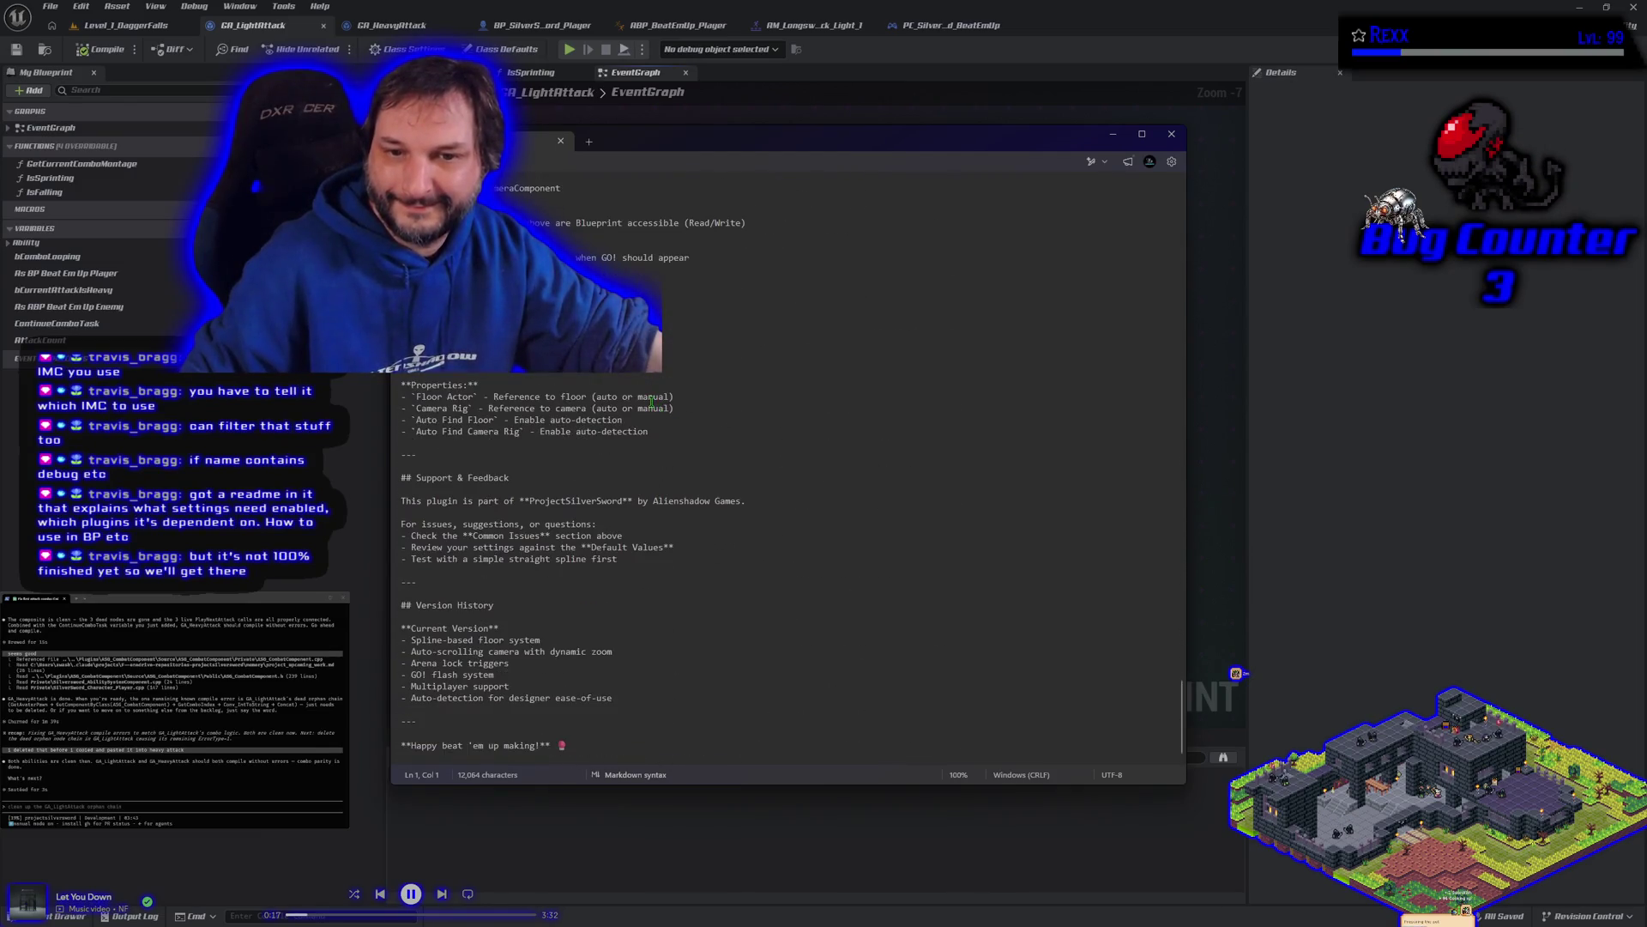
scroll(652, 403, up, 15)
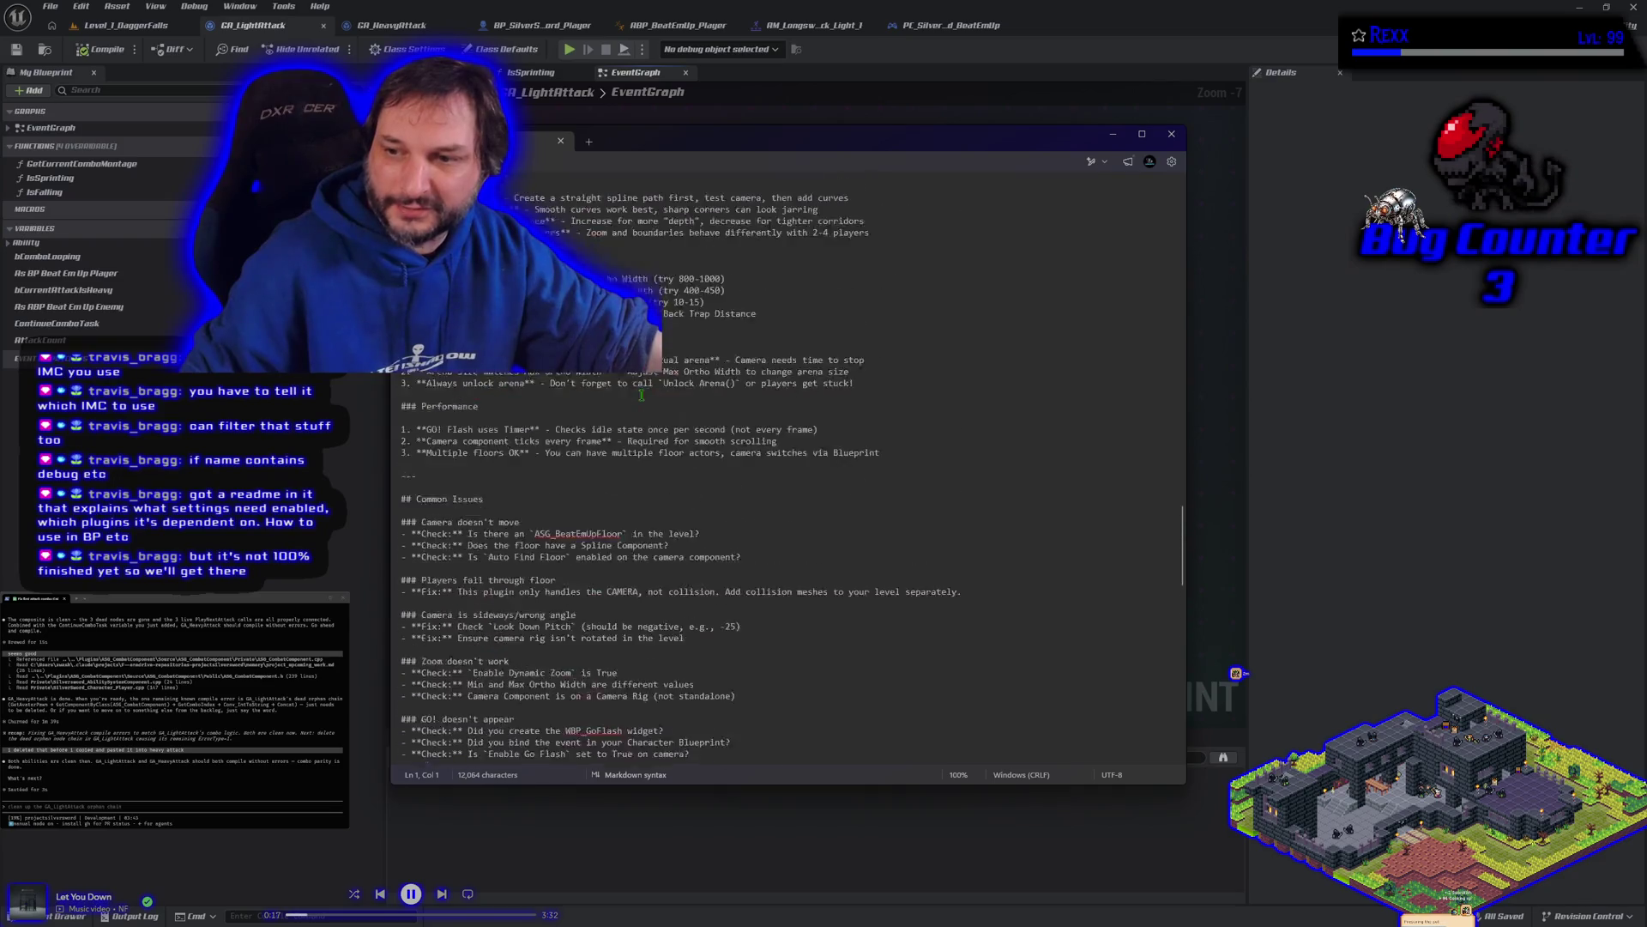
scroll(641, 394, up, 15)
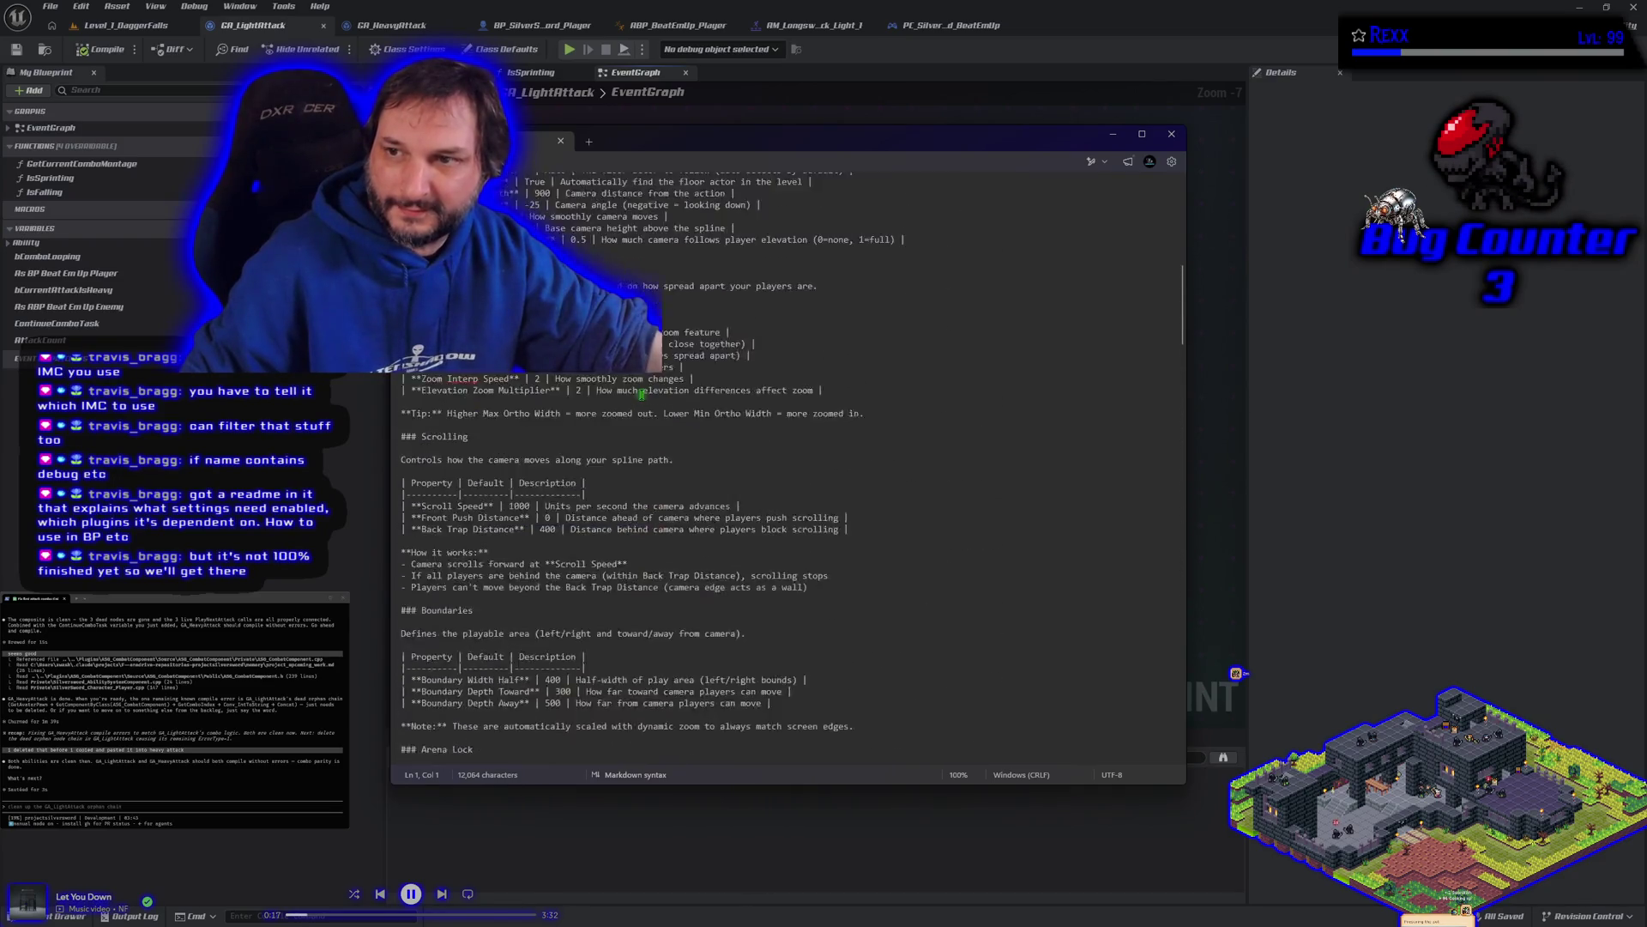
scroll(640, 394, up, 5)
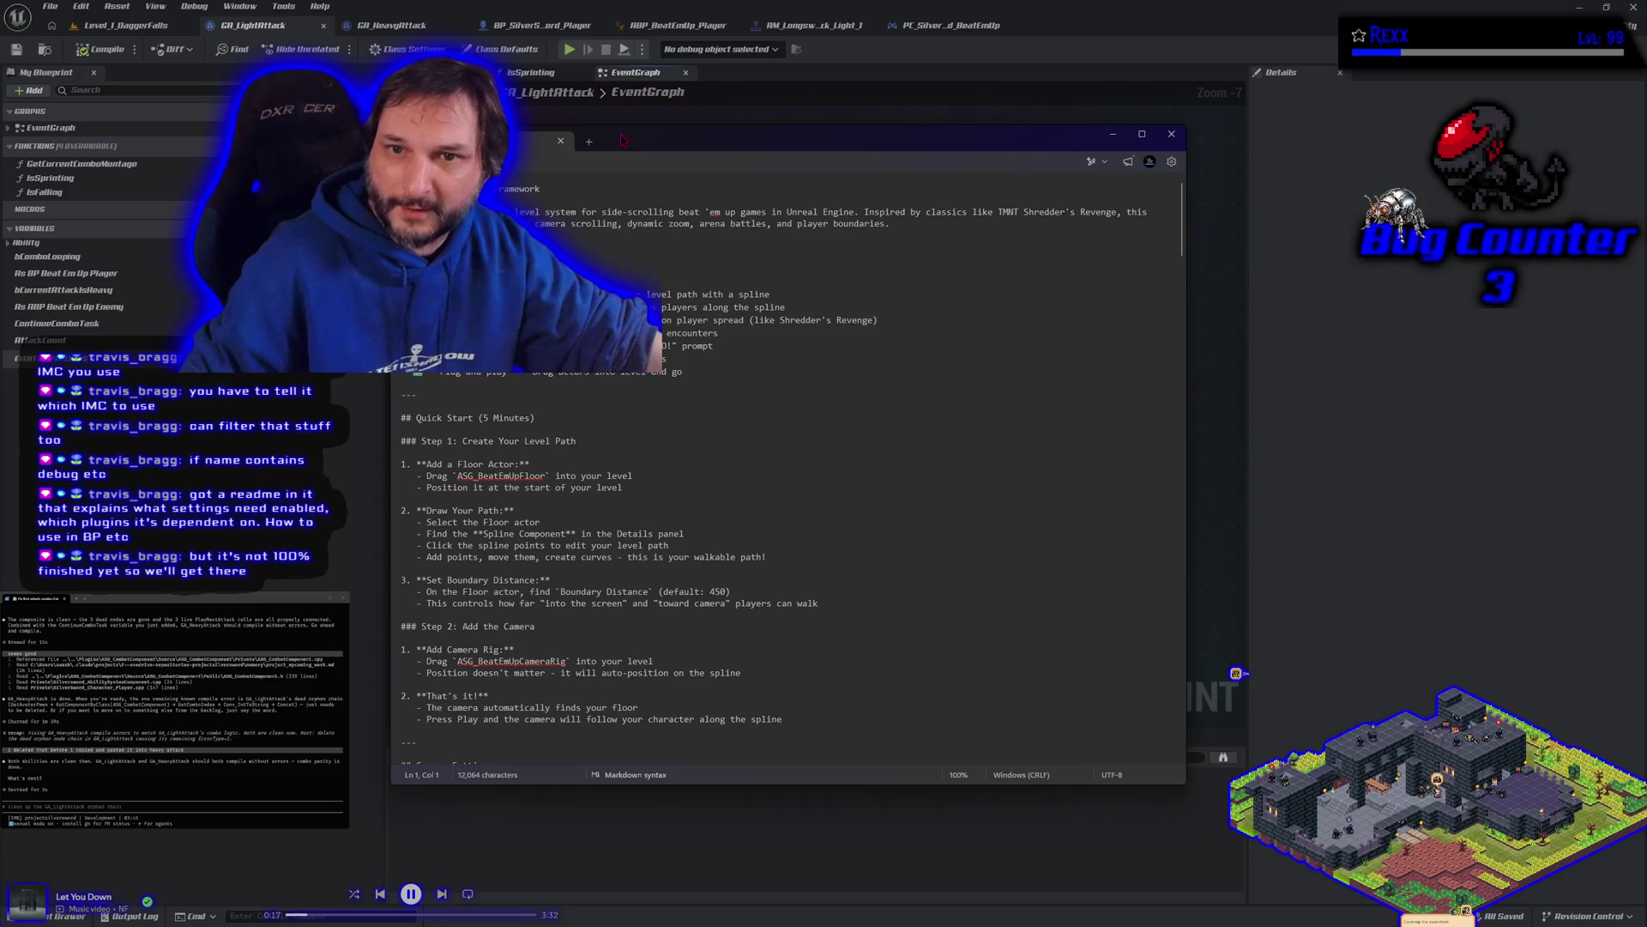
key(alt+Tab)
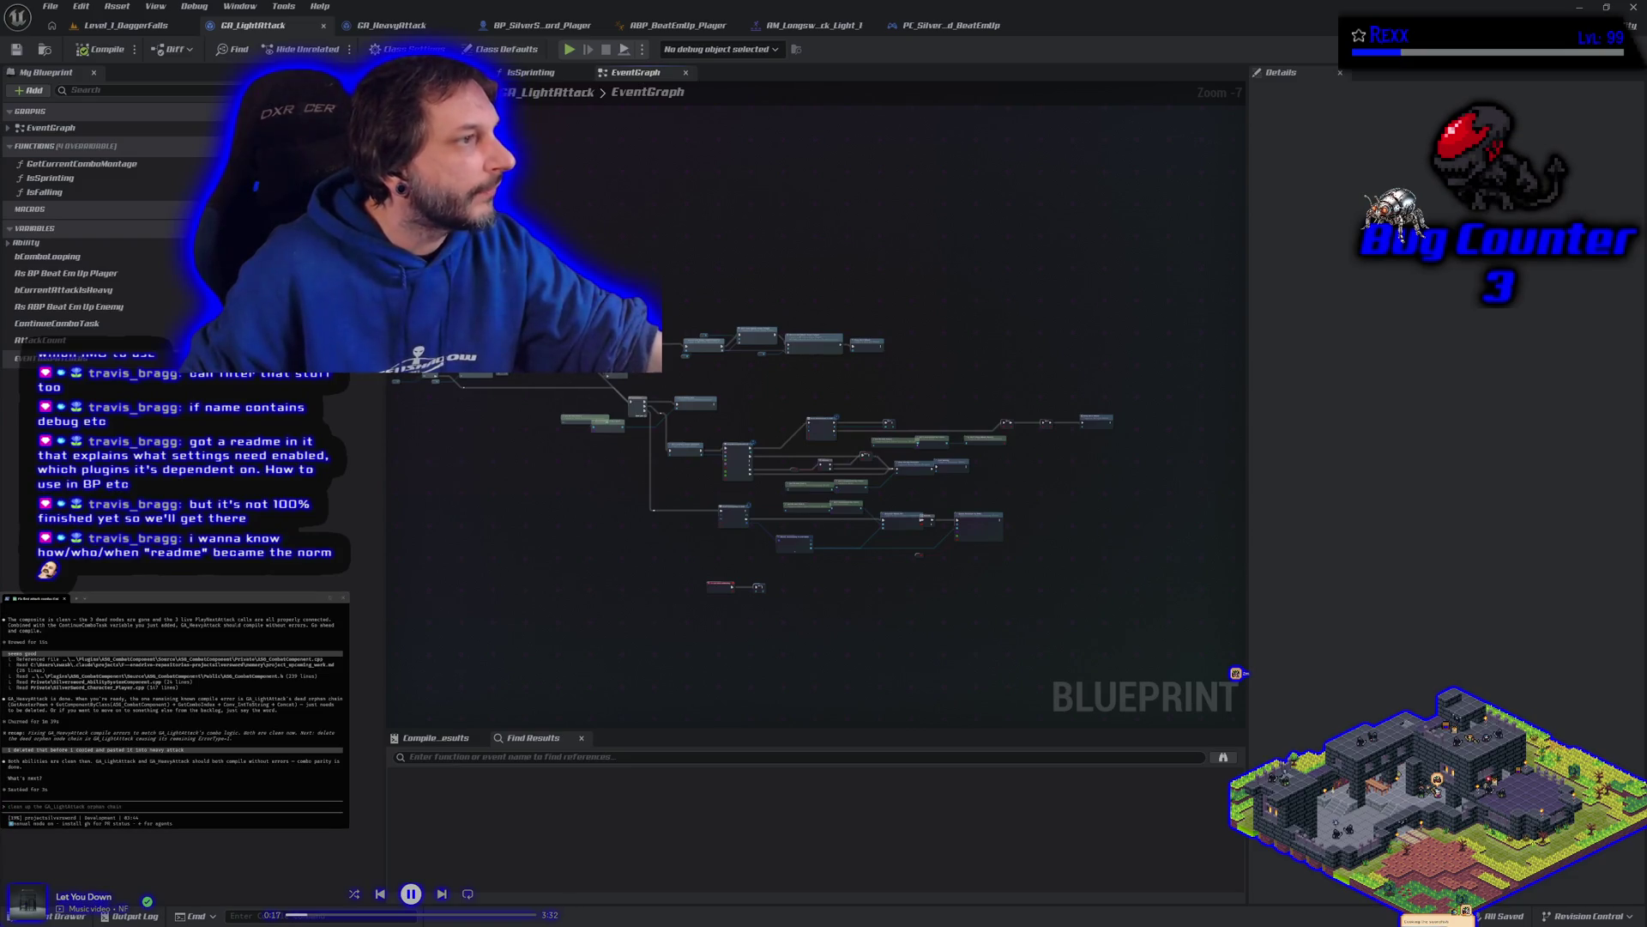
key(alt+Tab)
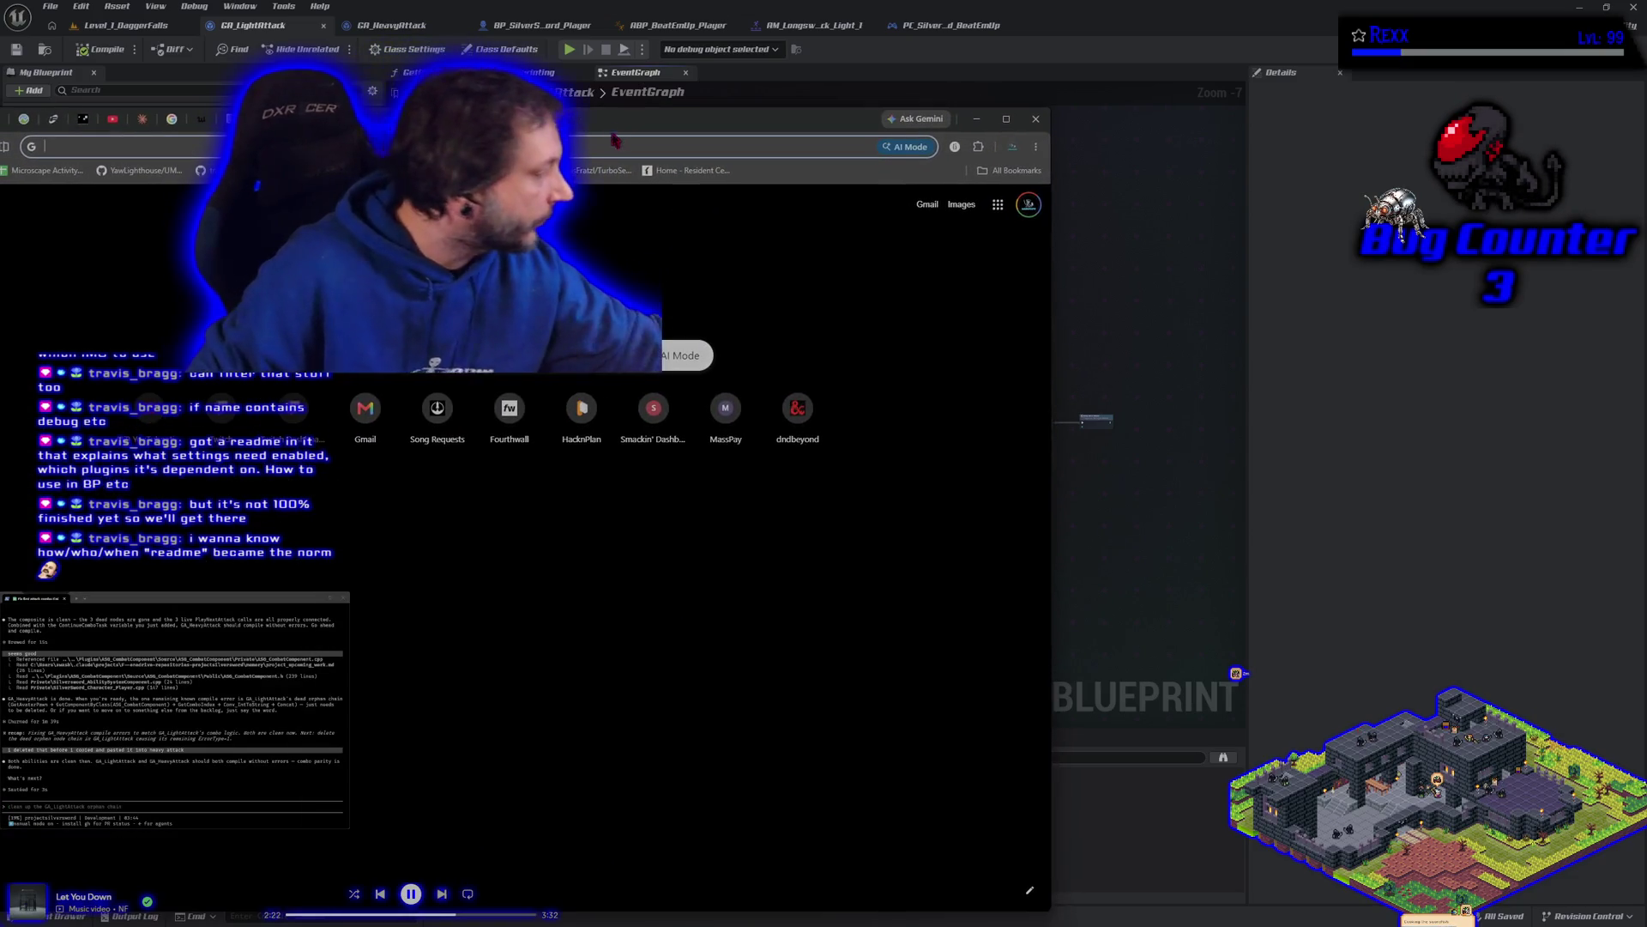
Step: Centre the browser window and search Google for 'readme 1st time use'
mouse_move(614, 142)
mouse_down()
mouse_move(858, 133)
mouse_move(932, 94)
mouse_up()
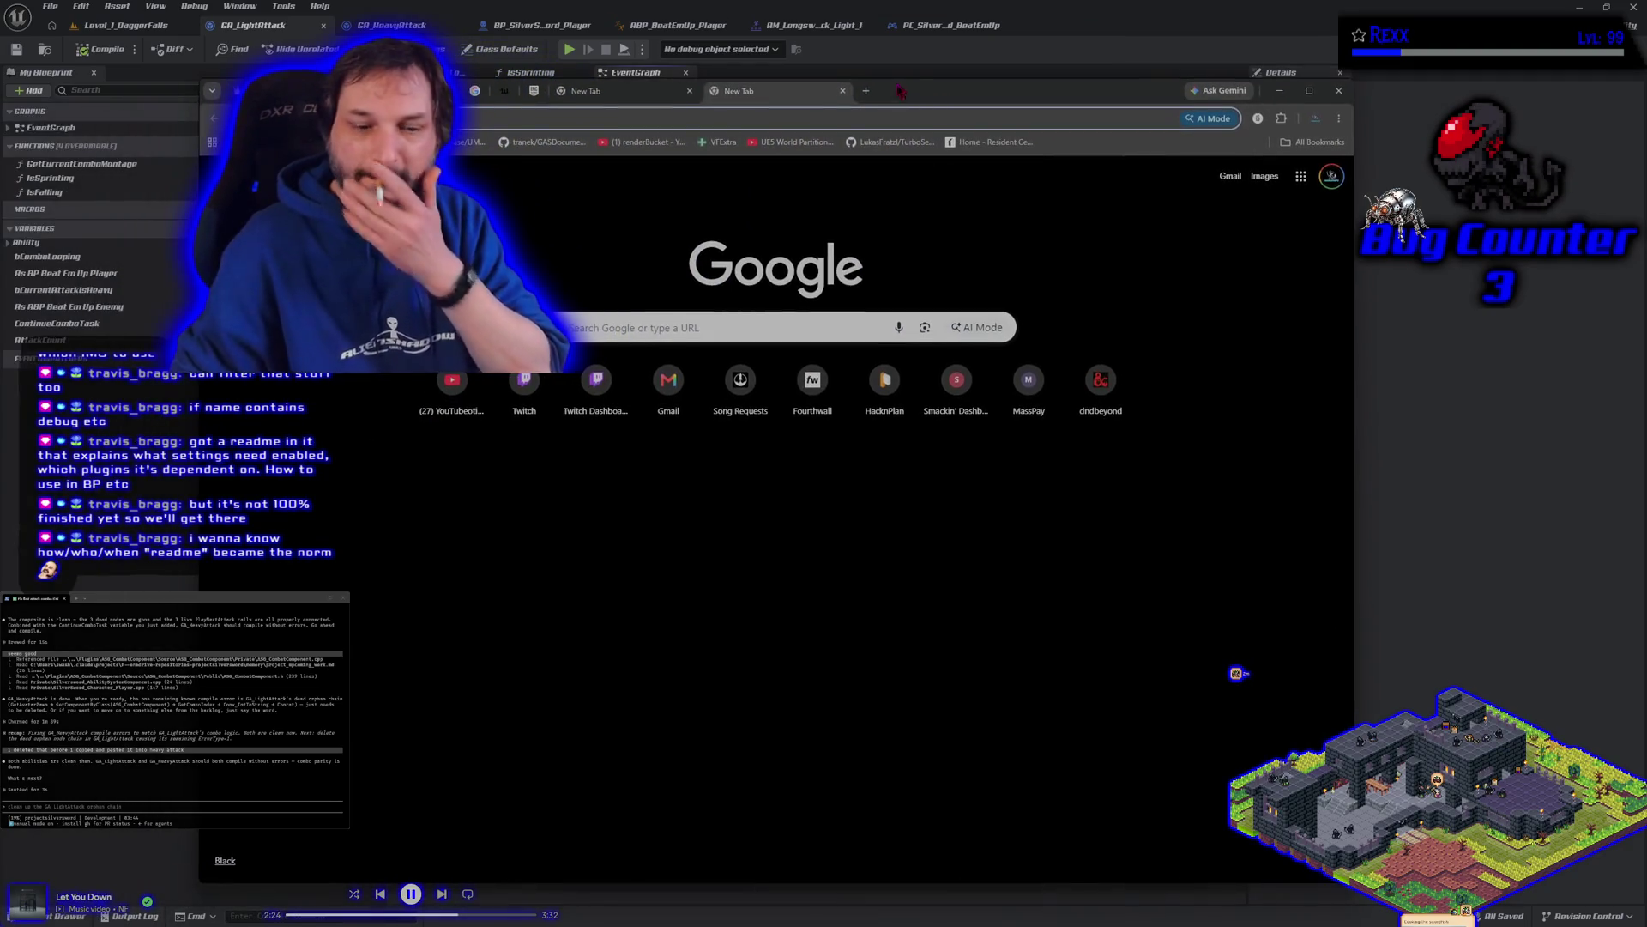
click(733, 327)
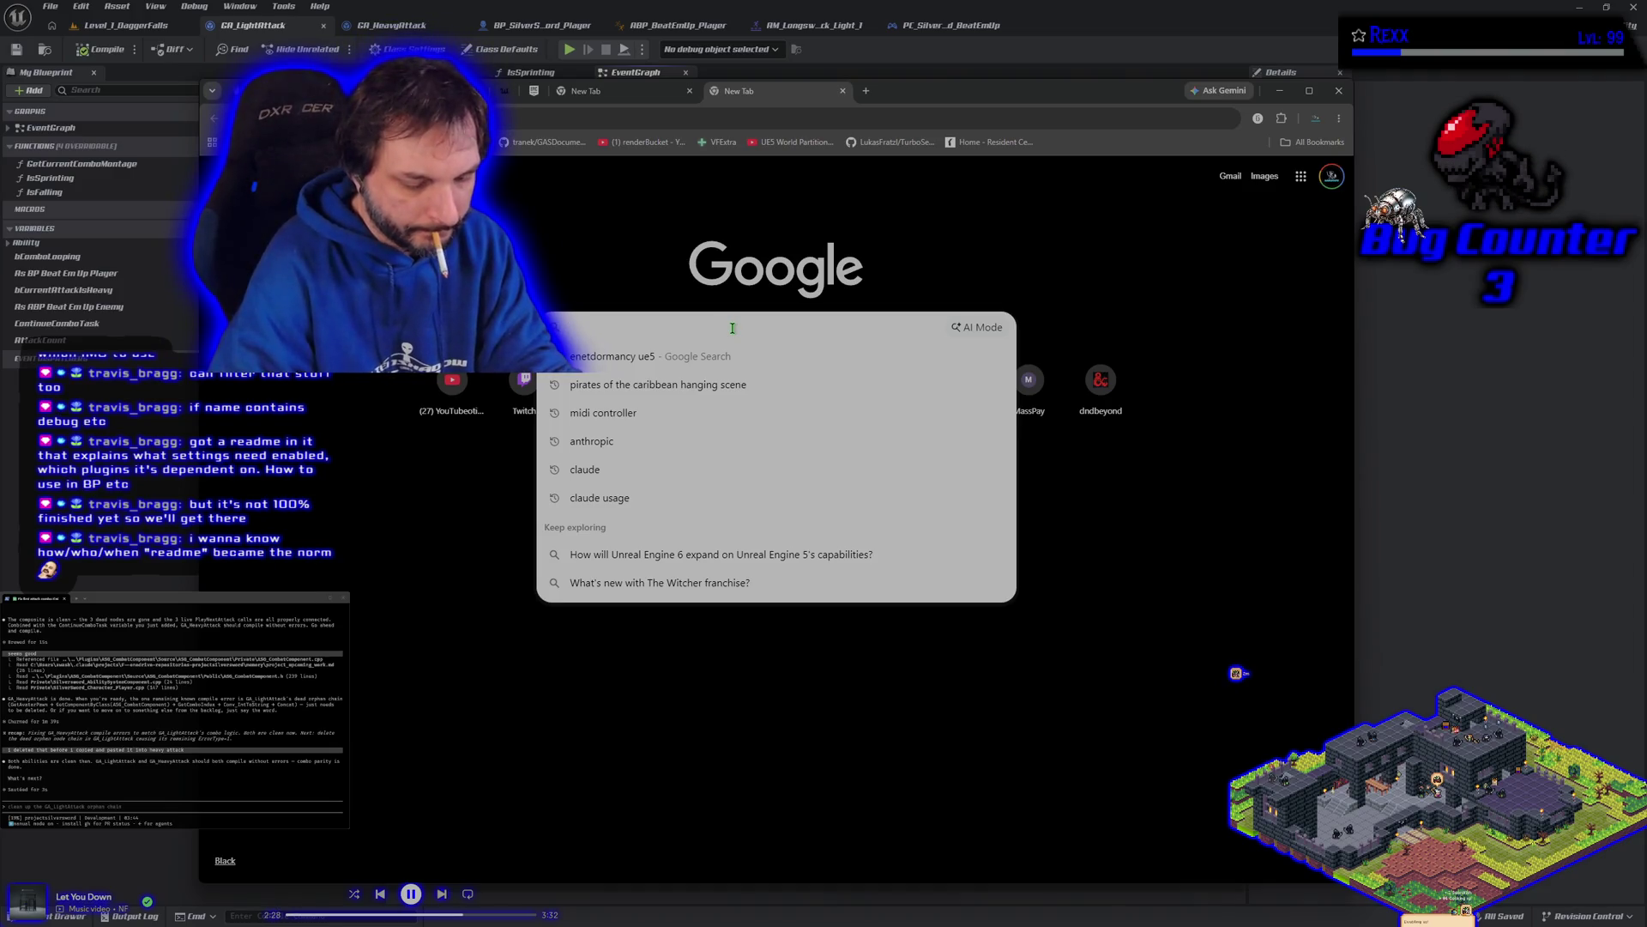
text(readme )
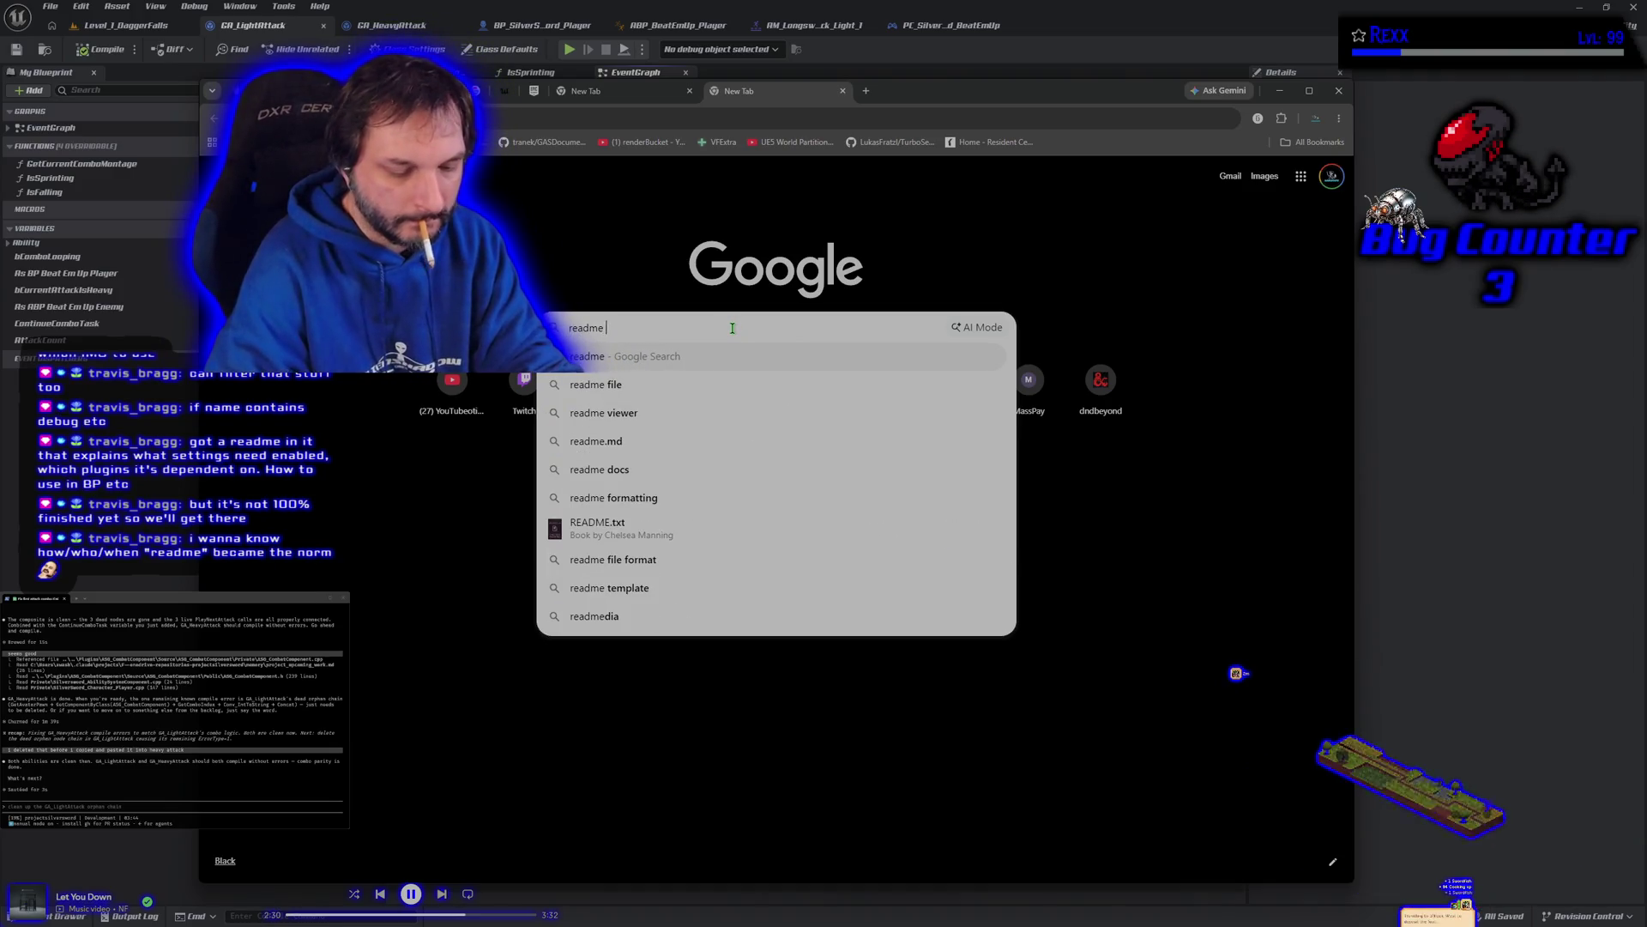
text(1st)
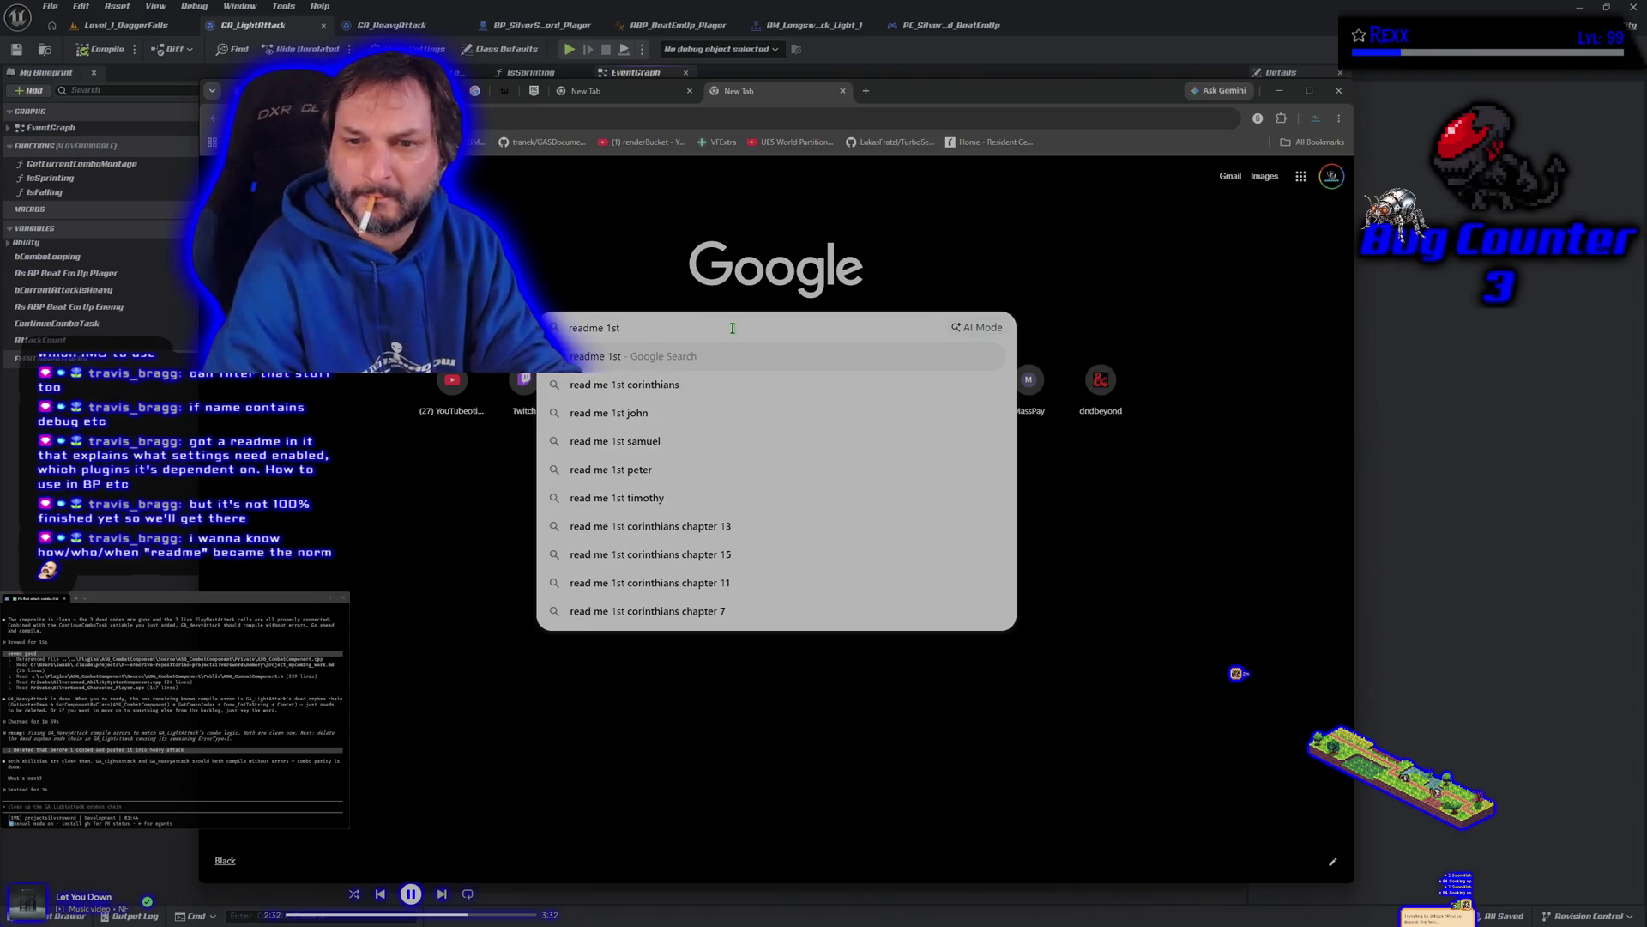
text( time)
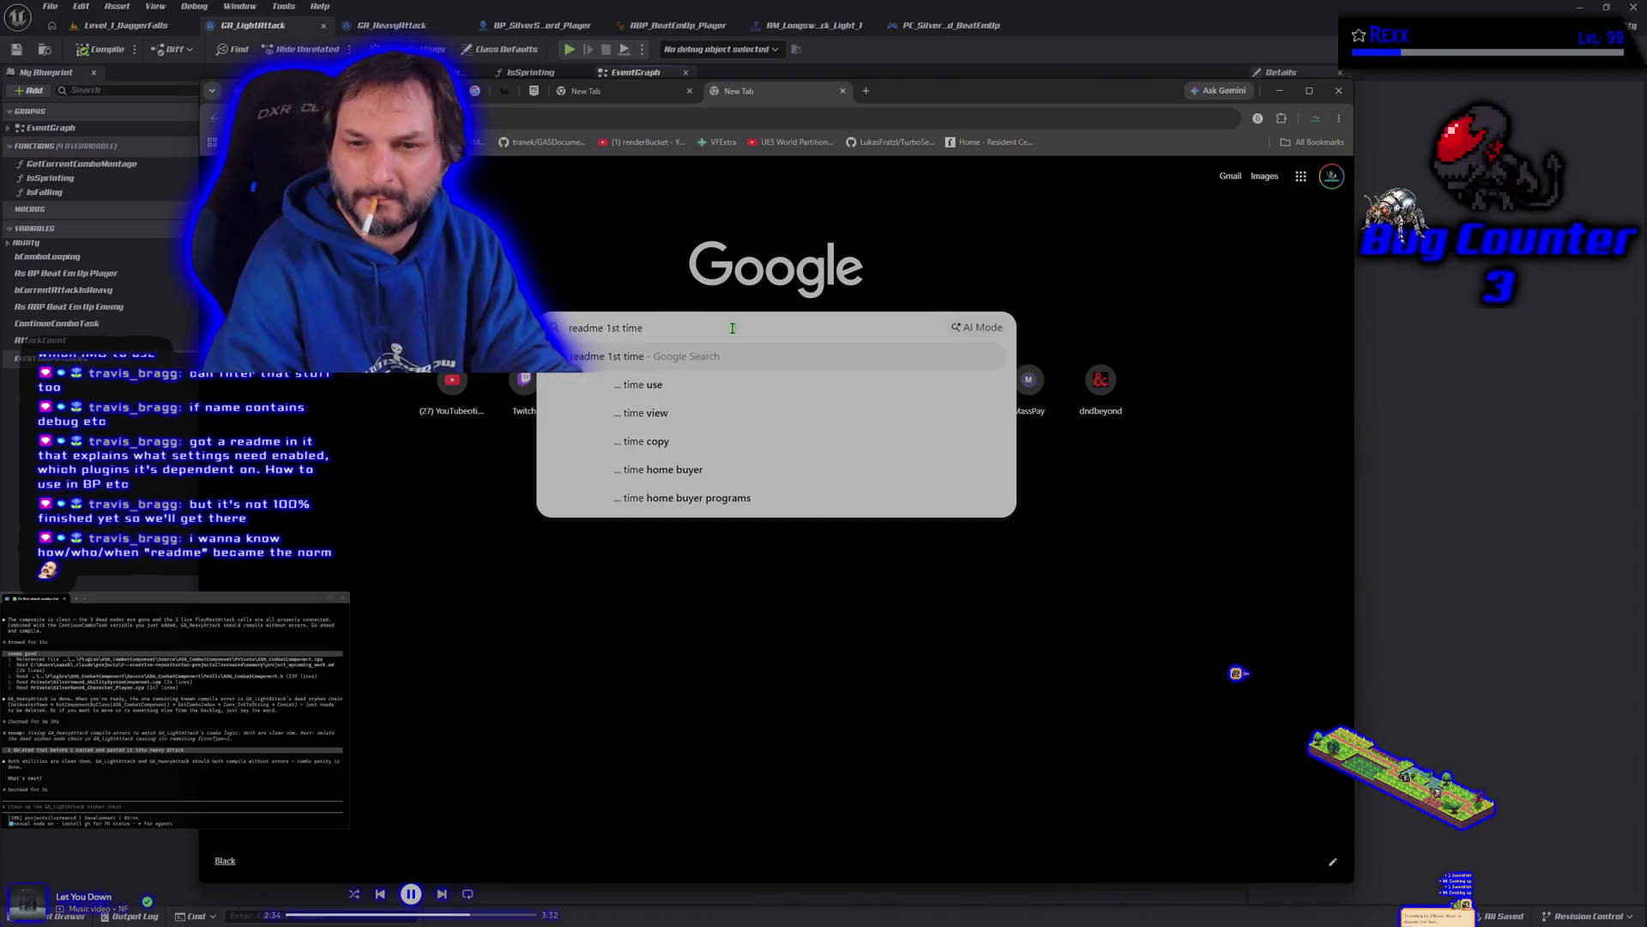
text( use)
key(Return)
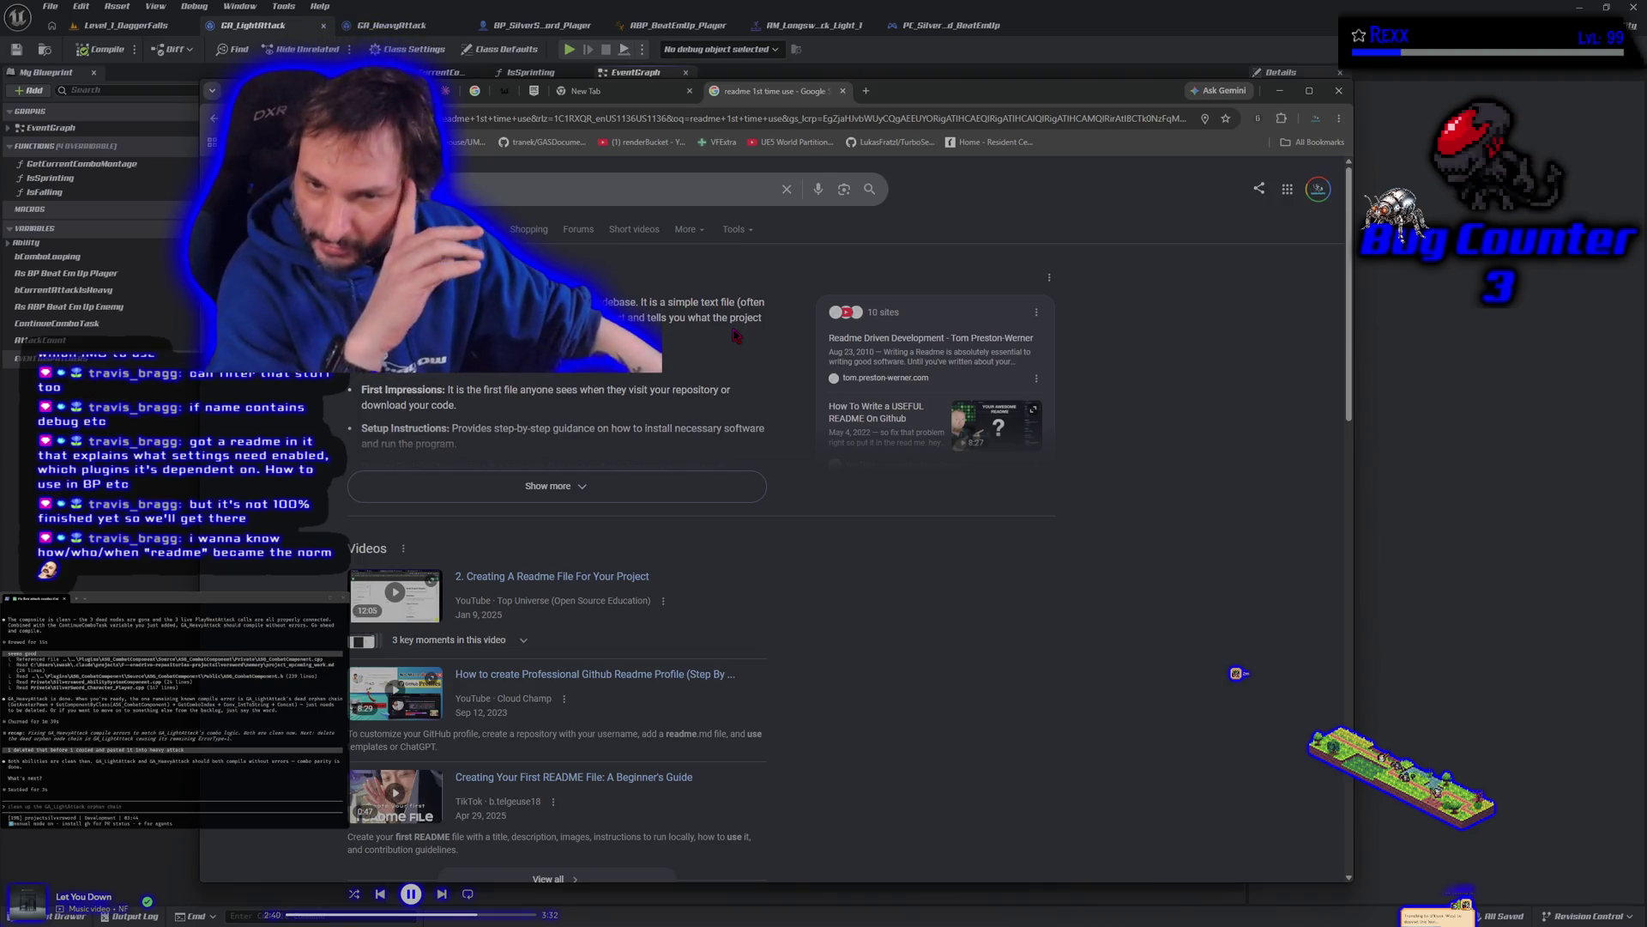
Step: Expand the AI overview on READMEs, then search for the origin of Readme
click(570, 496)
scroll(570, 508, down, 5)
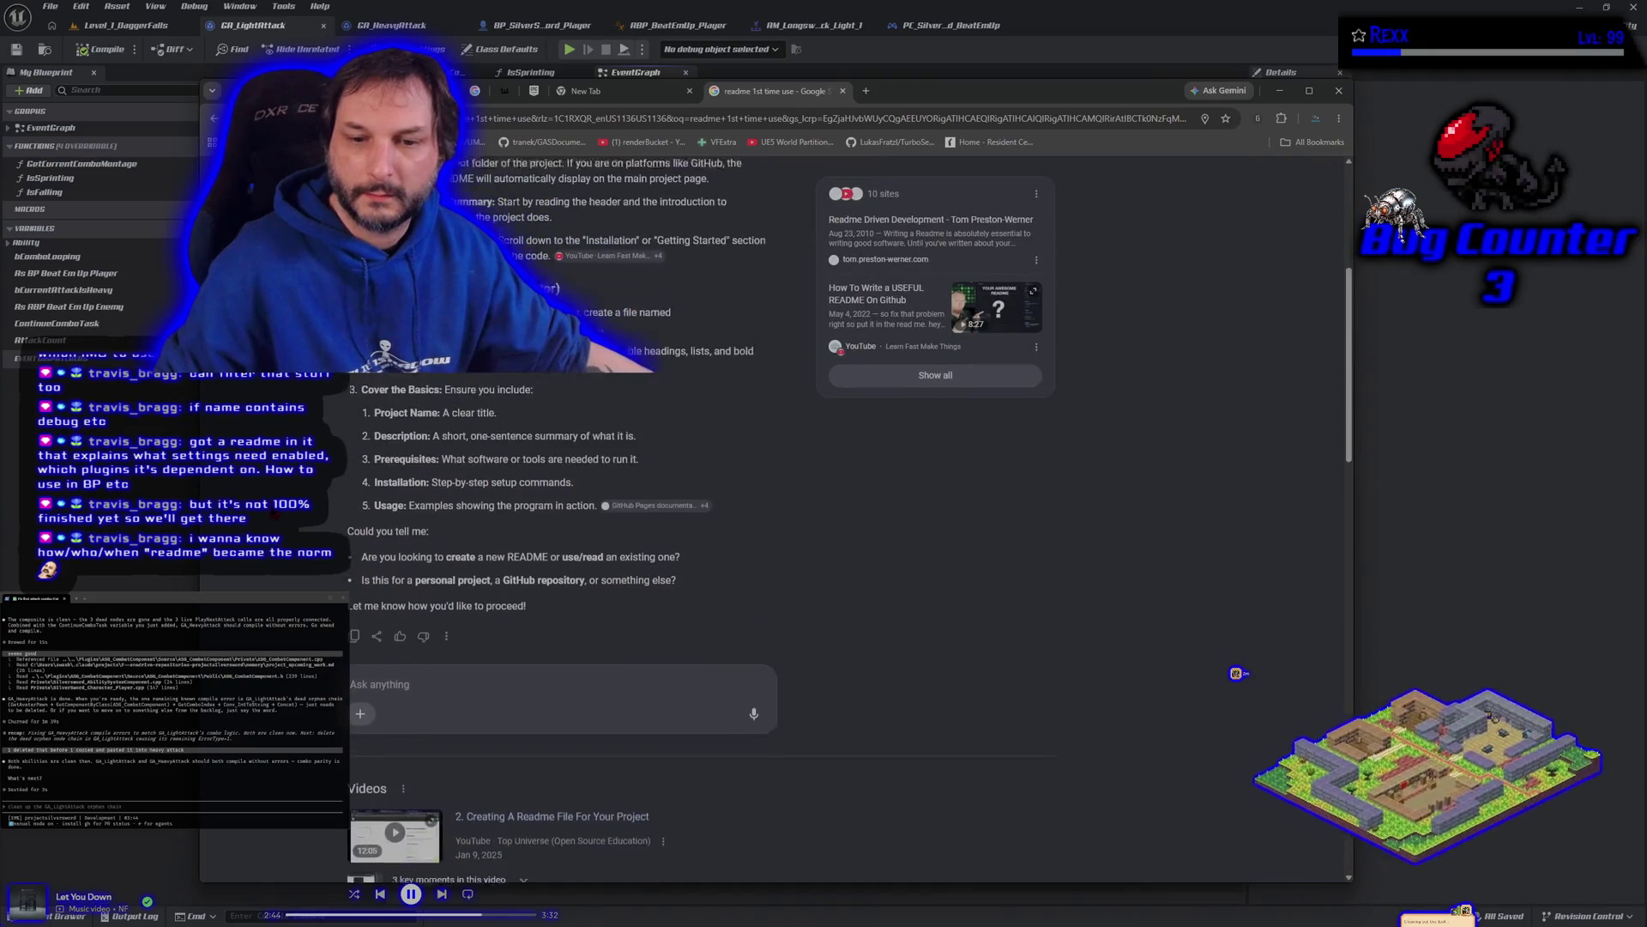
scroll(570, 508, up, 5)
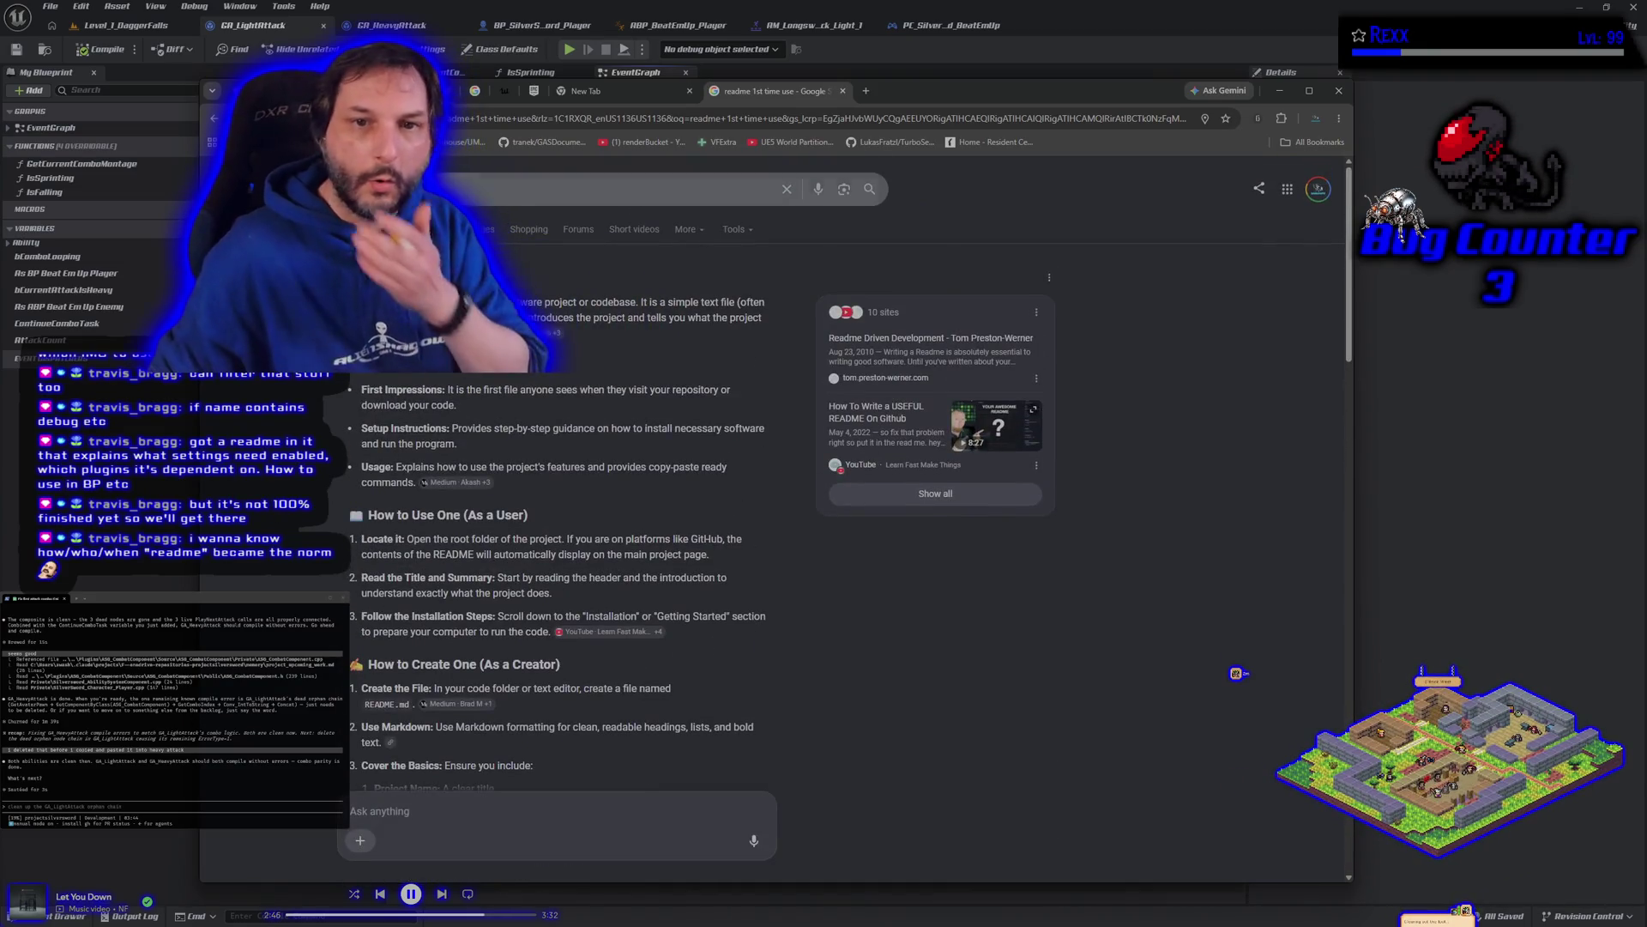
click(601, 189)
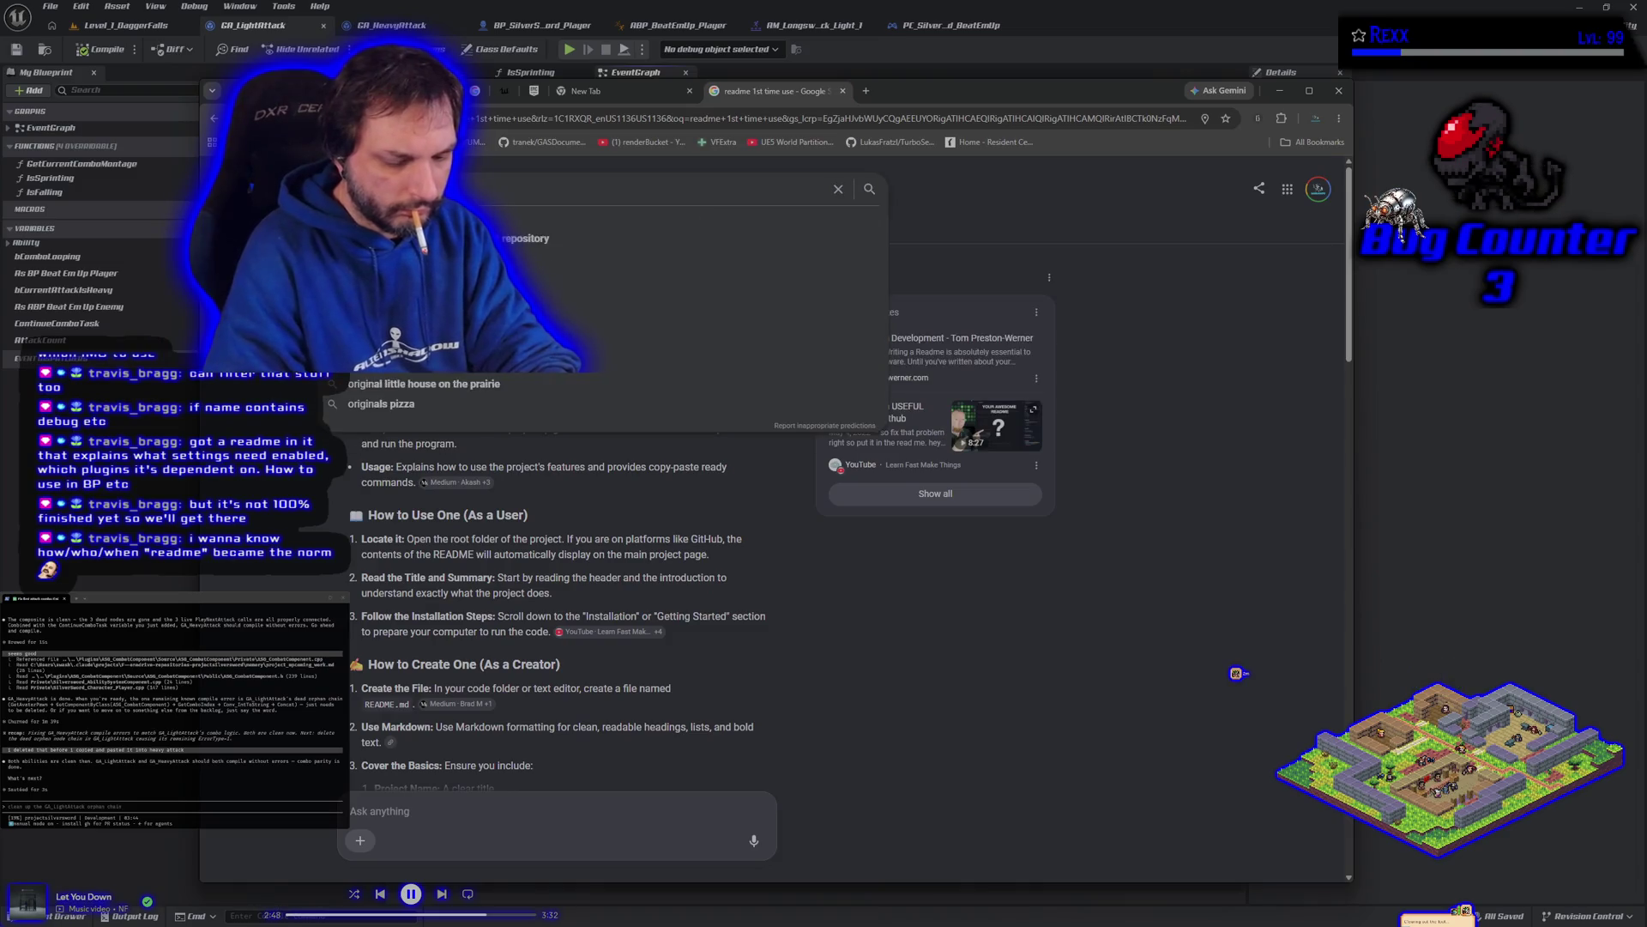
text(r)
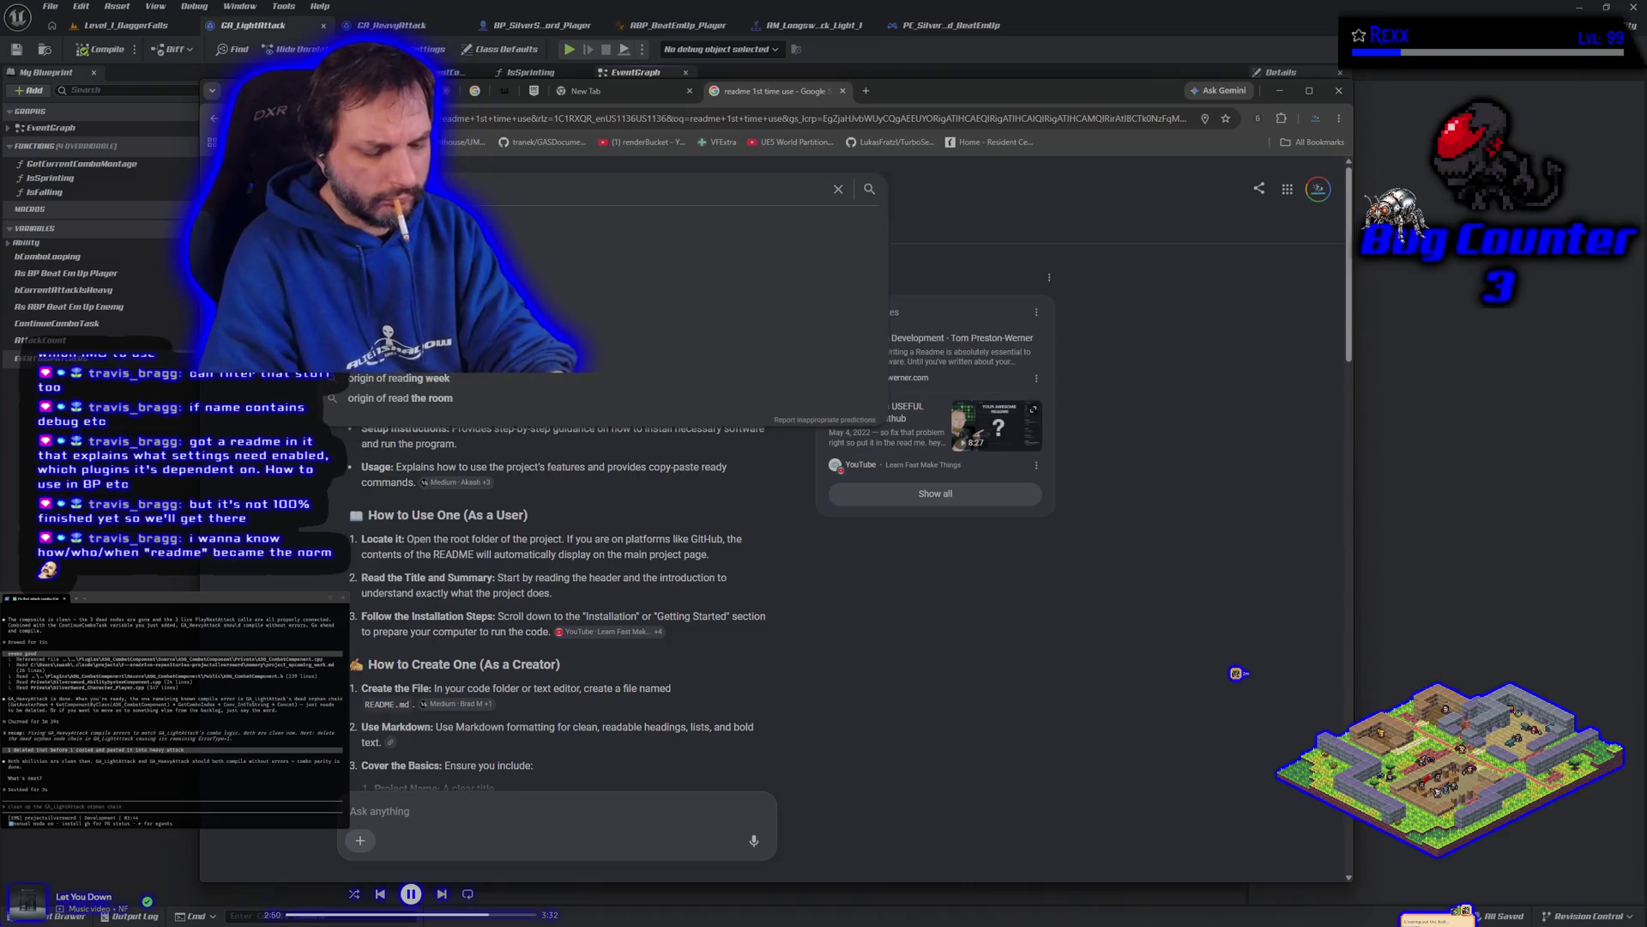
text(me)
key(Return)
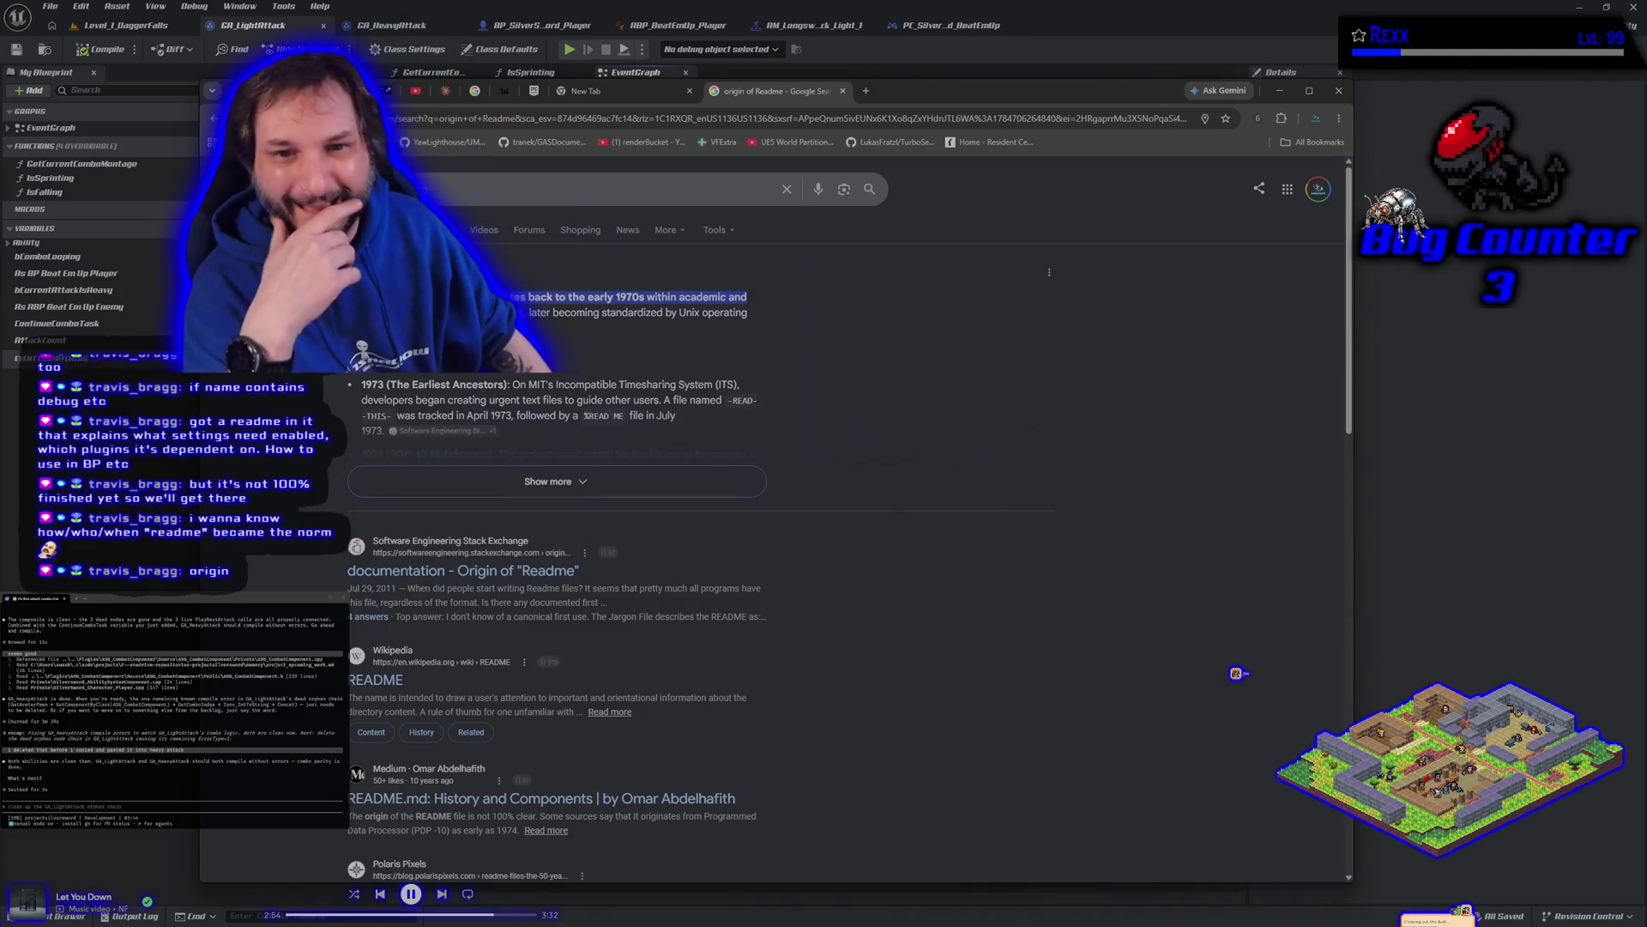
Step: Expand the AI overview on Readme's origin, then close the search and return to GitHub Desktop's changes
click(390, 492)
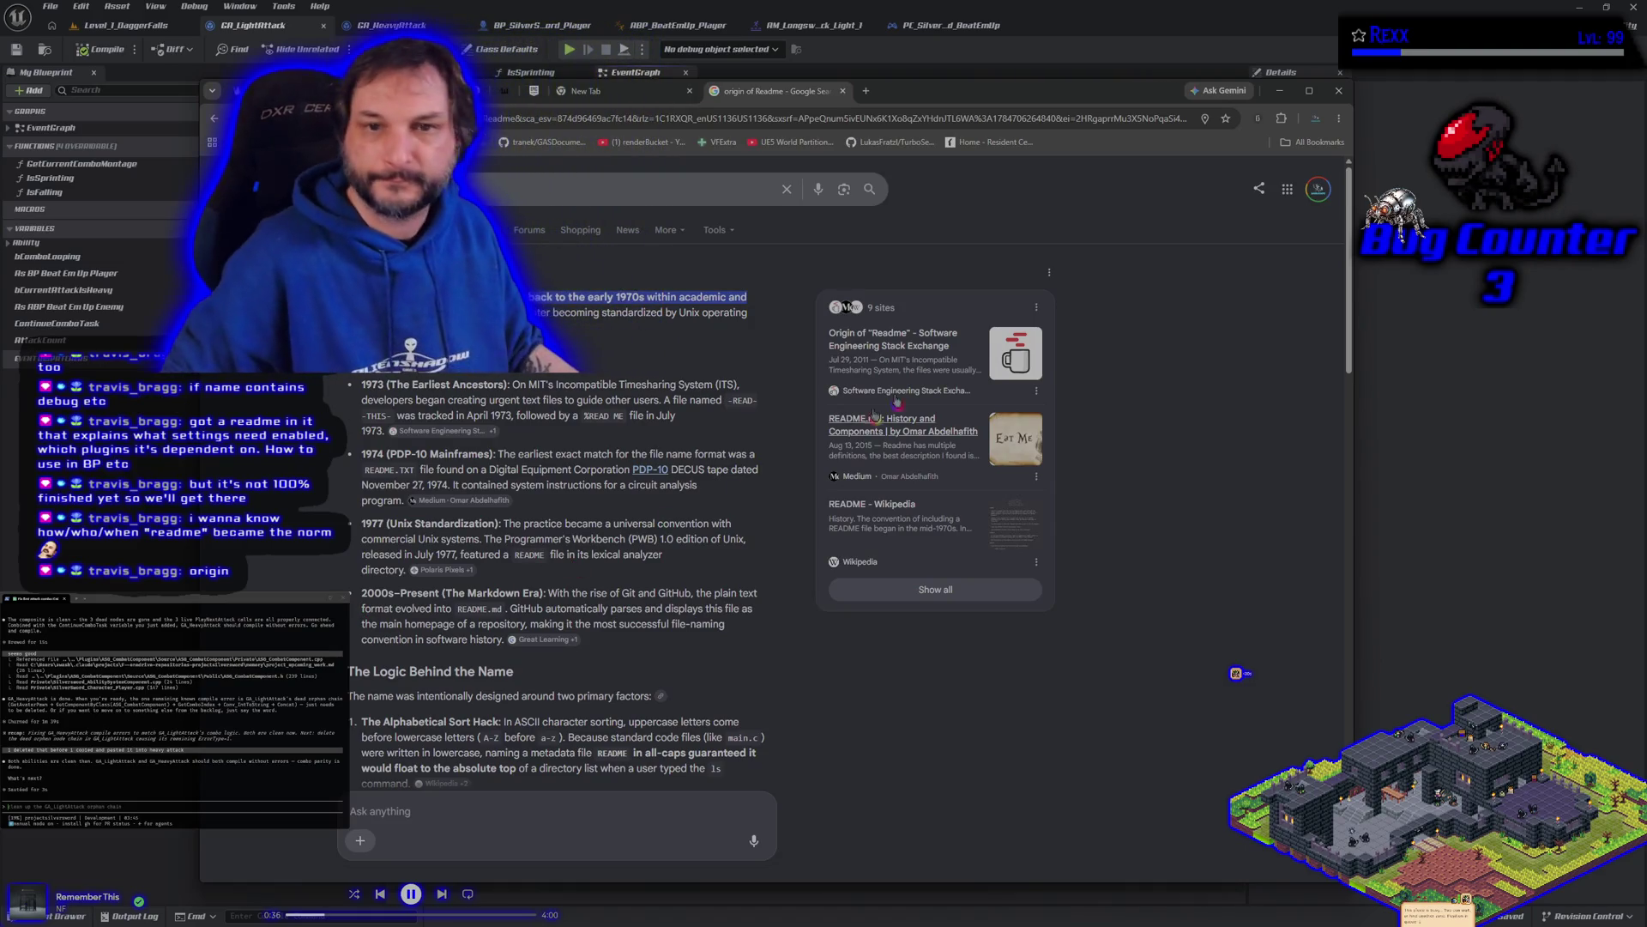
click(842, 90)
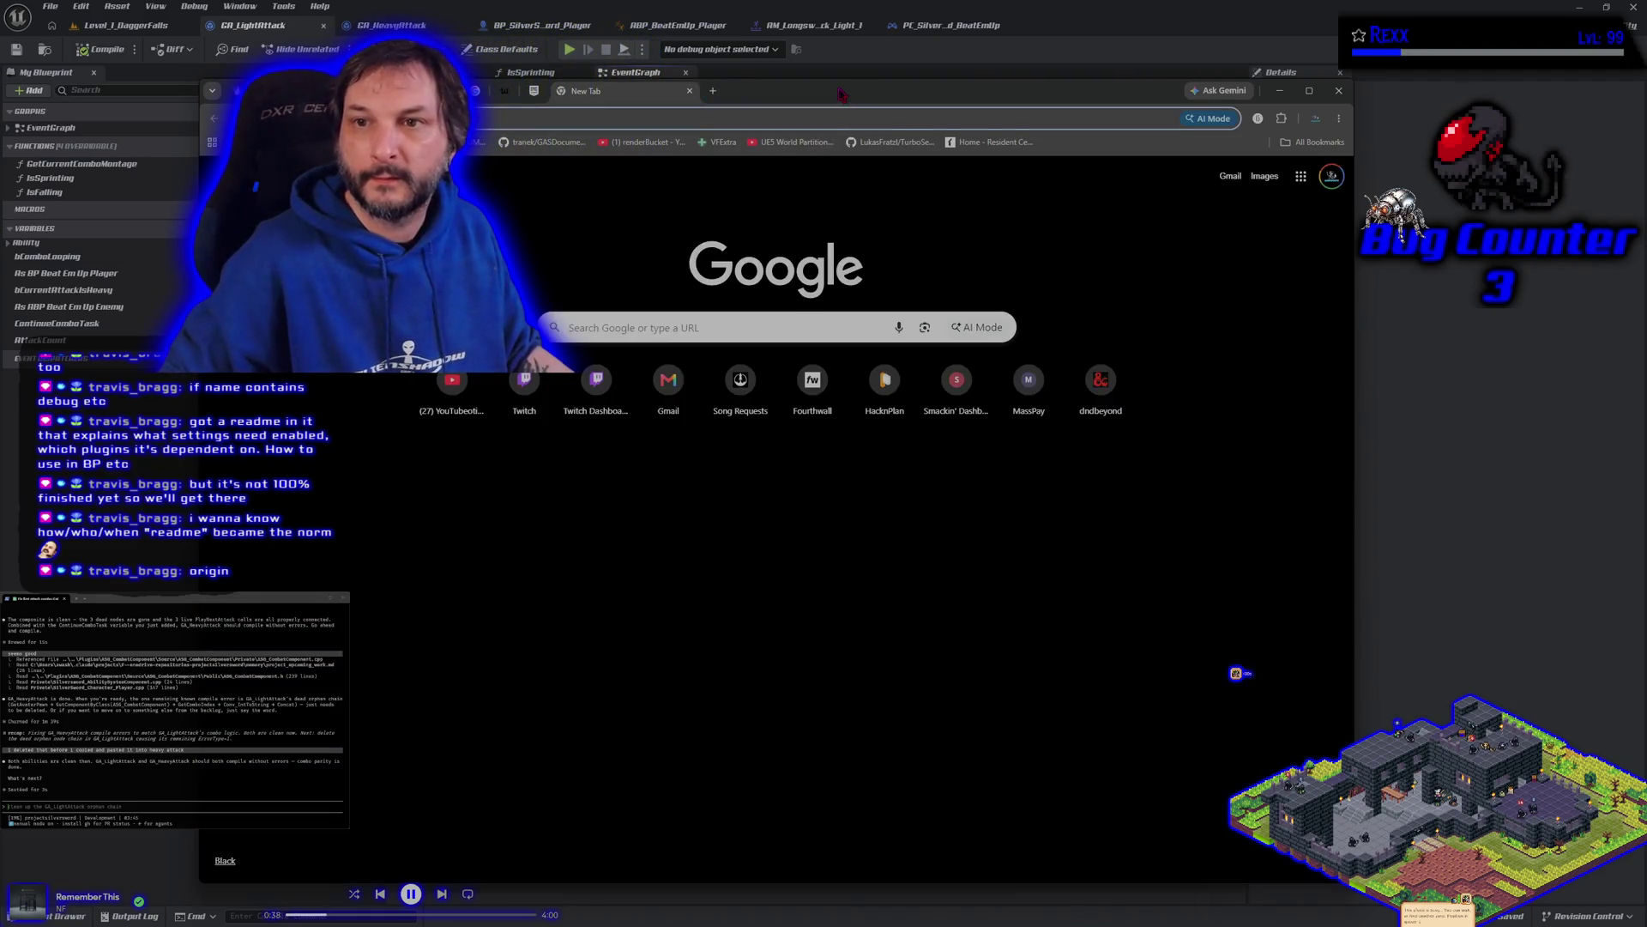
key(alt+Tab)
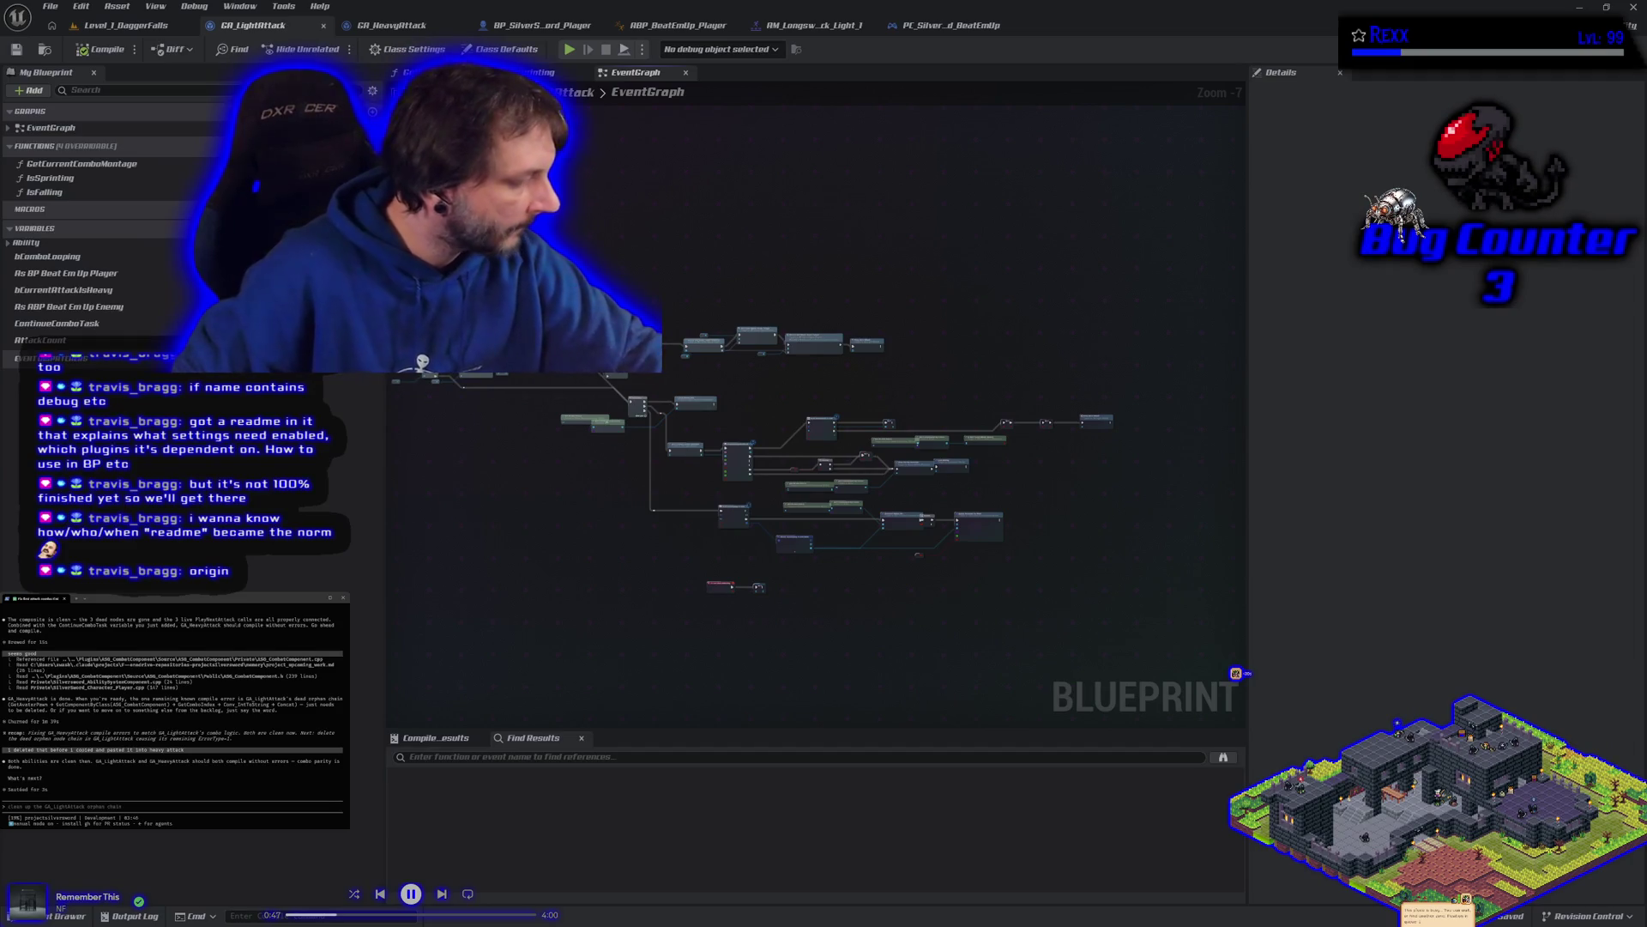
key(alt+Tab)
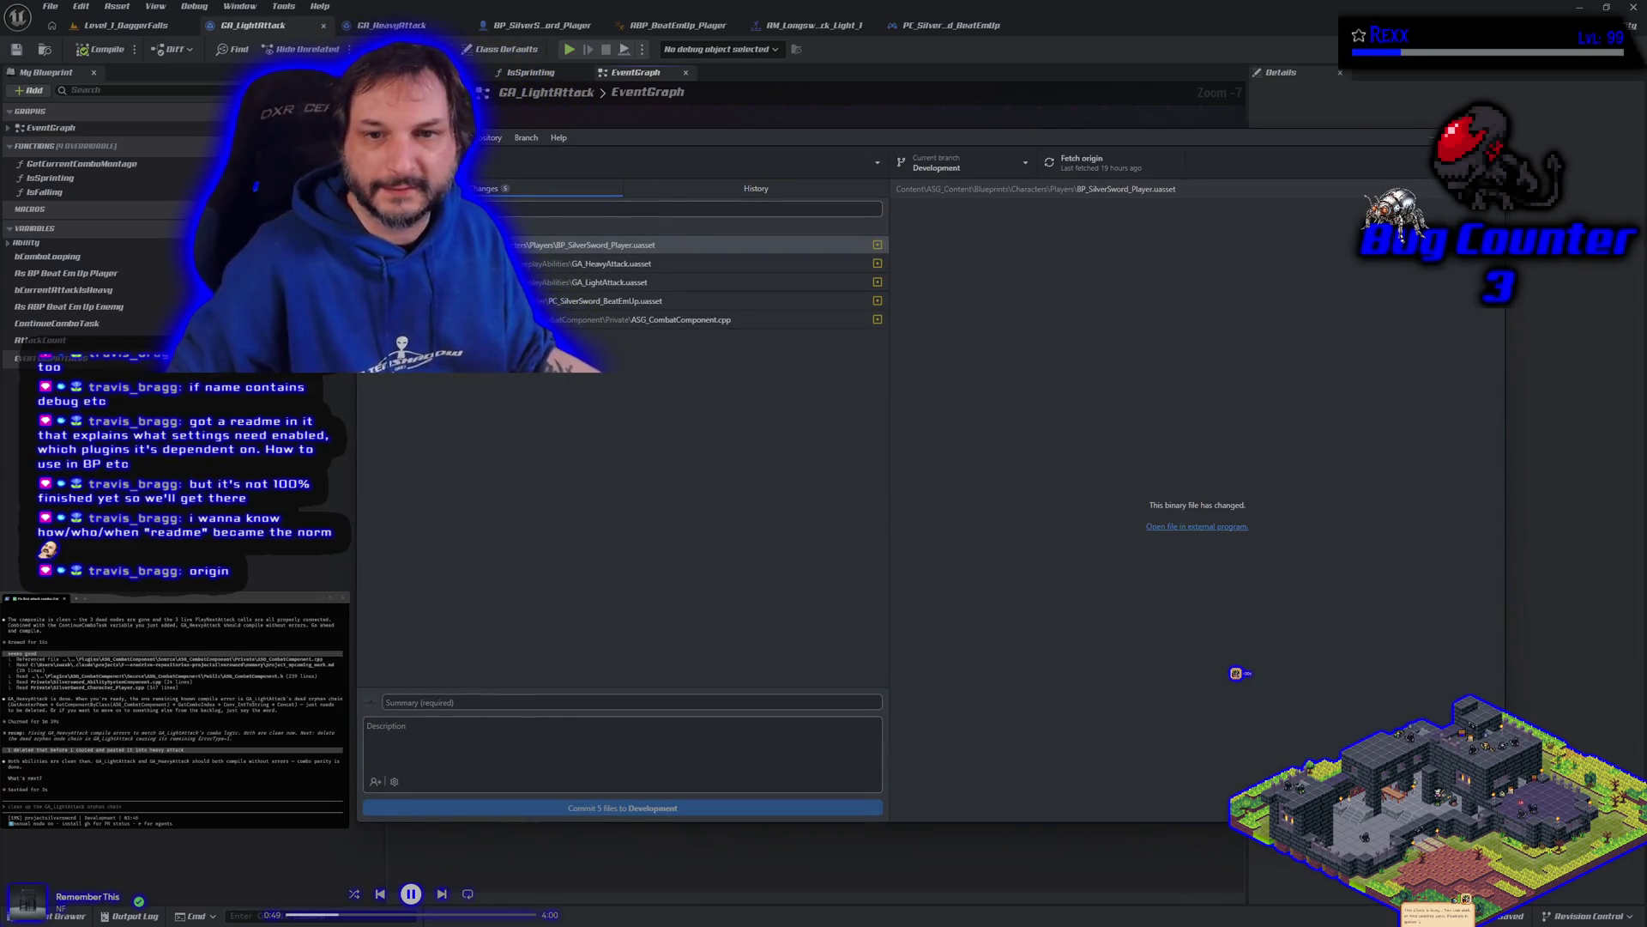
Step: Review the diffs for GA_LightAttack, PC_SilverSword_BeatEmUp and ASG_CombatComponent.cpp in GitHub Desktop
click(660, 283)
click(661, 300)
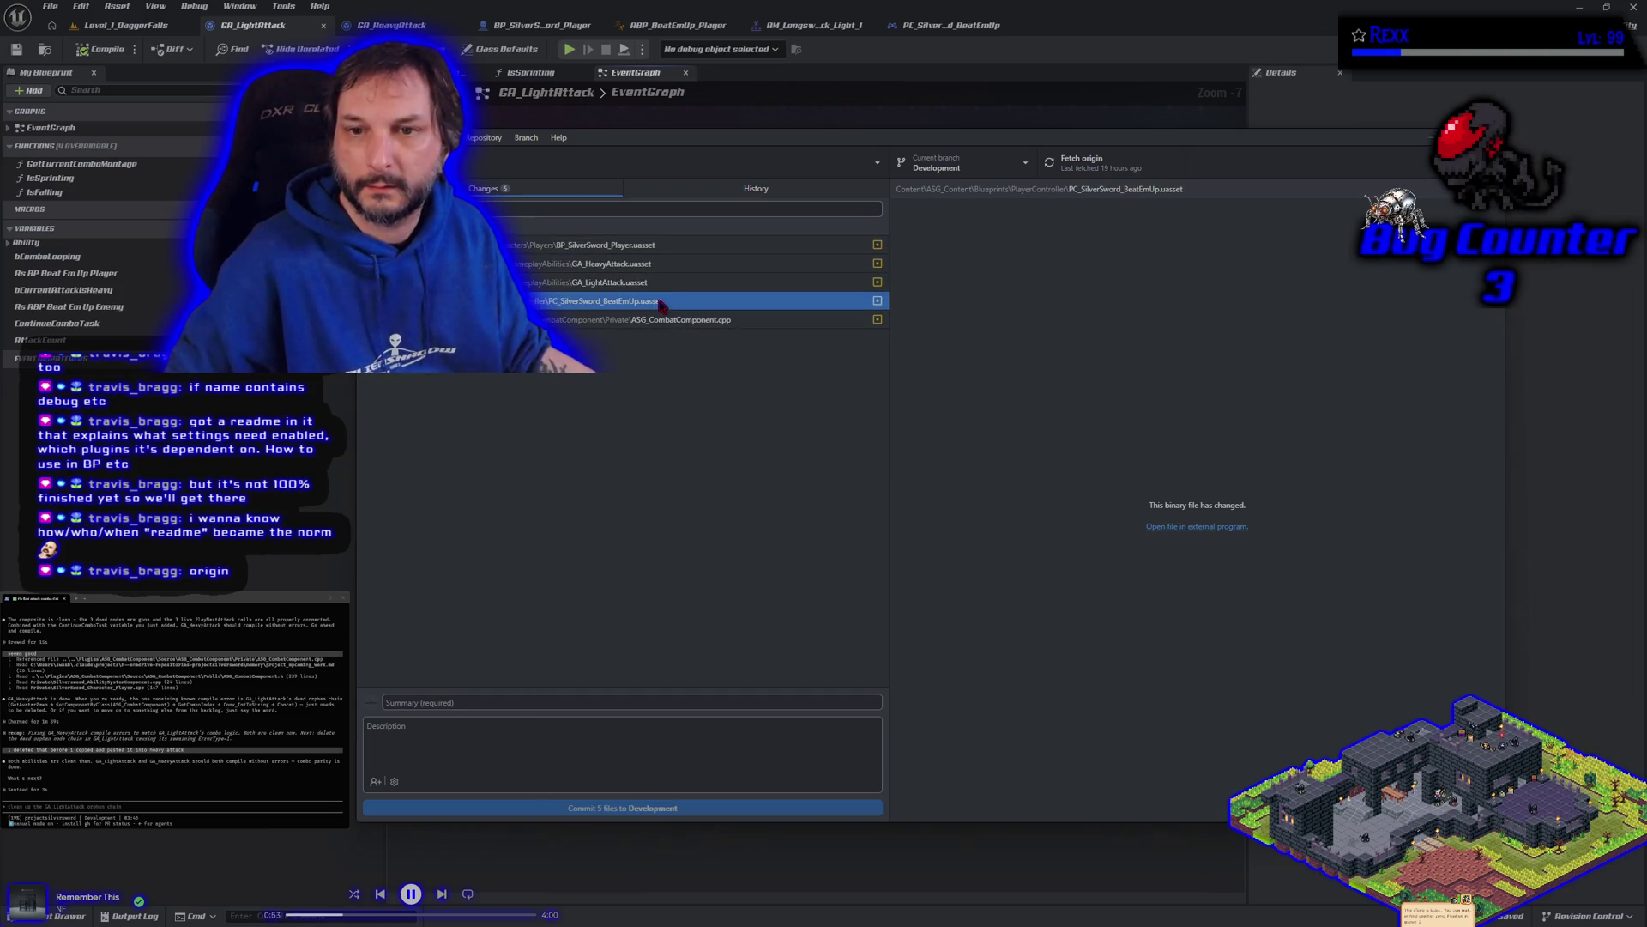
click(662, 319)
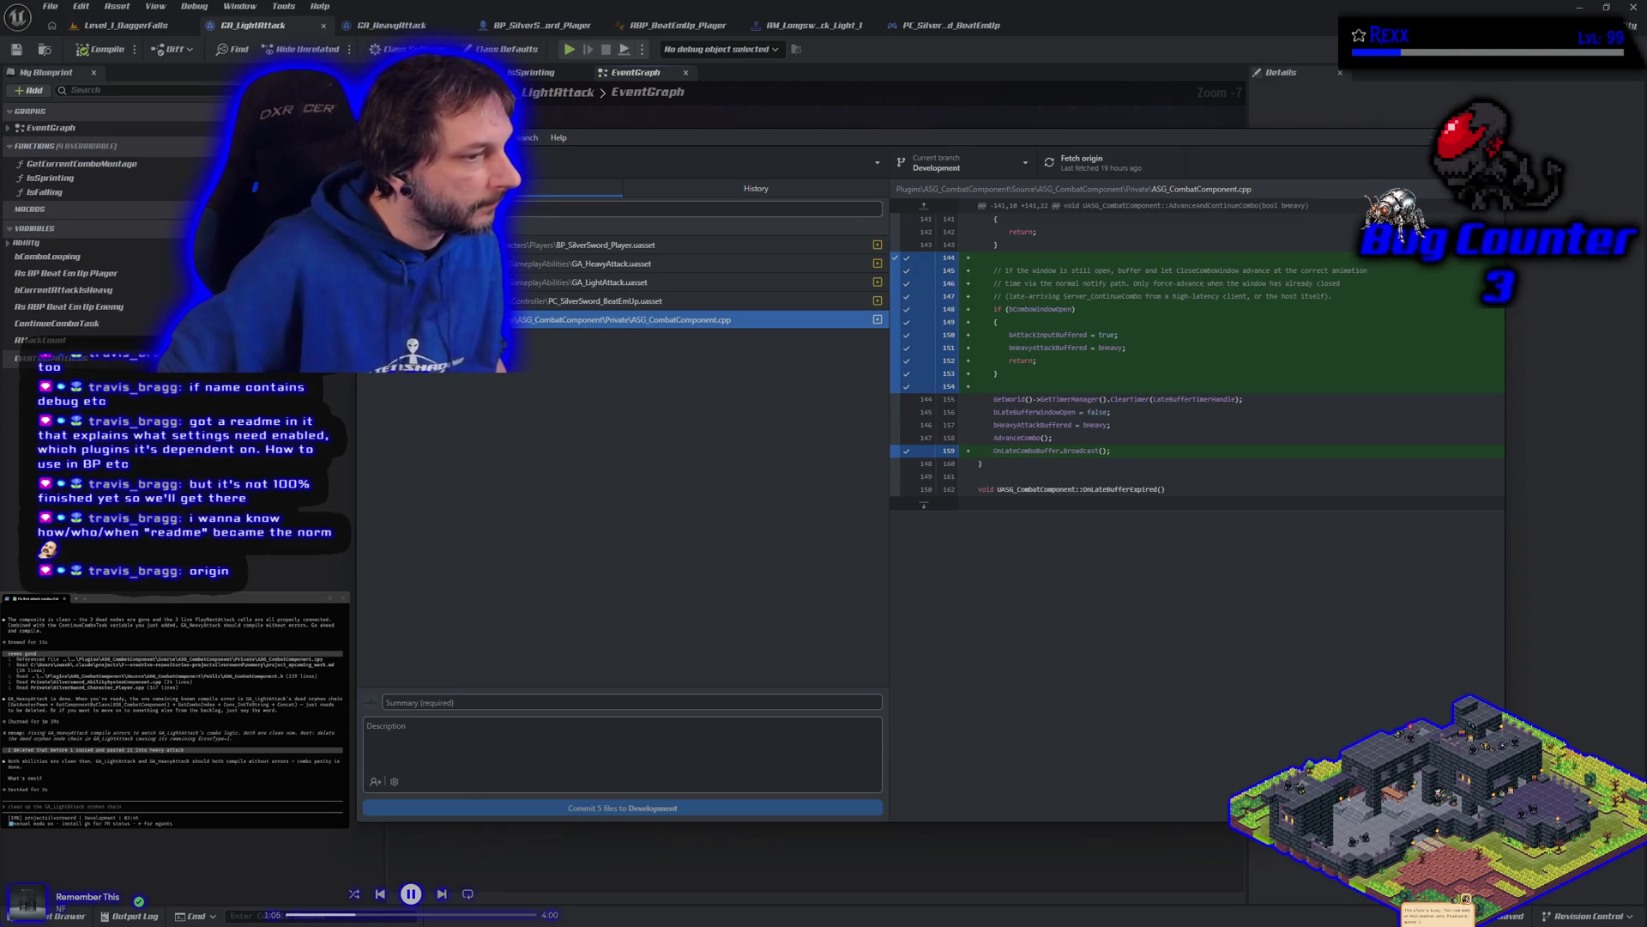
click(179, 809)
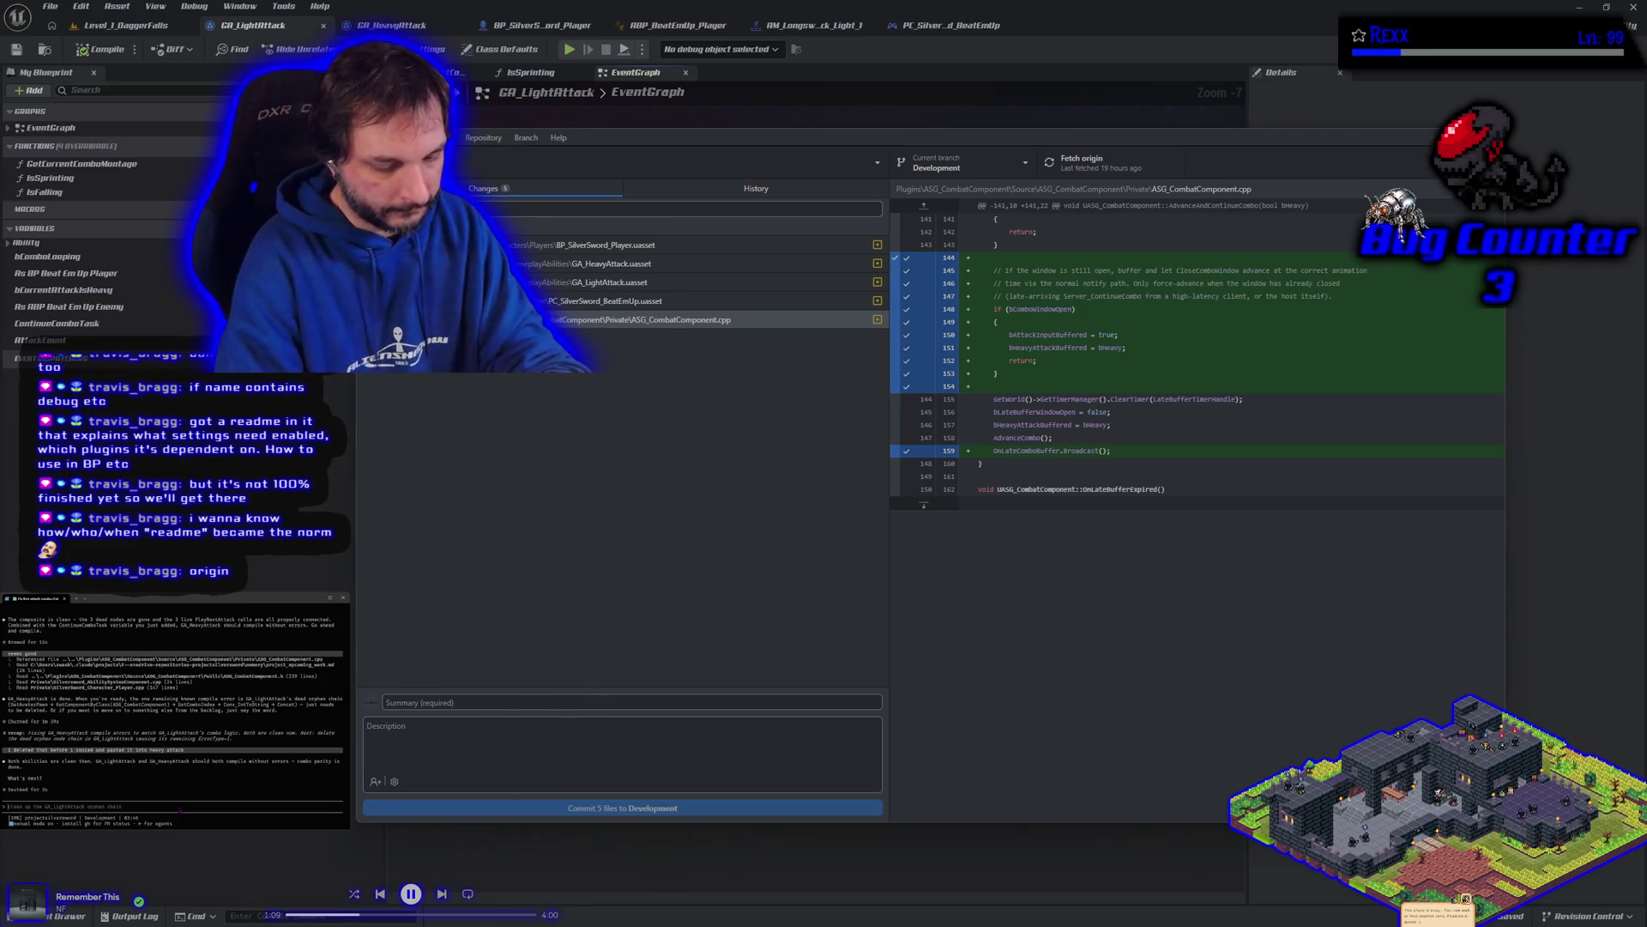
Step: Tell the assistant 'i need to commit', then send a follow-up asking for commit info to commit manually
text(i need to commit)
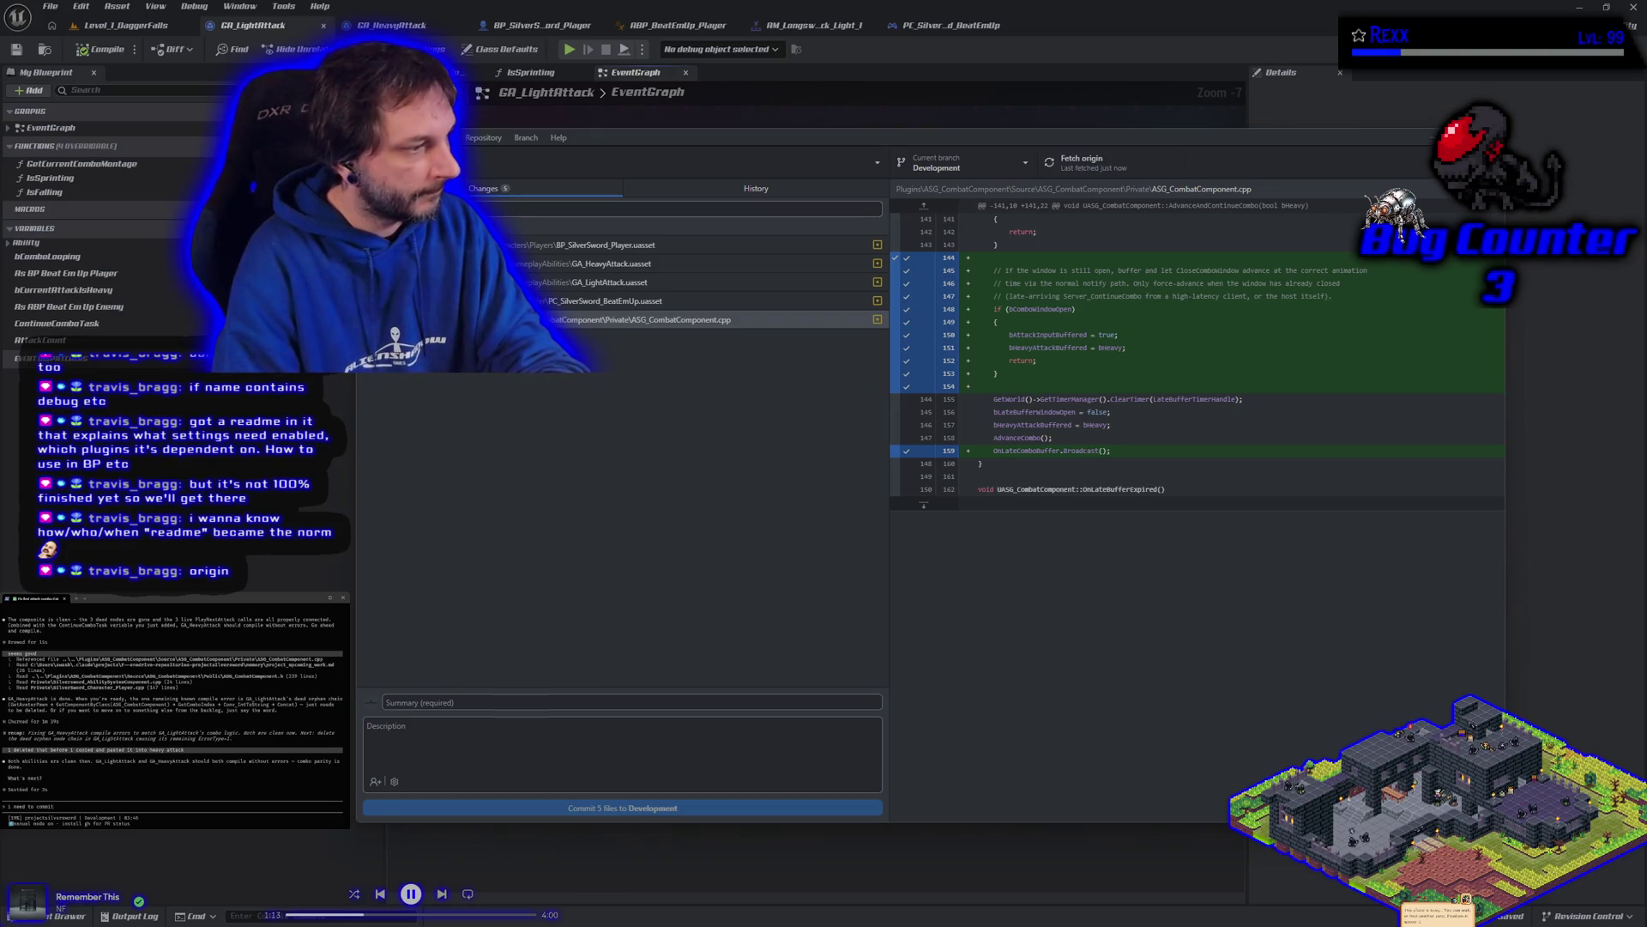
key(Return)
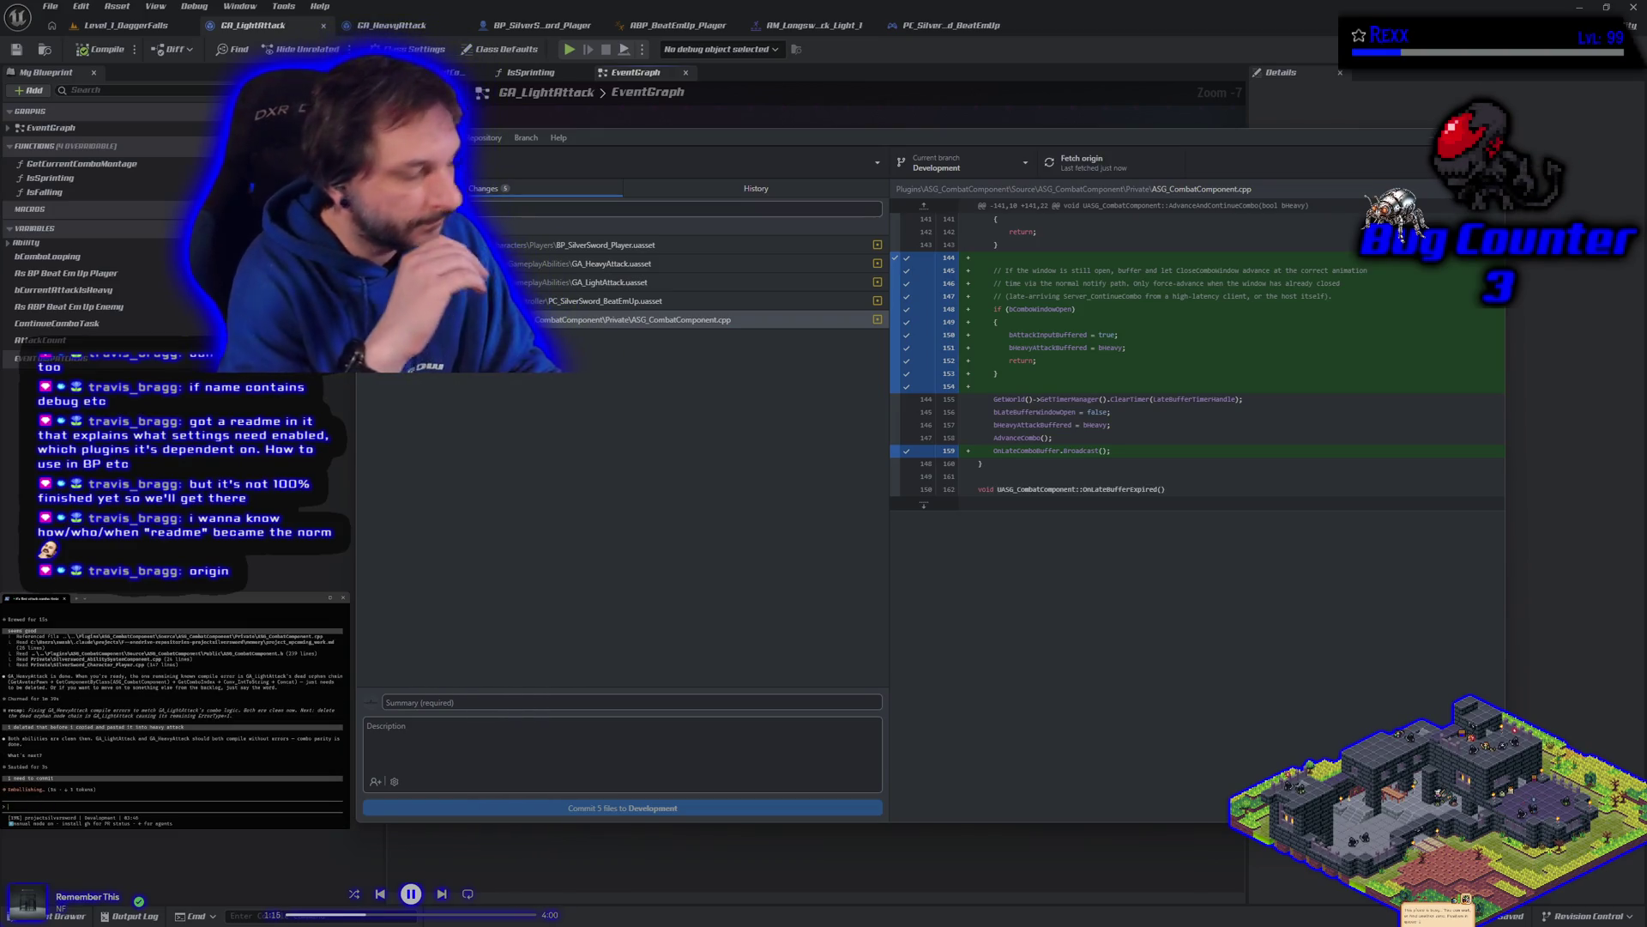
text(clean up ga_lightattack orphans)
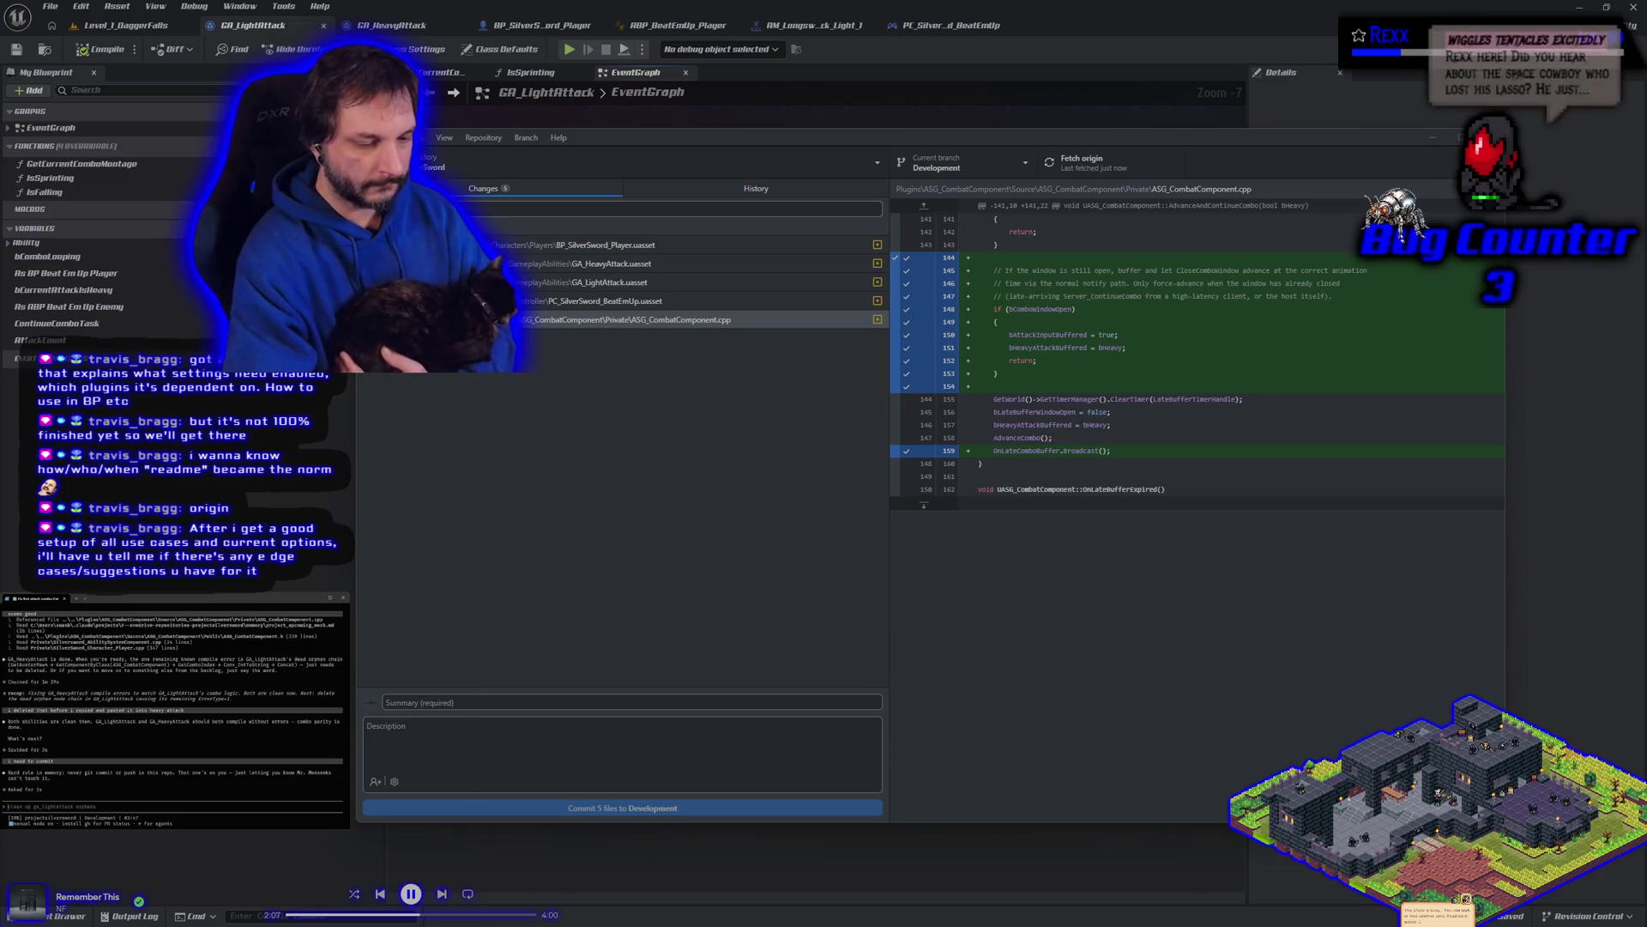
text(l al)
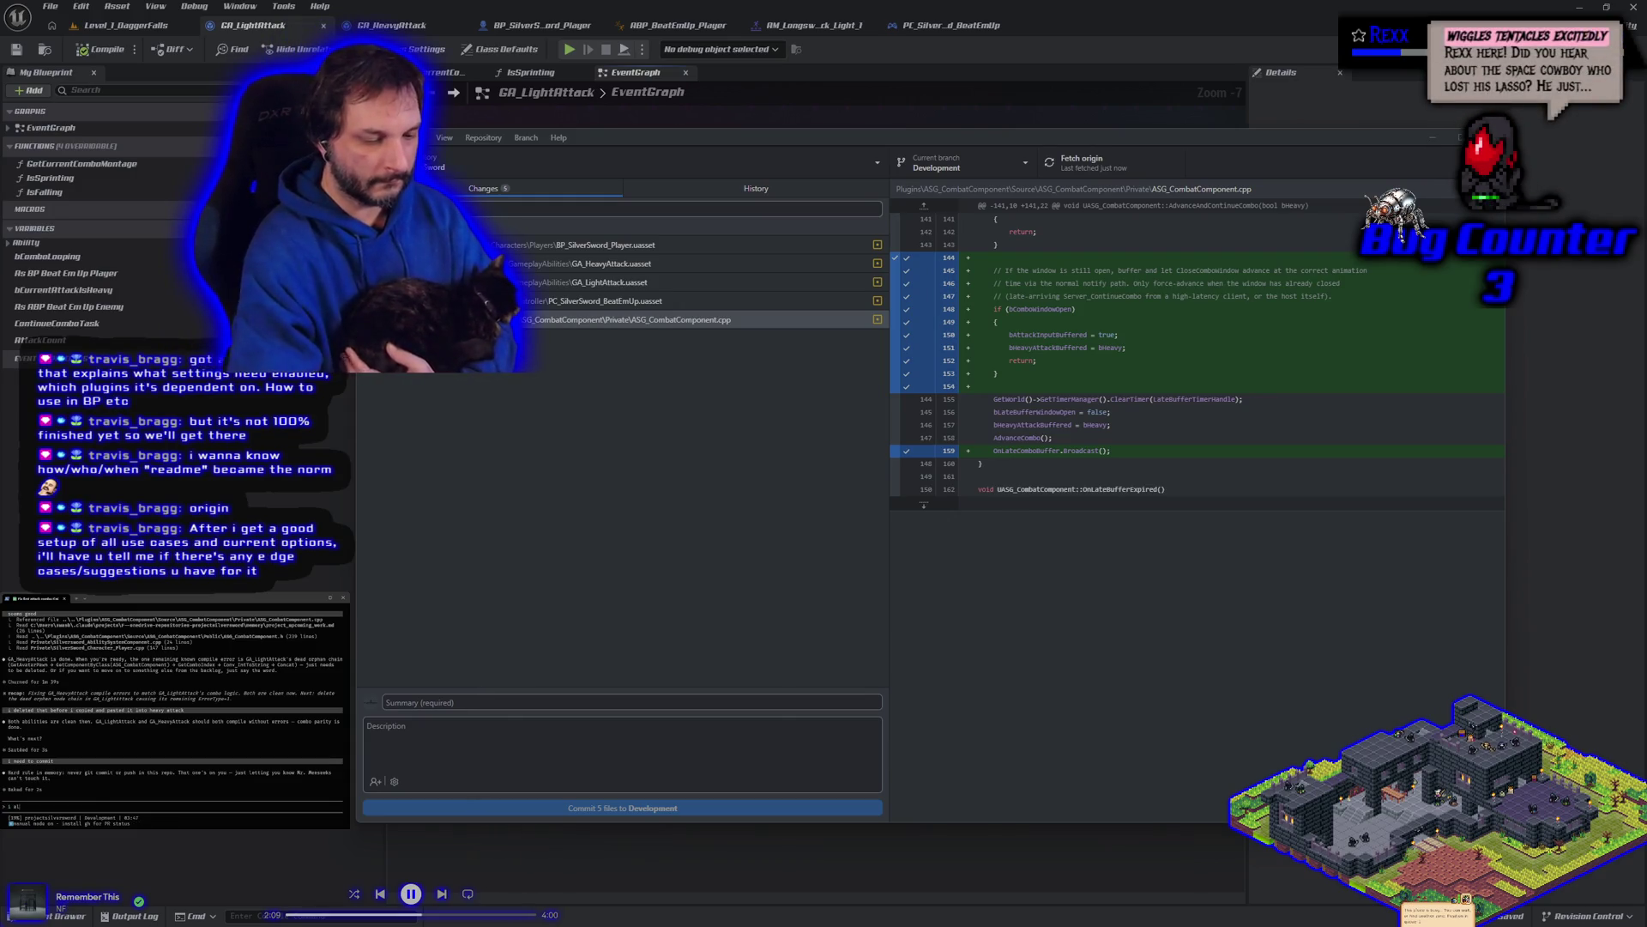
text(g)
text(t)
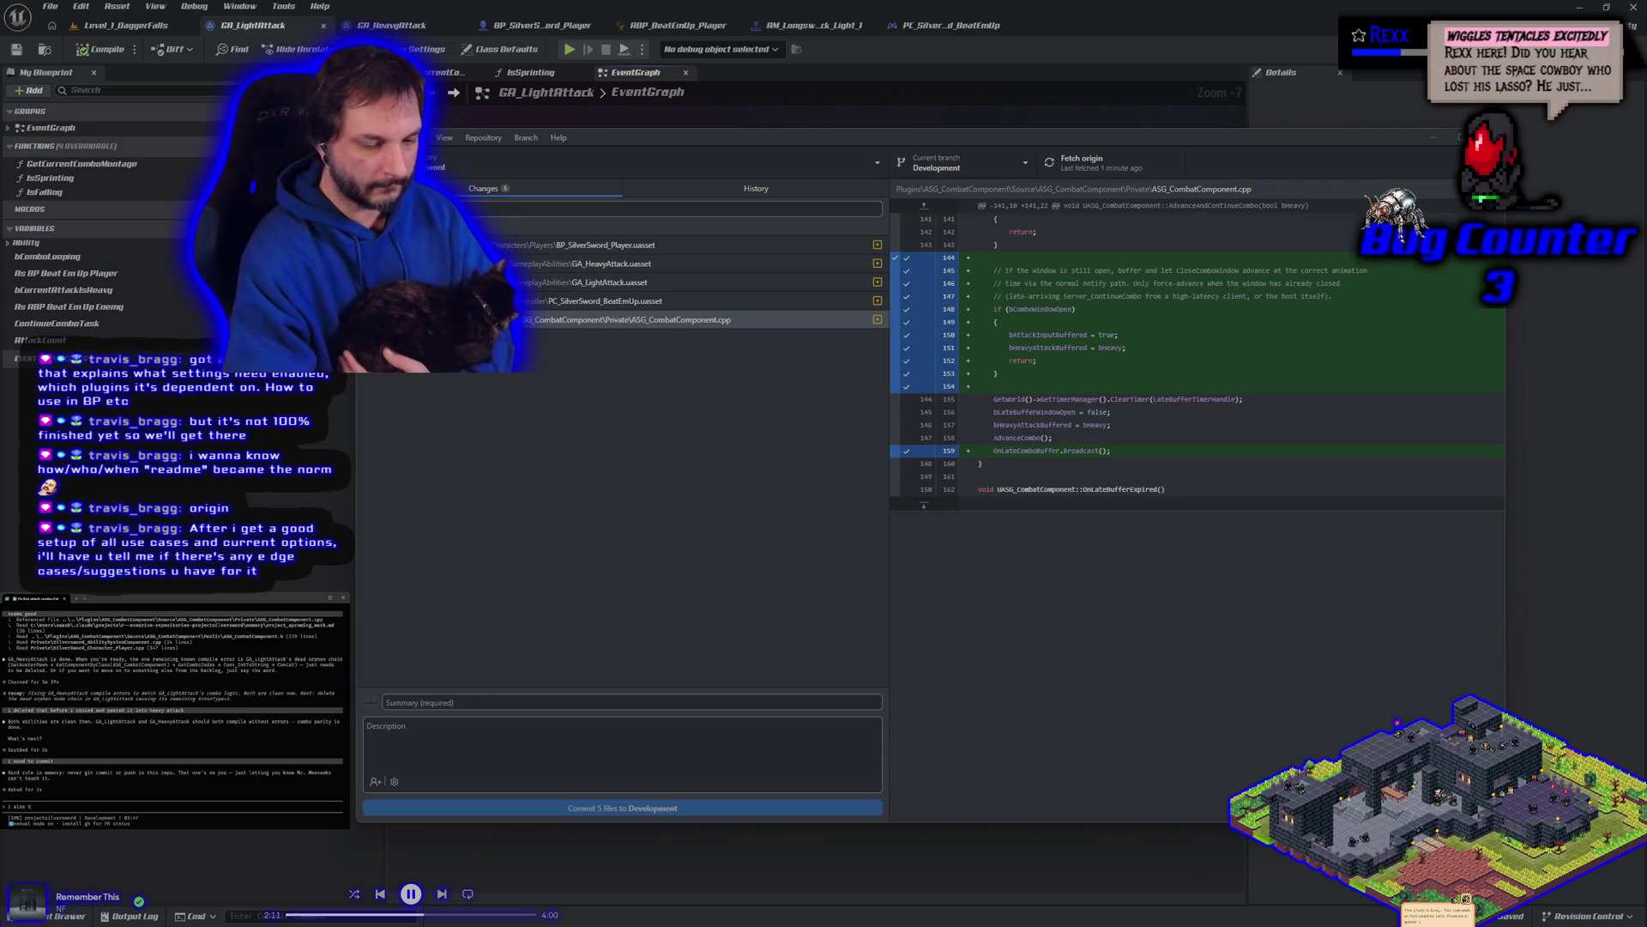
text(old you)
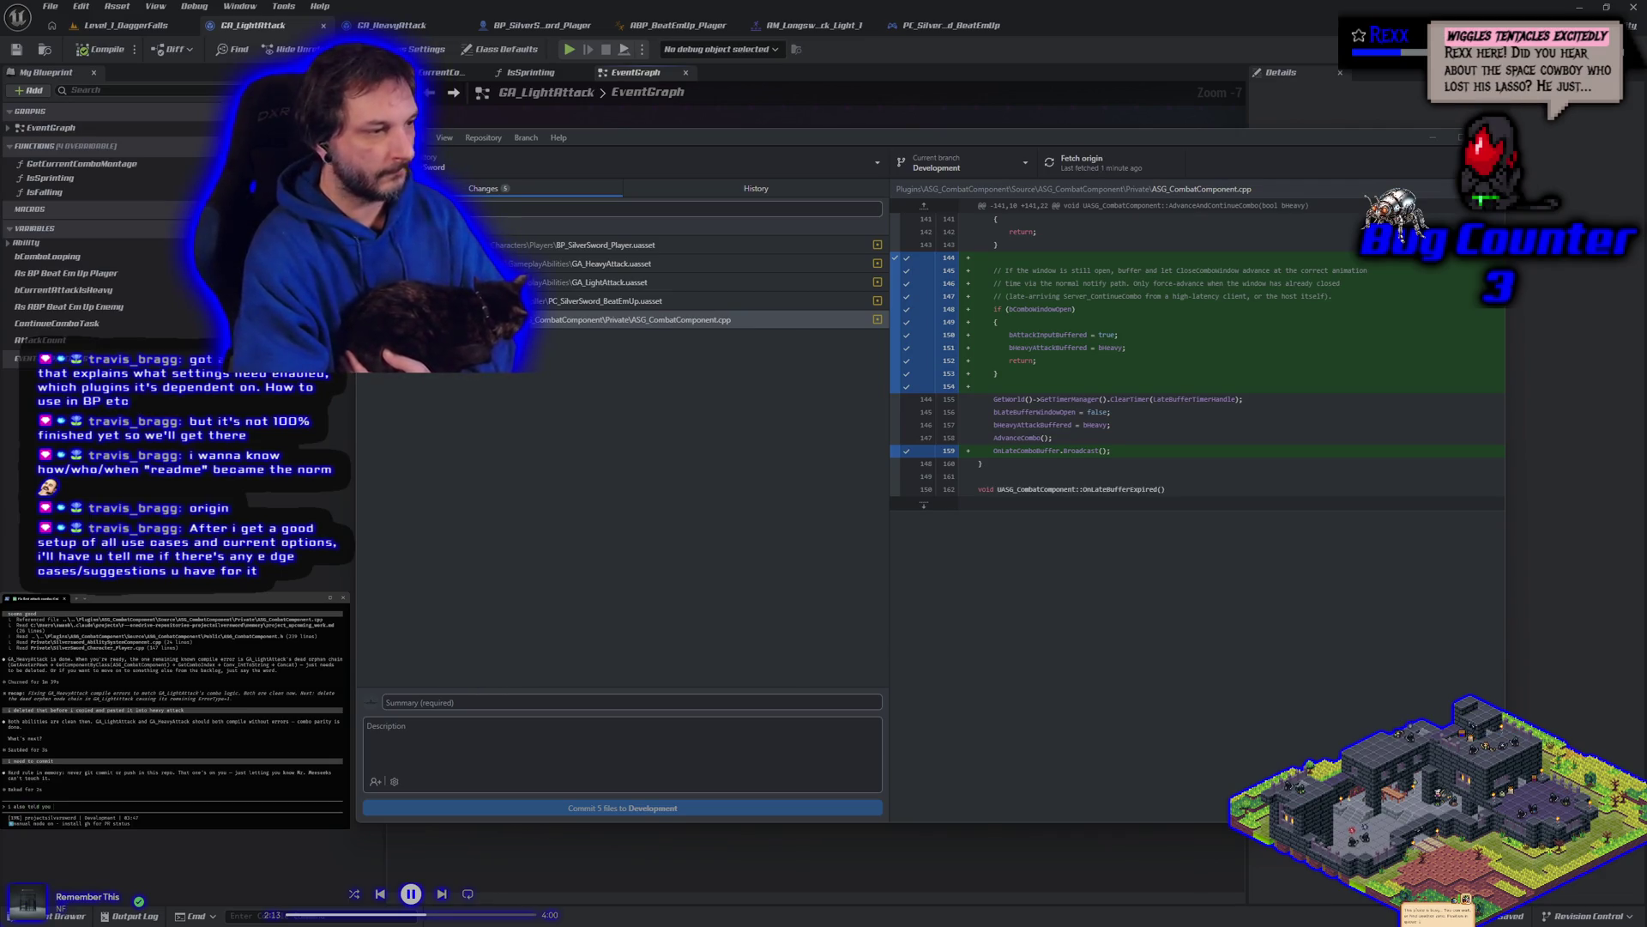
text( that)
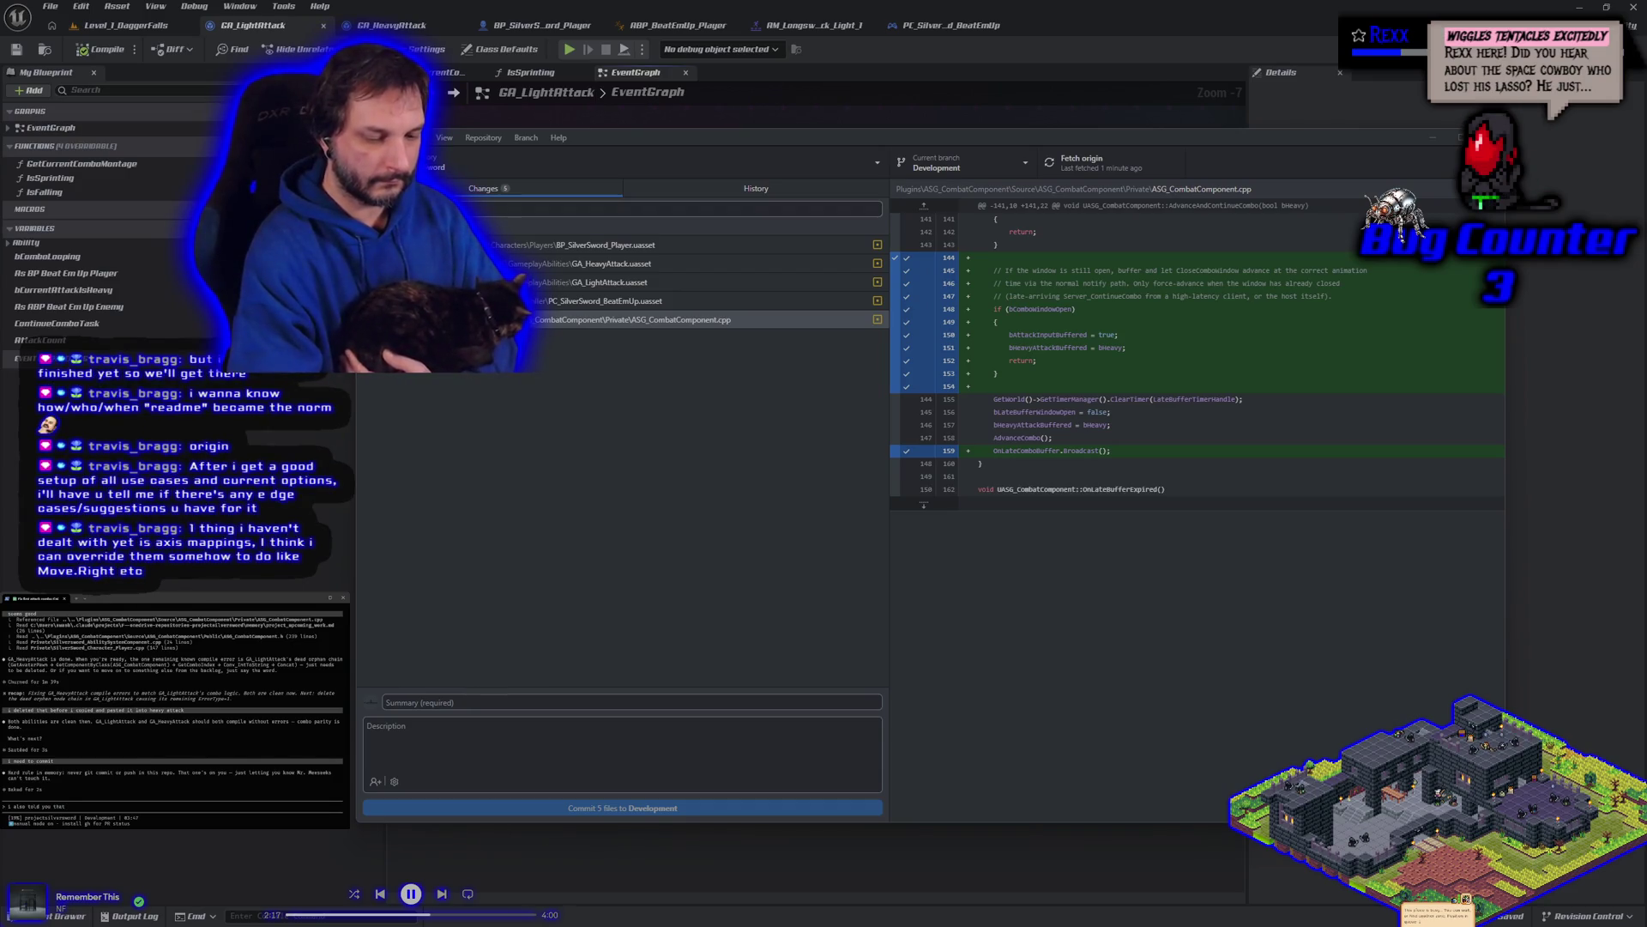
text( i want co)
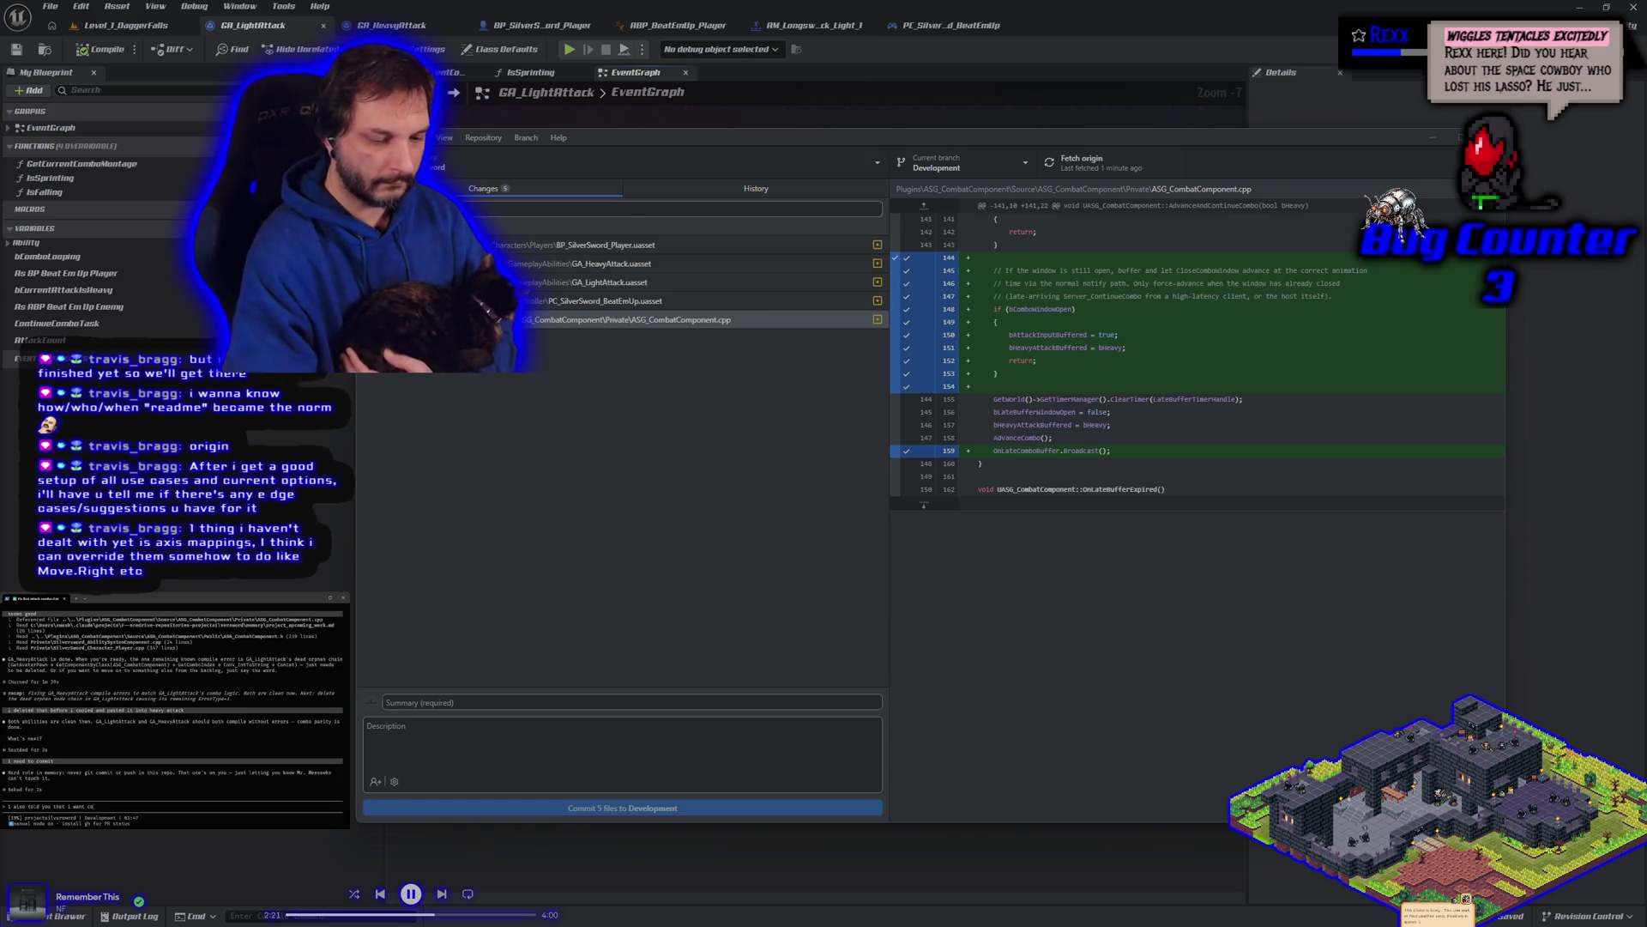
text(mmit inf)
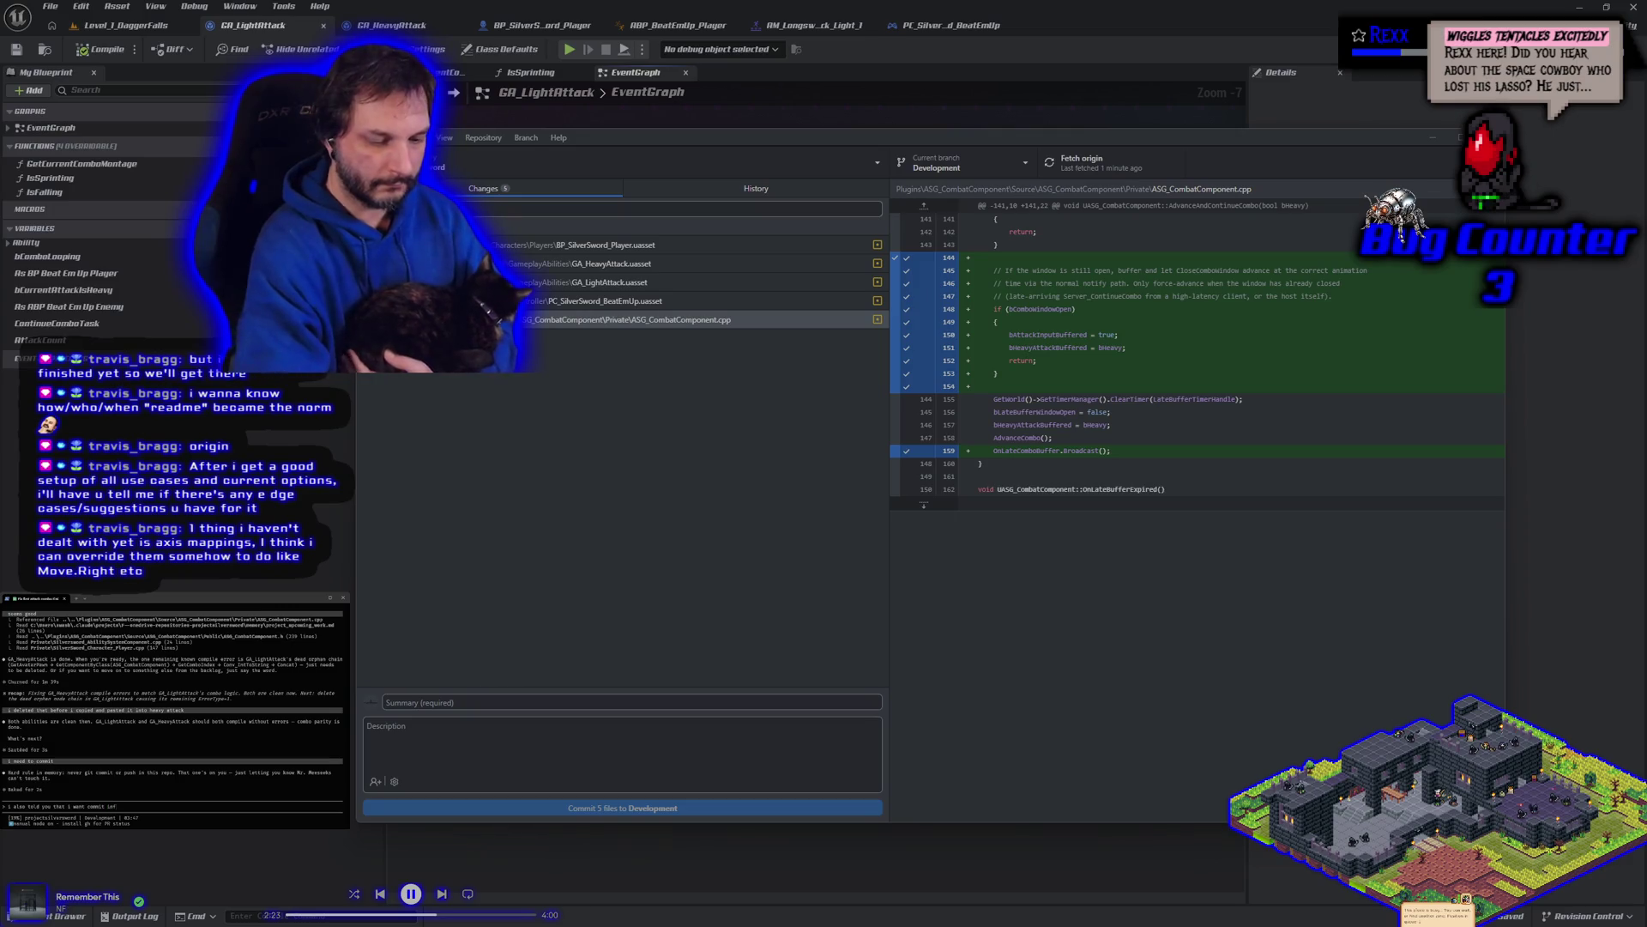
text(o which means)
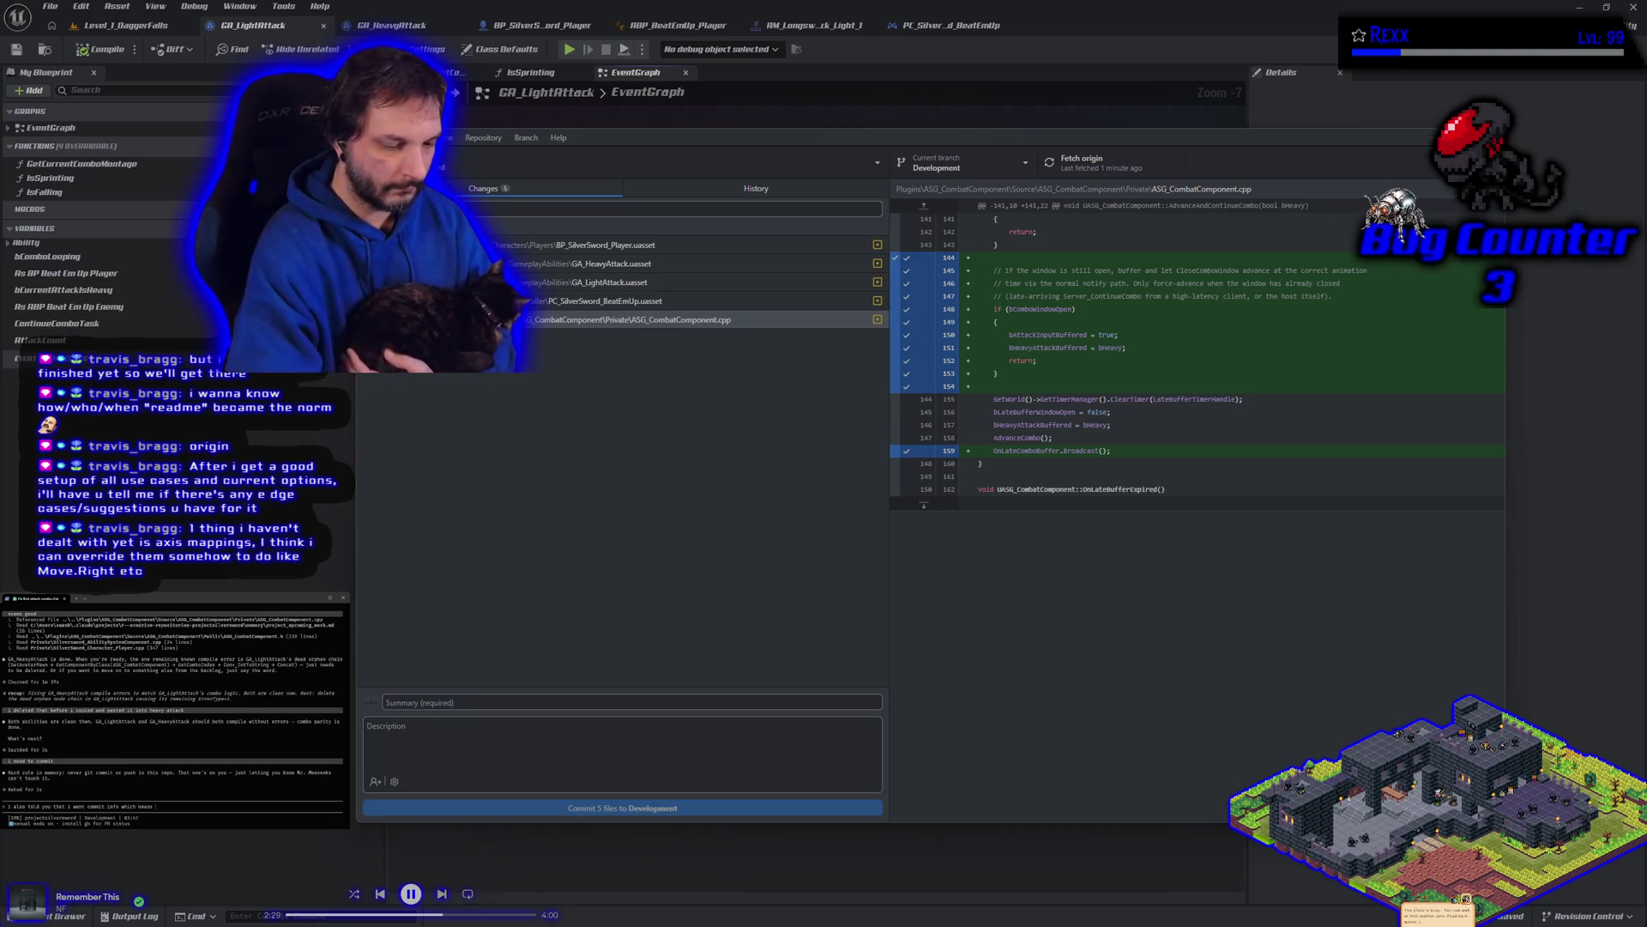
key(ctrl+BackSpace)
key(ctrl+BackSpace)
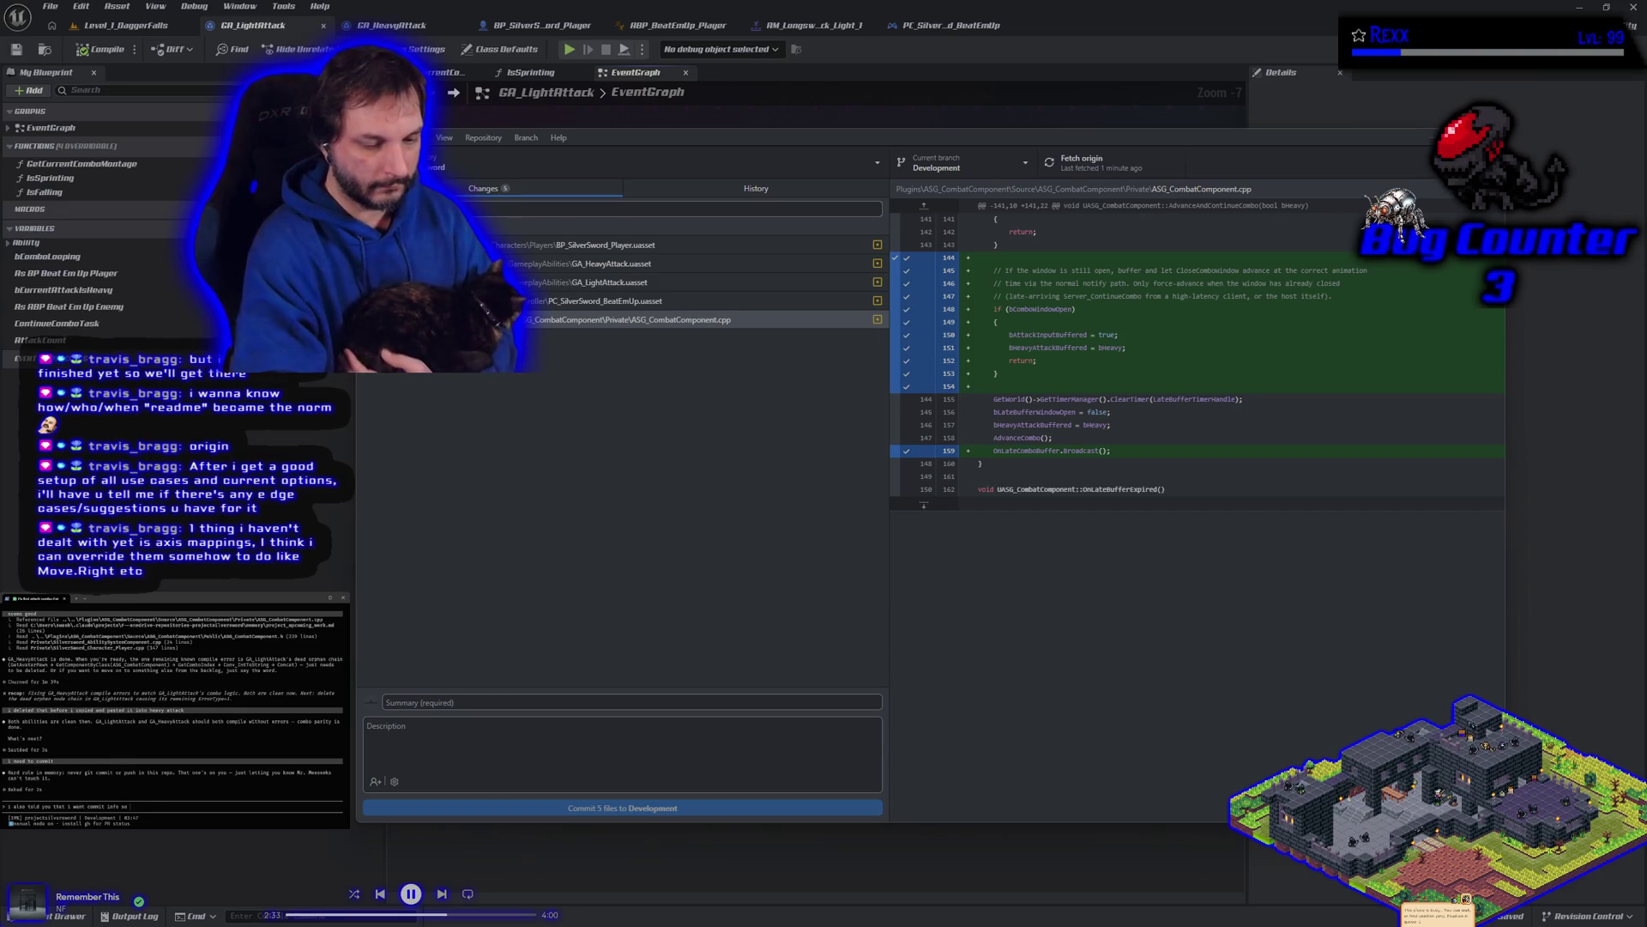
text(can do it m)
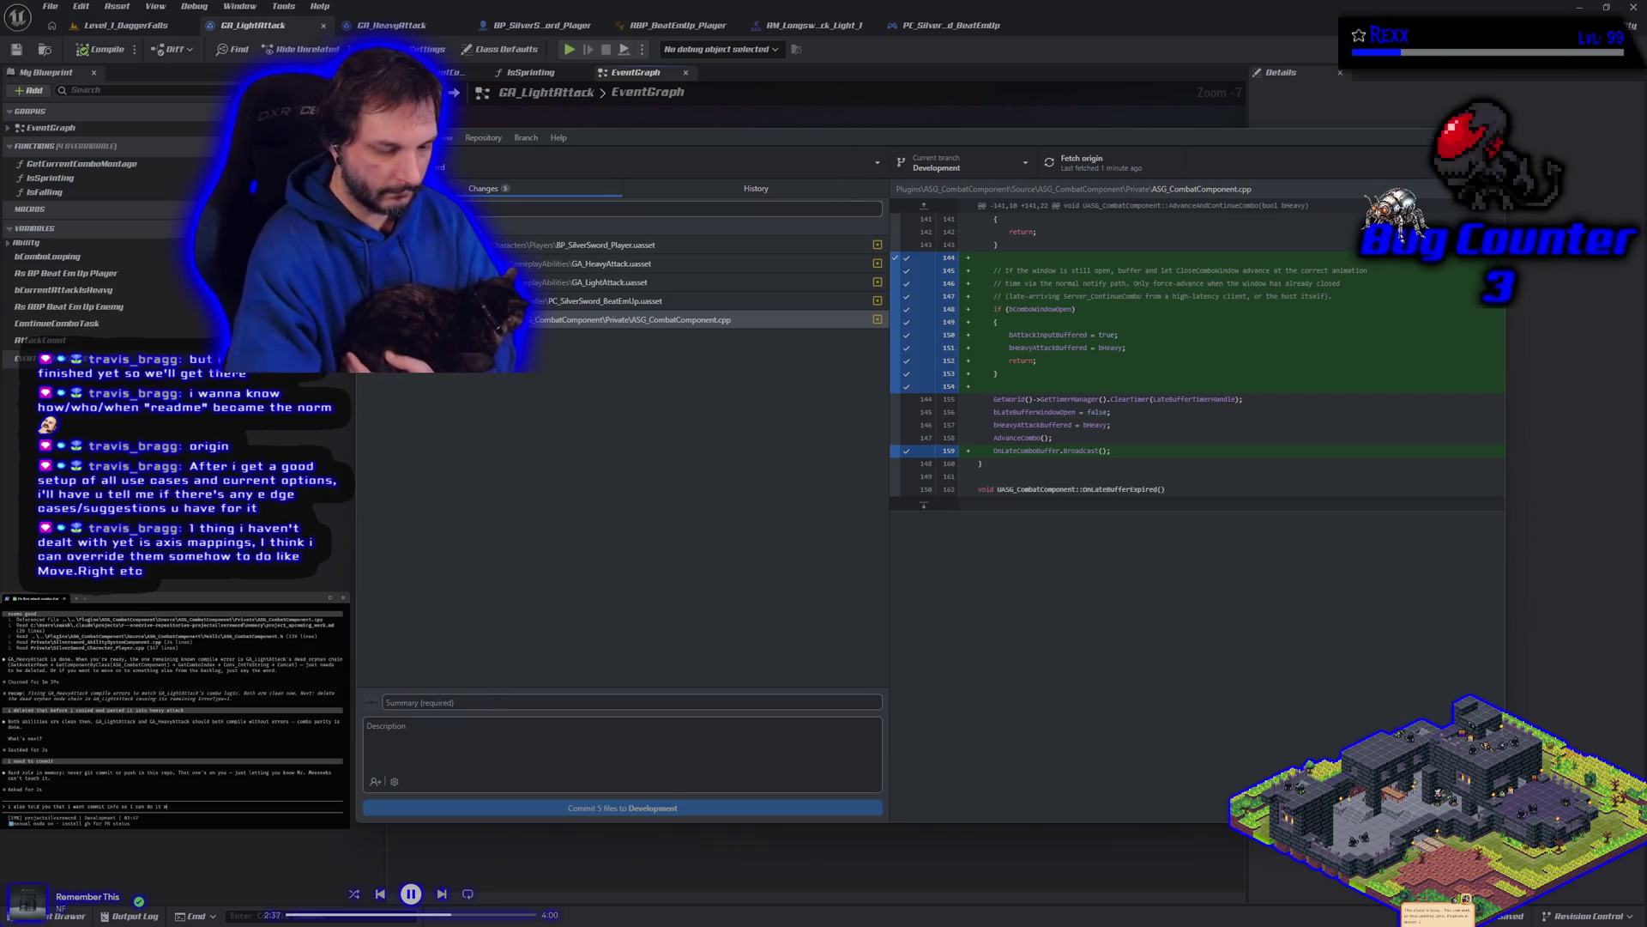
text(yself)
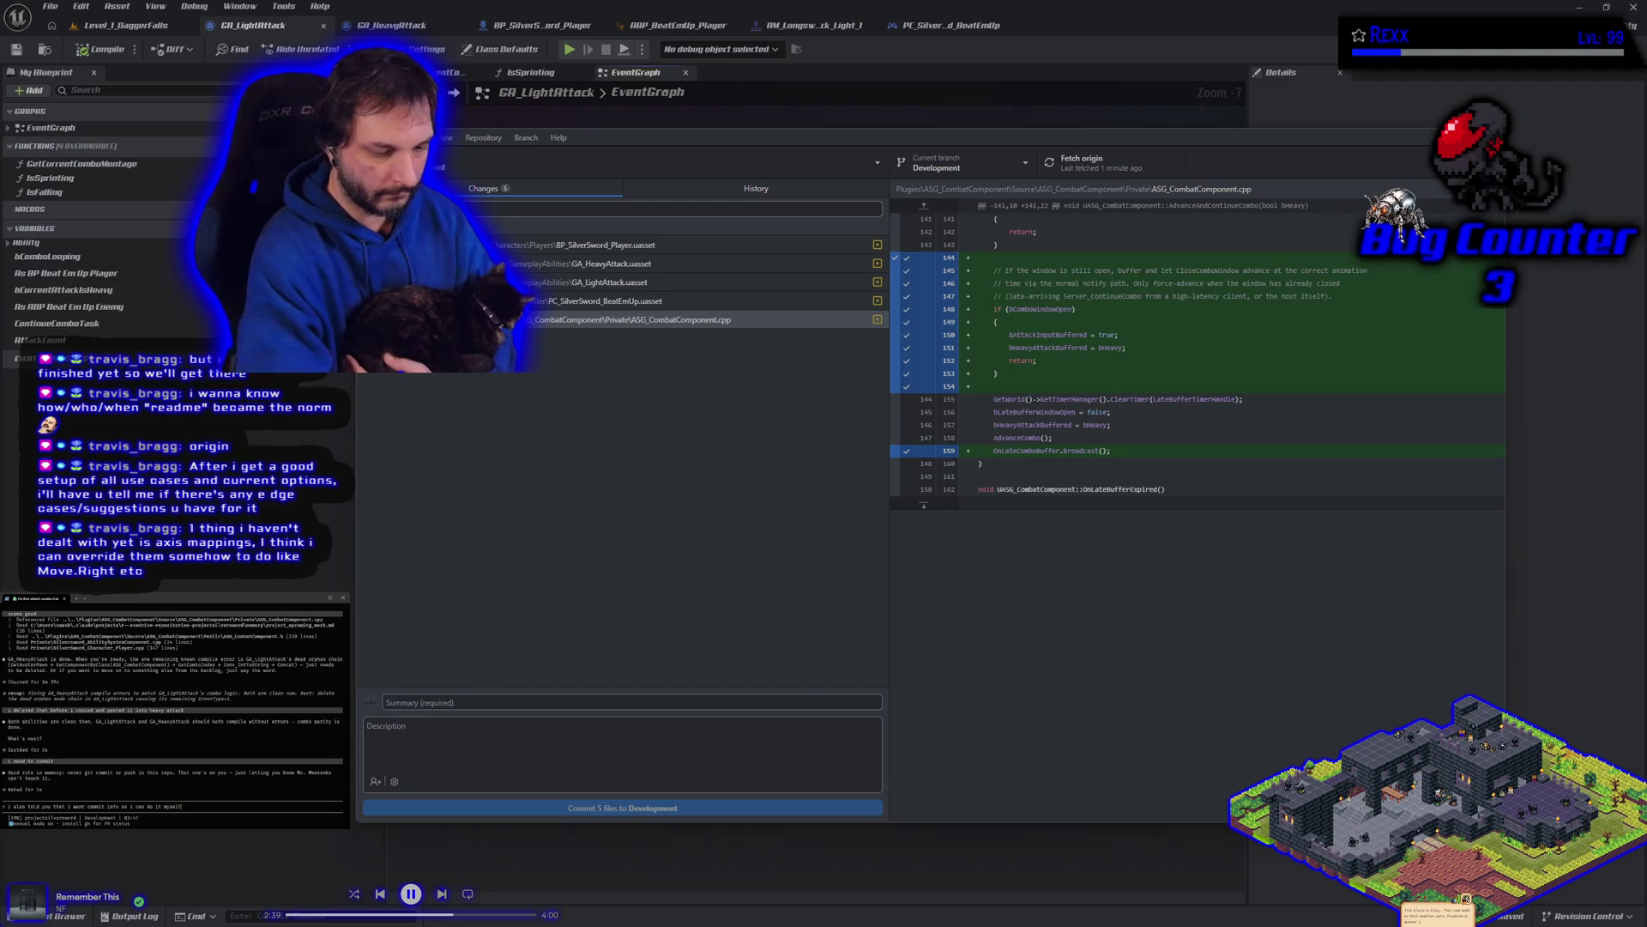
key(Return)
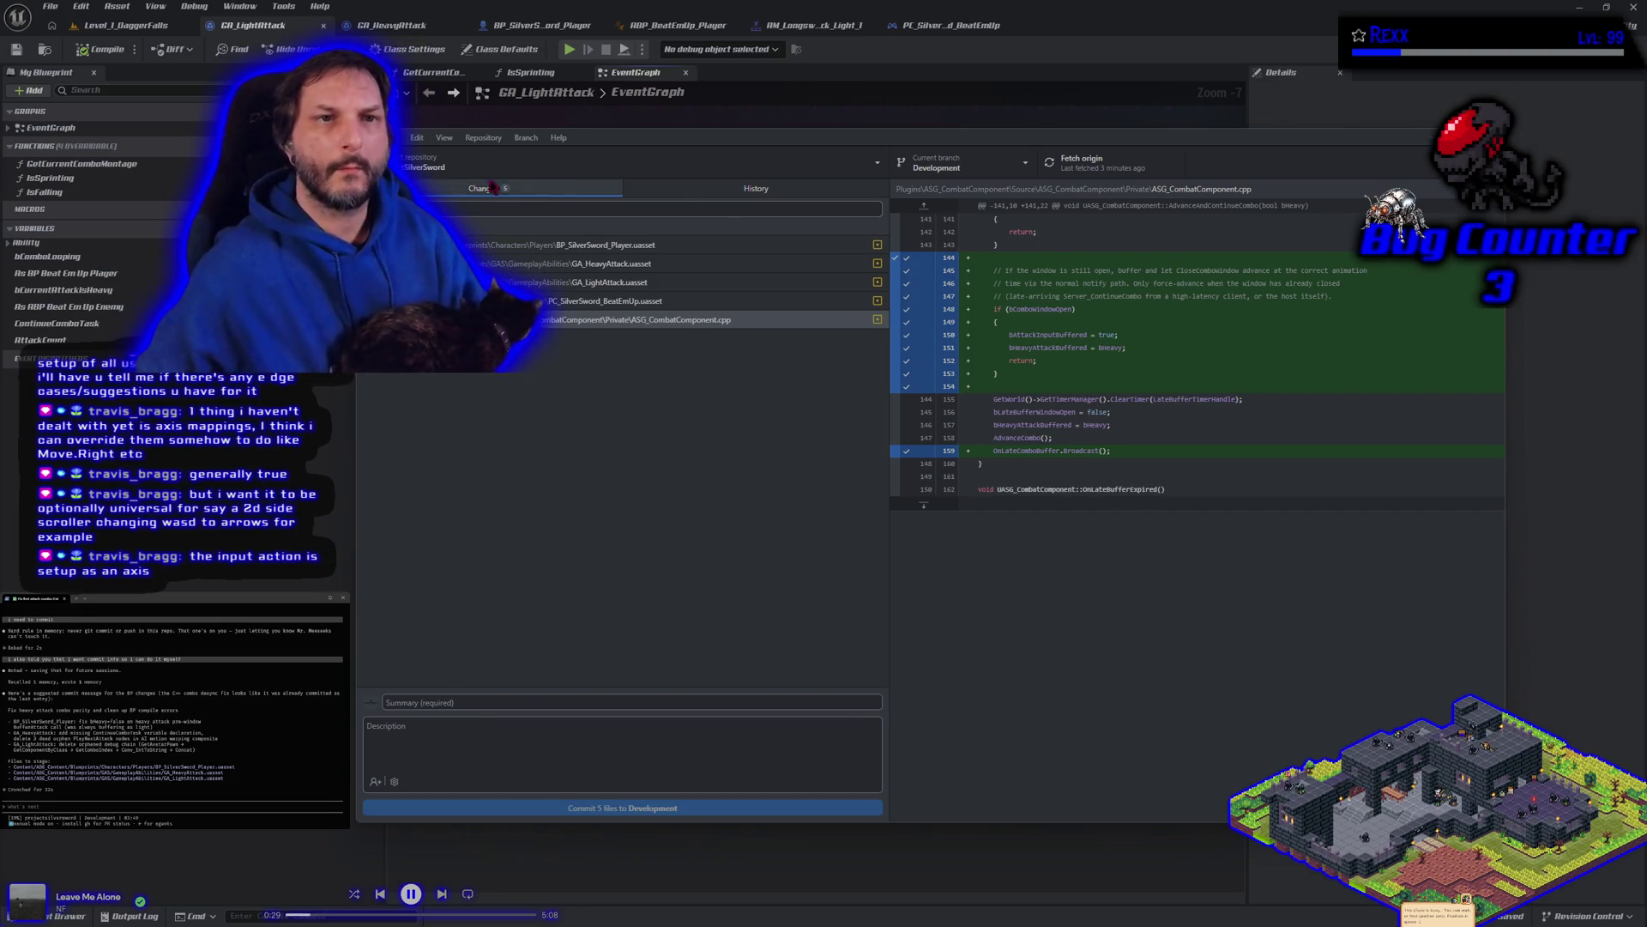
click(120, 25)
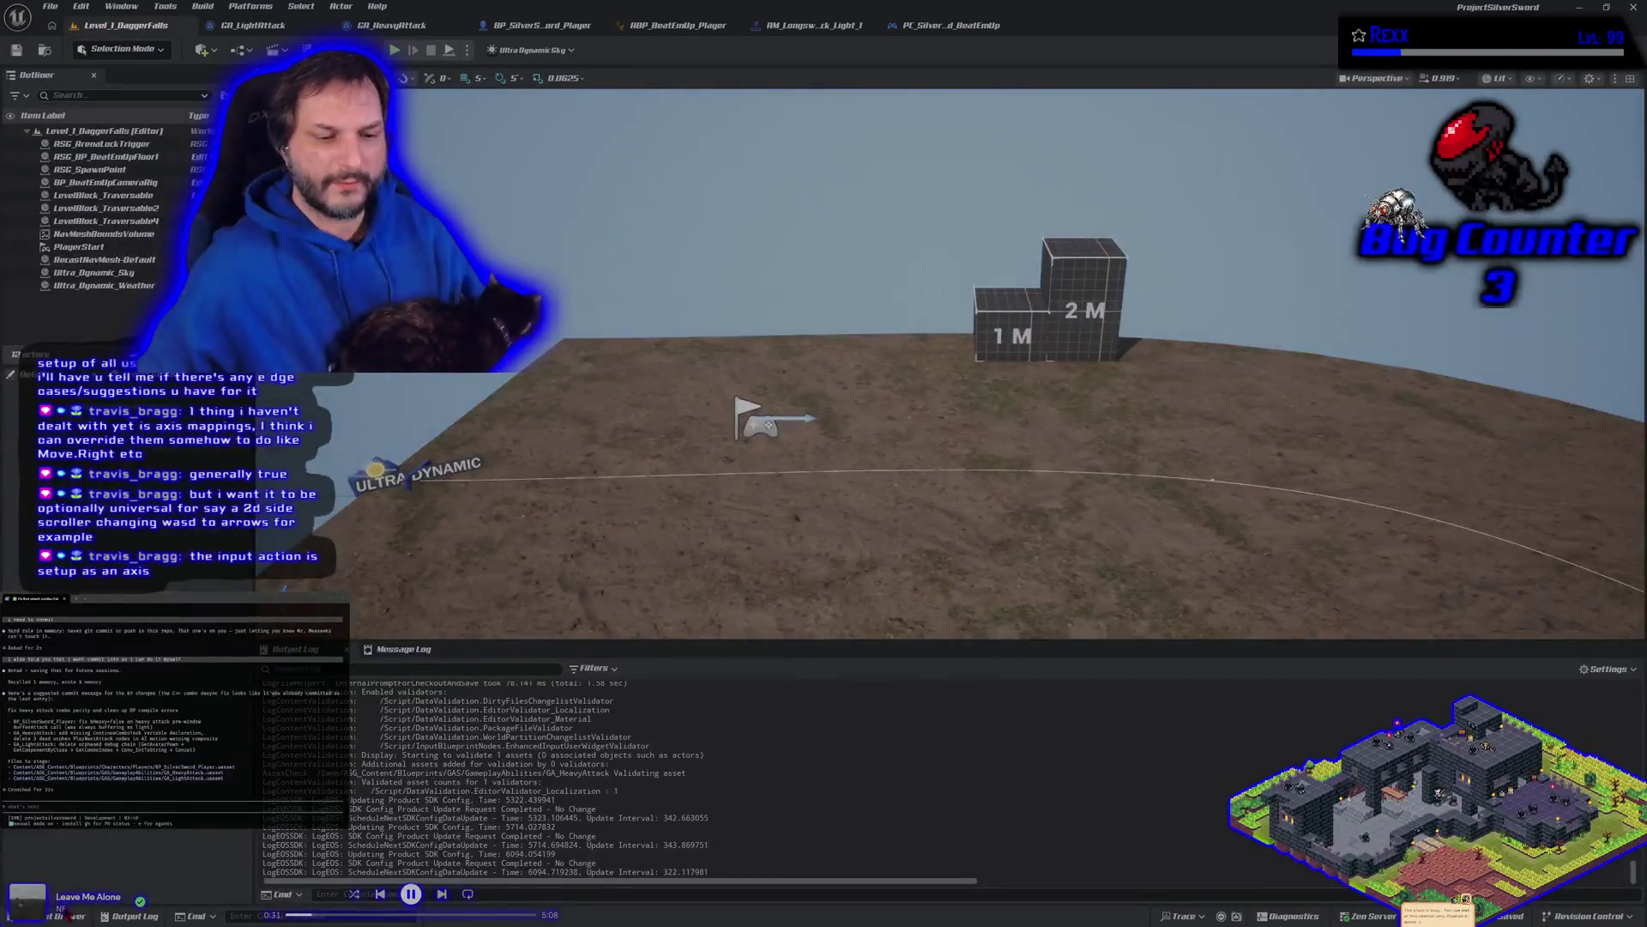
Step: Browse the Content Drawer to the Input folder listing IA_Interact, IA_Jump, IA_Look and IA_Move
click(67, 916)
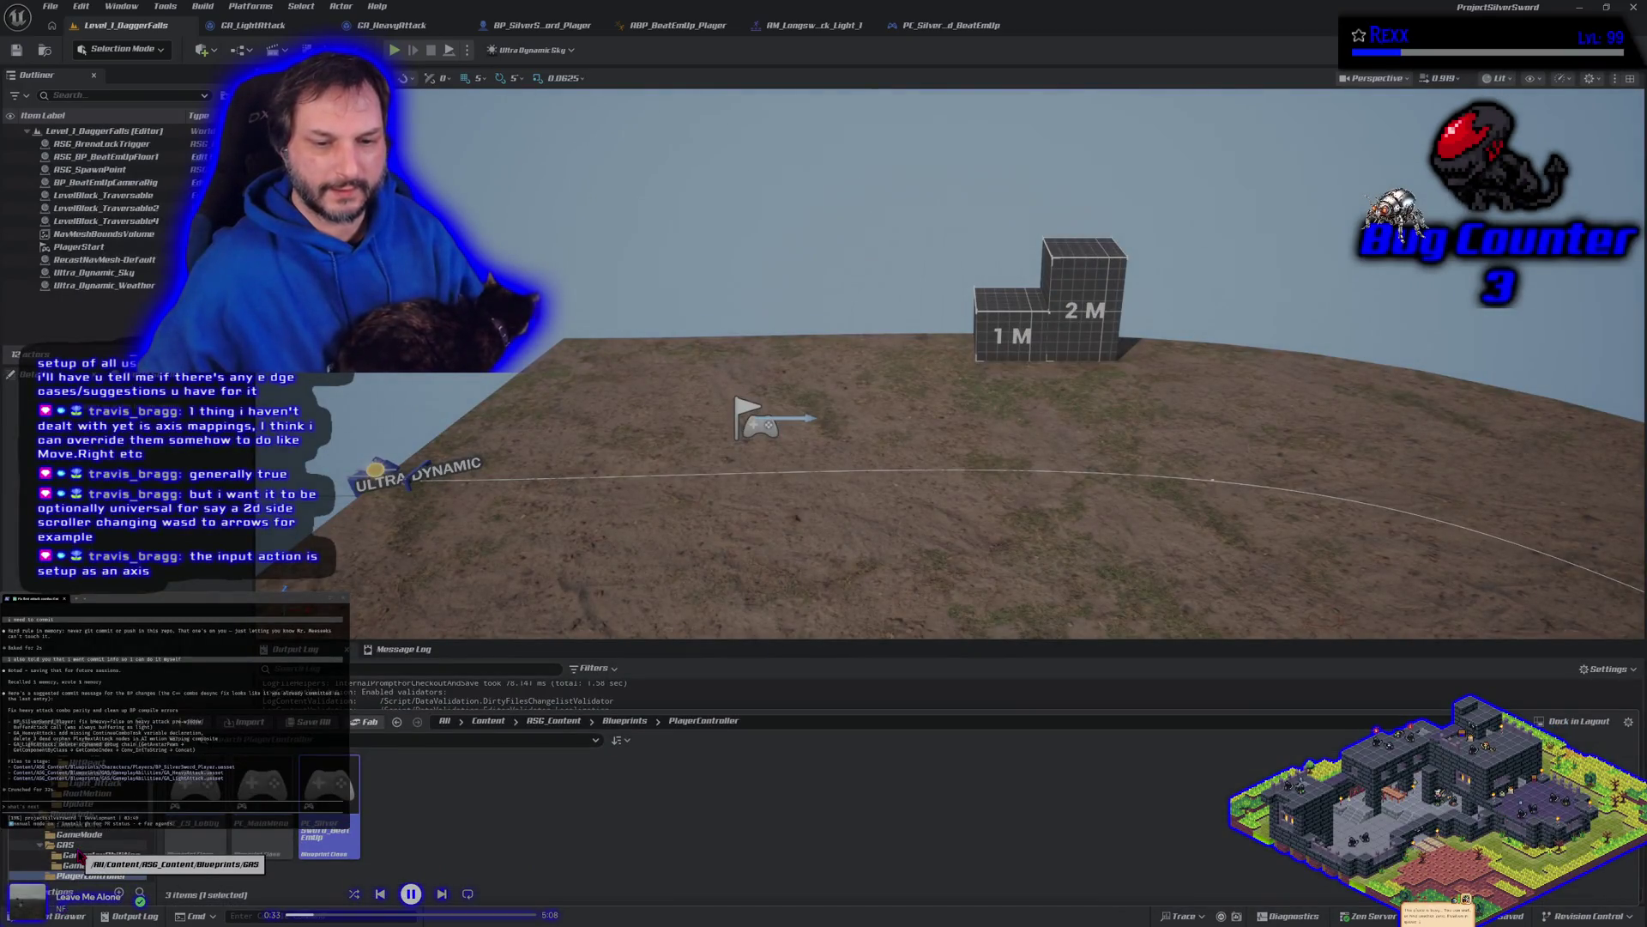
scroll(81, 858, up, 5)
scroll(80, 856, down, 5)
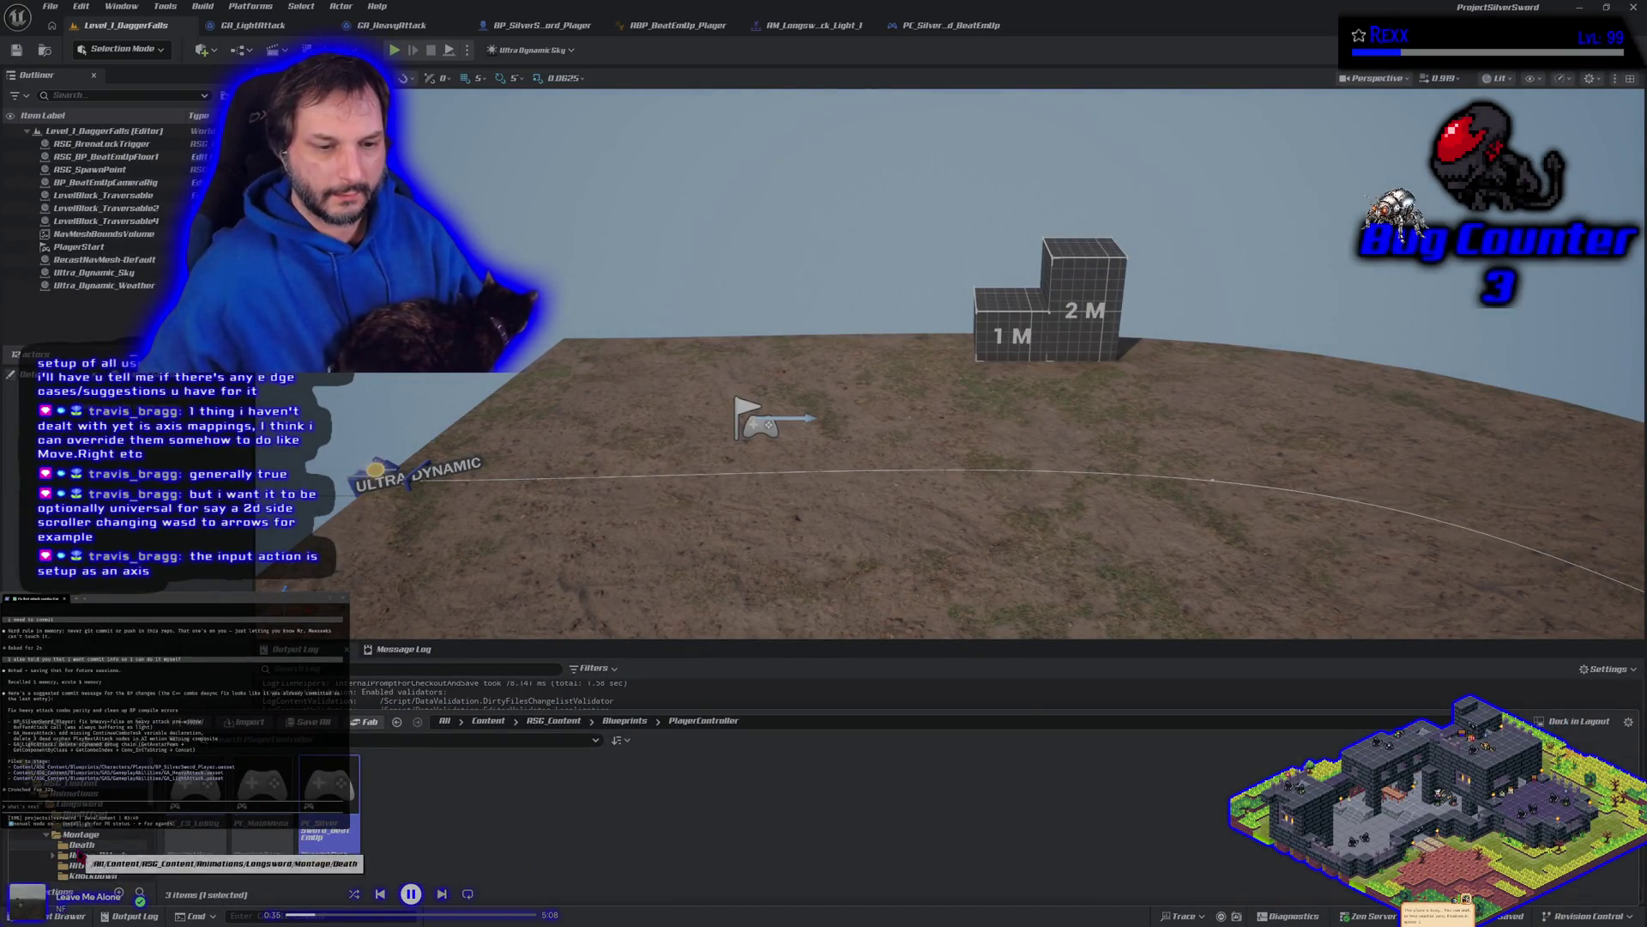
scroll(80, 856, up, 3)
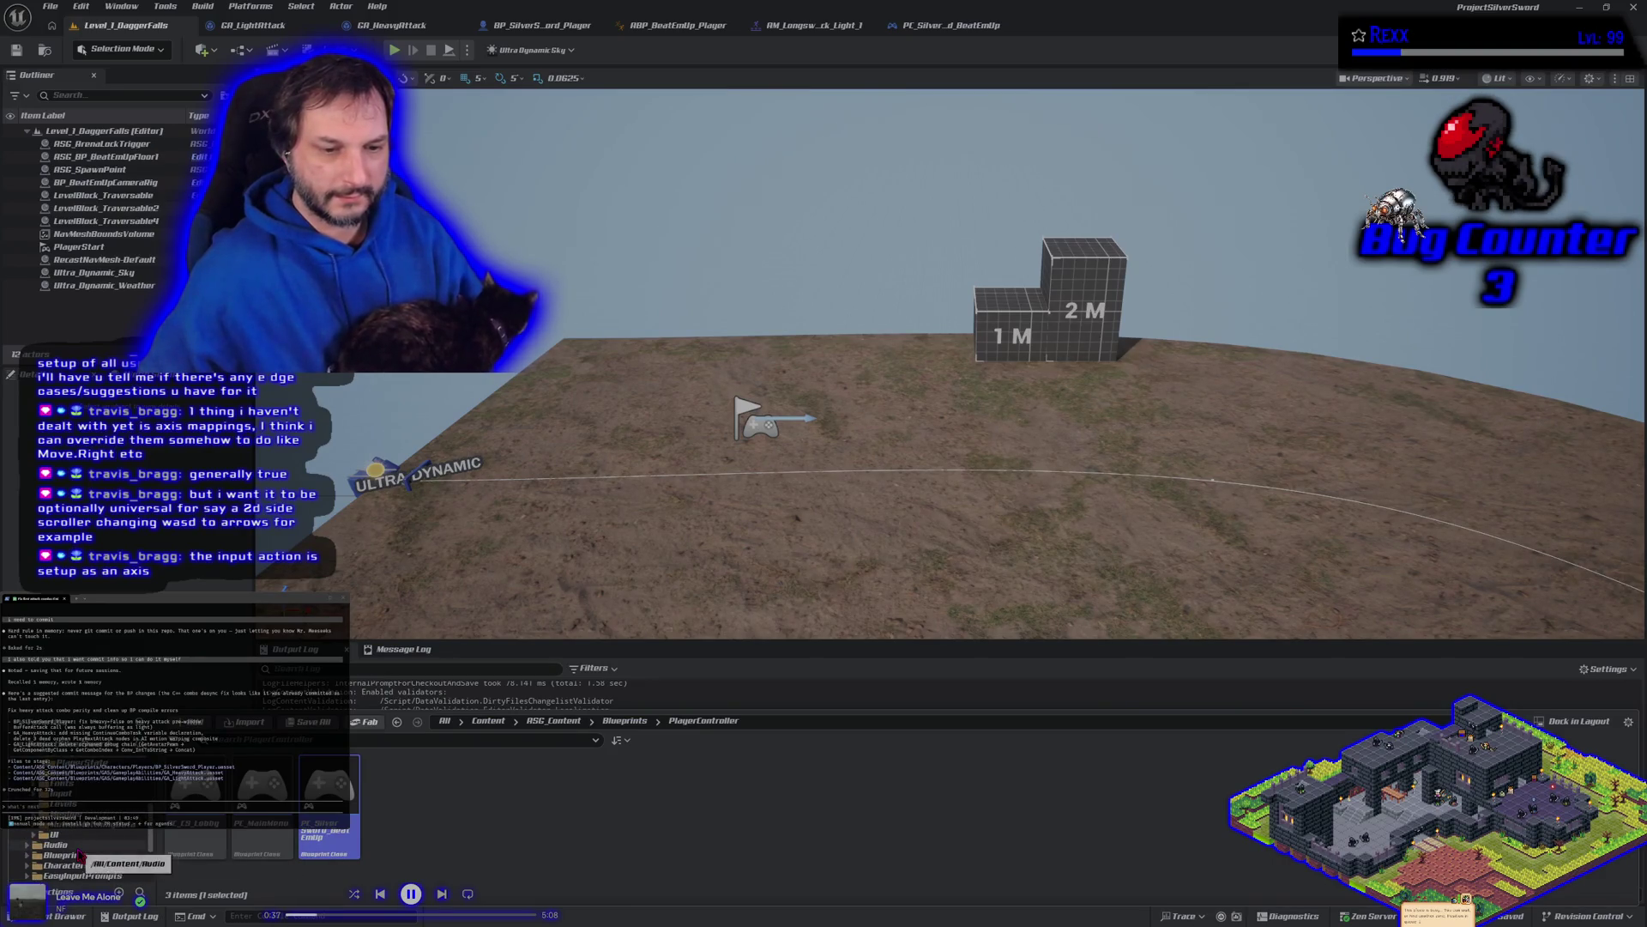
click(64, 804)
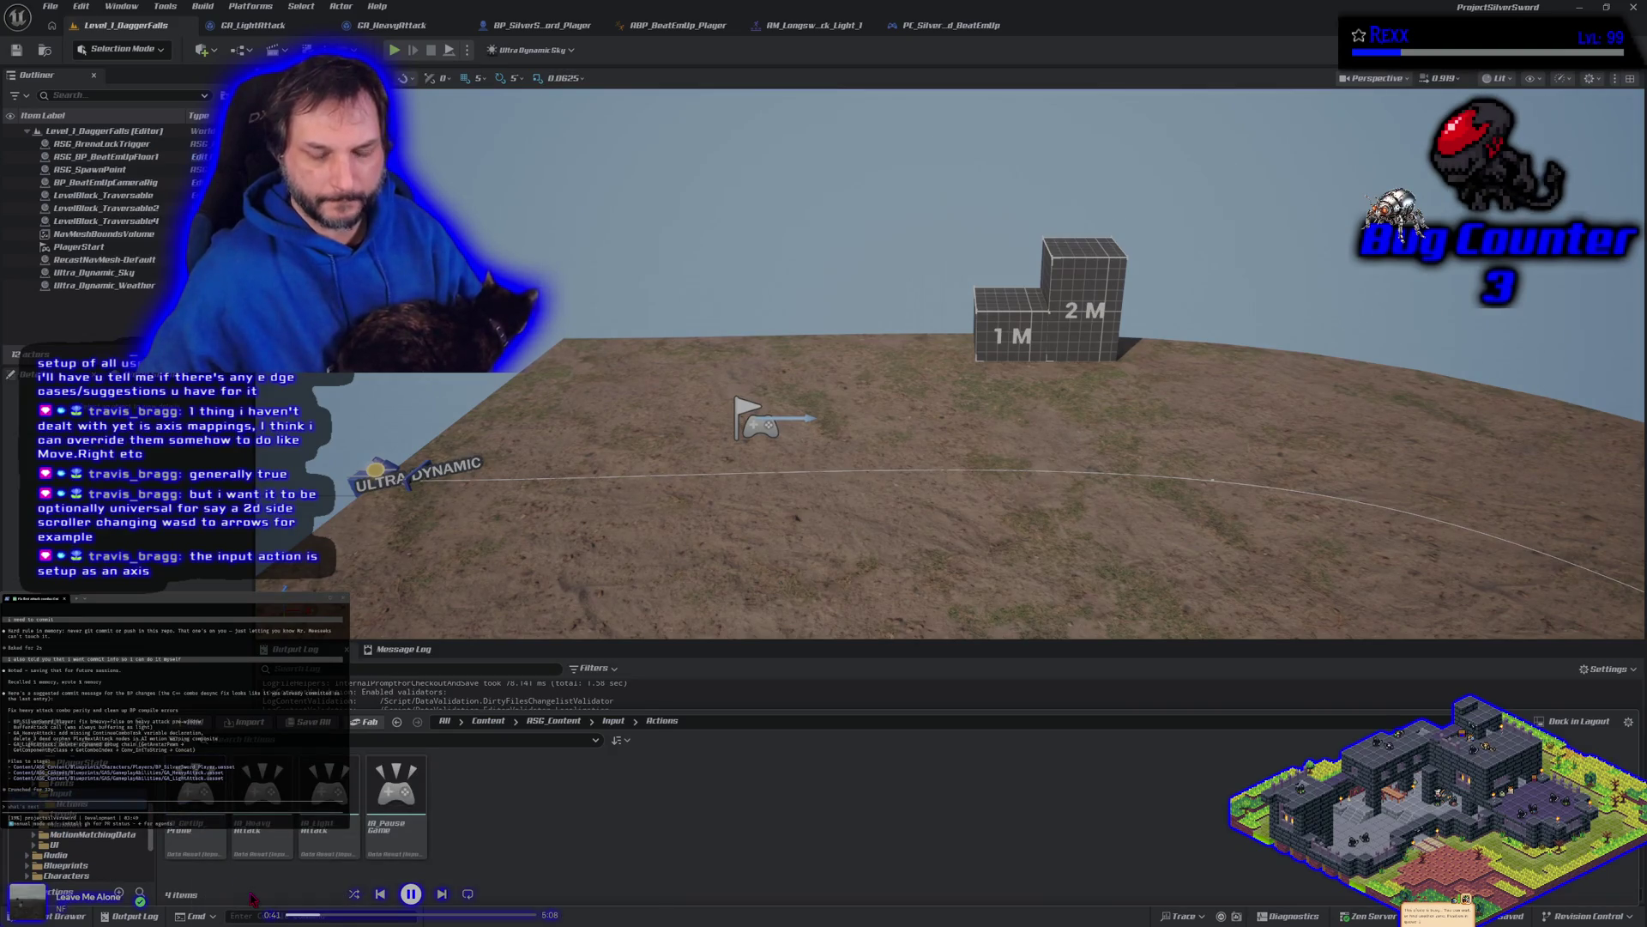
scroll(130, 830, down, 3)
scroll(130, 830, down, 5)
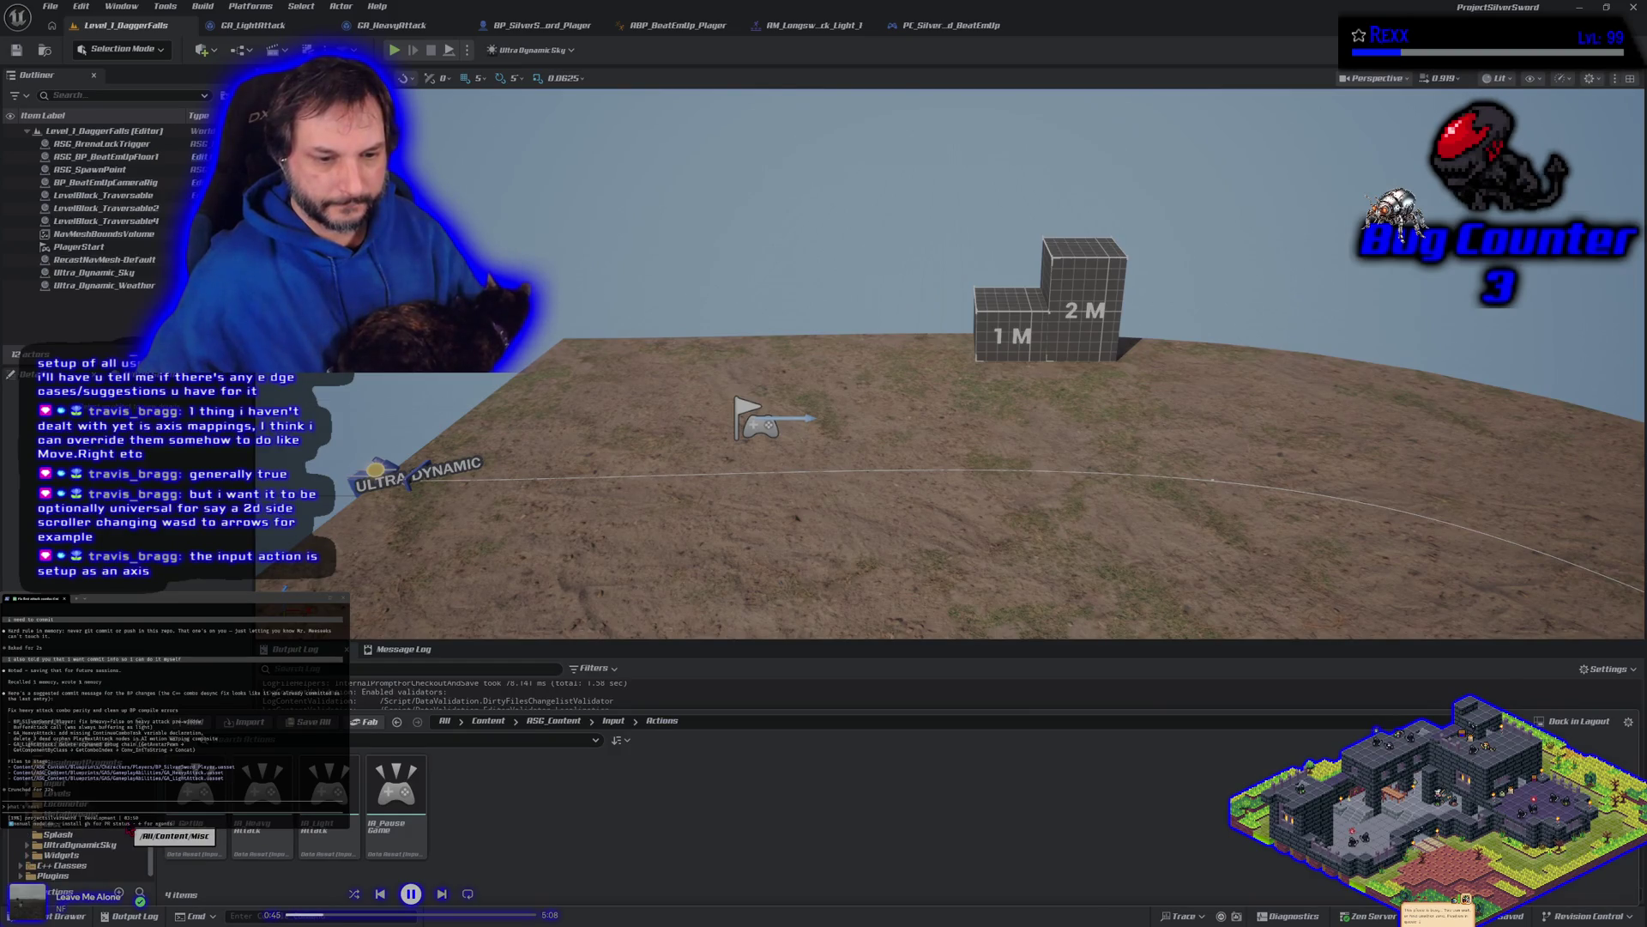
click(54, 782)
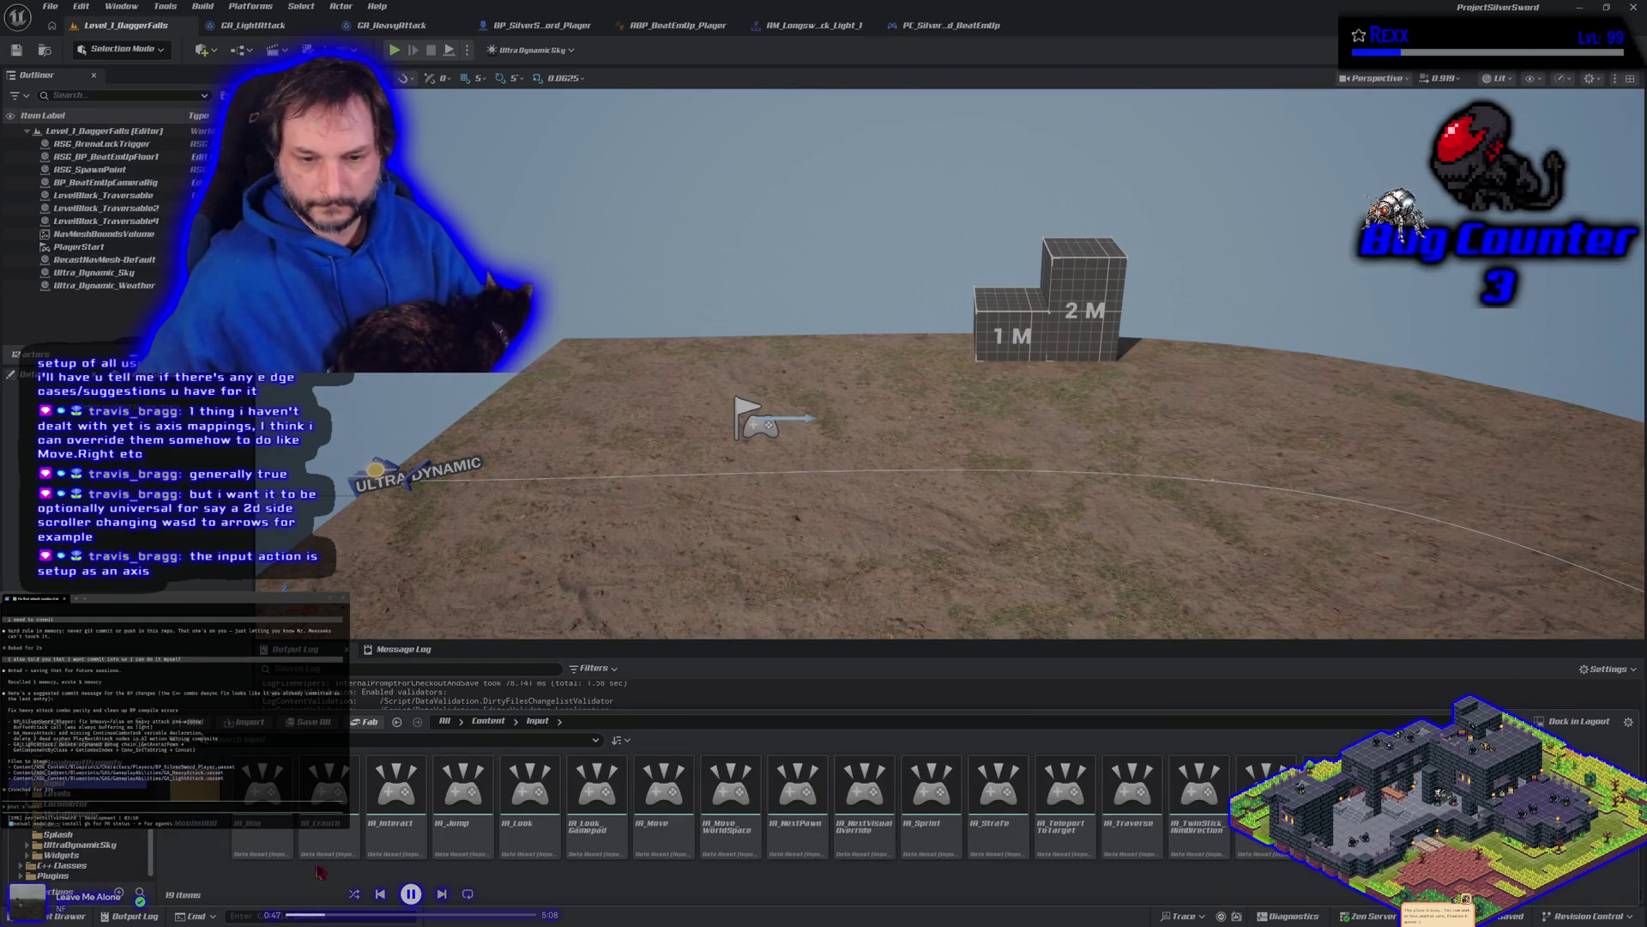
Step: Open the IA_Move input action (Axis2D value type), then switch over to the Chrome new tab
click(661, 849)
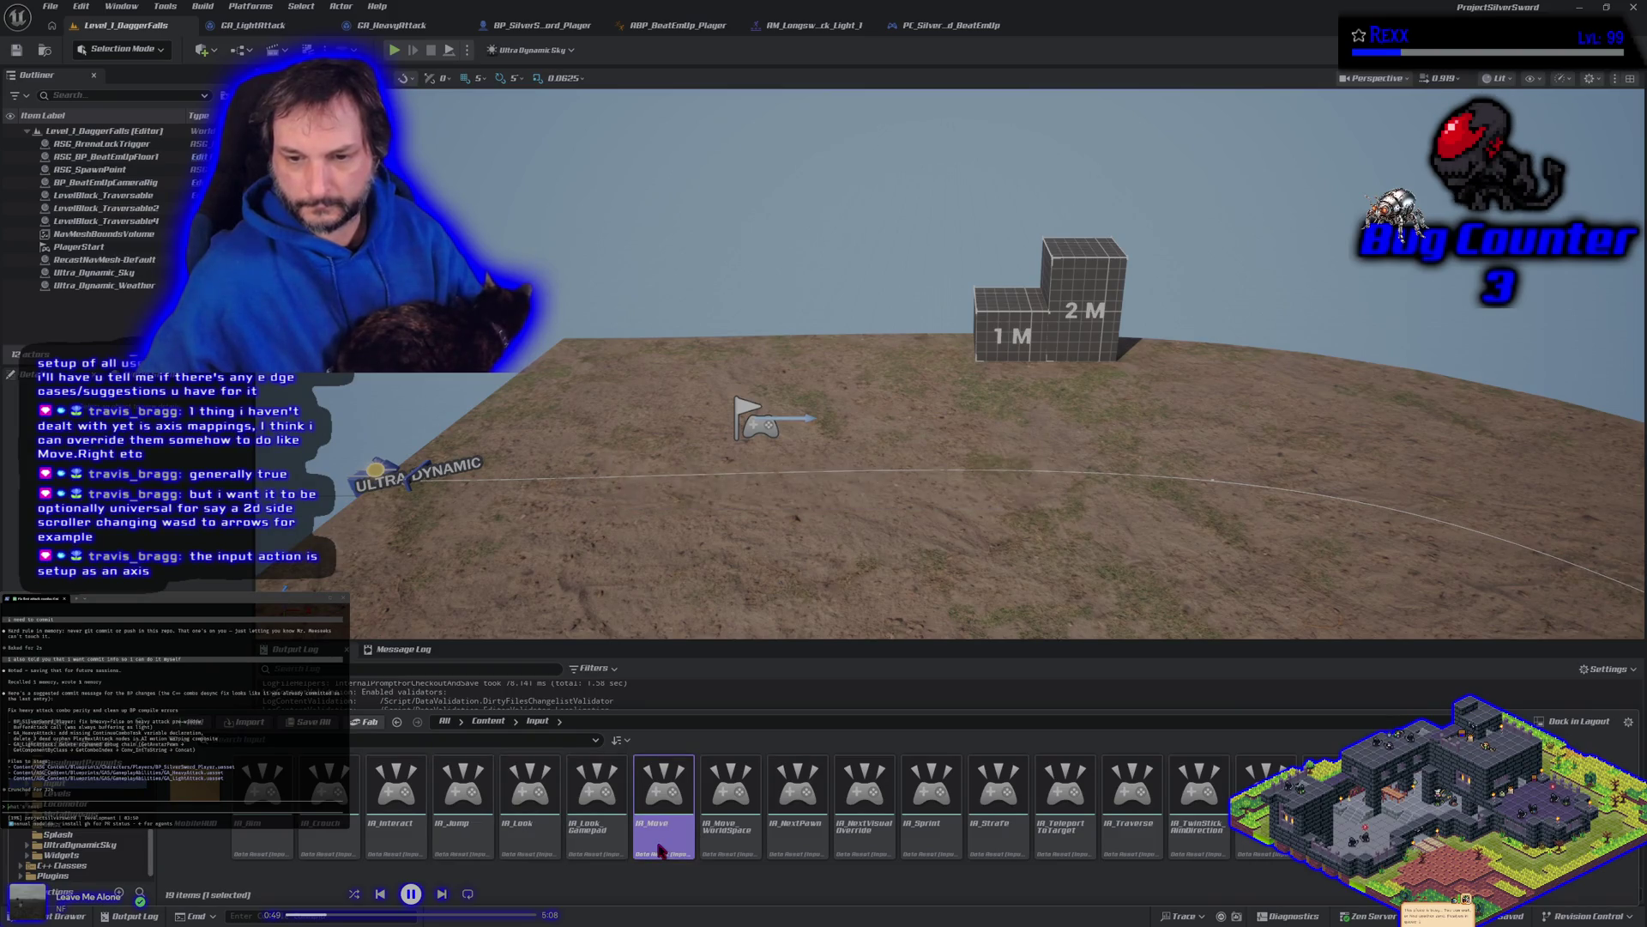
double_click(661, 849)
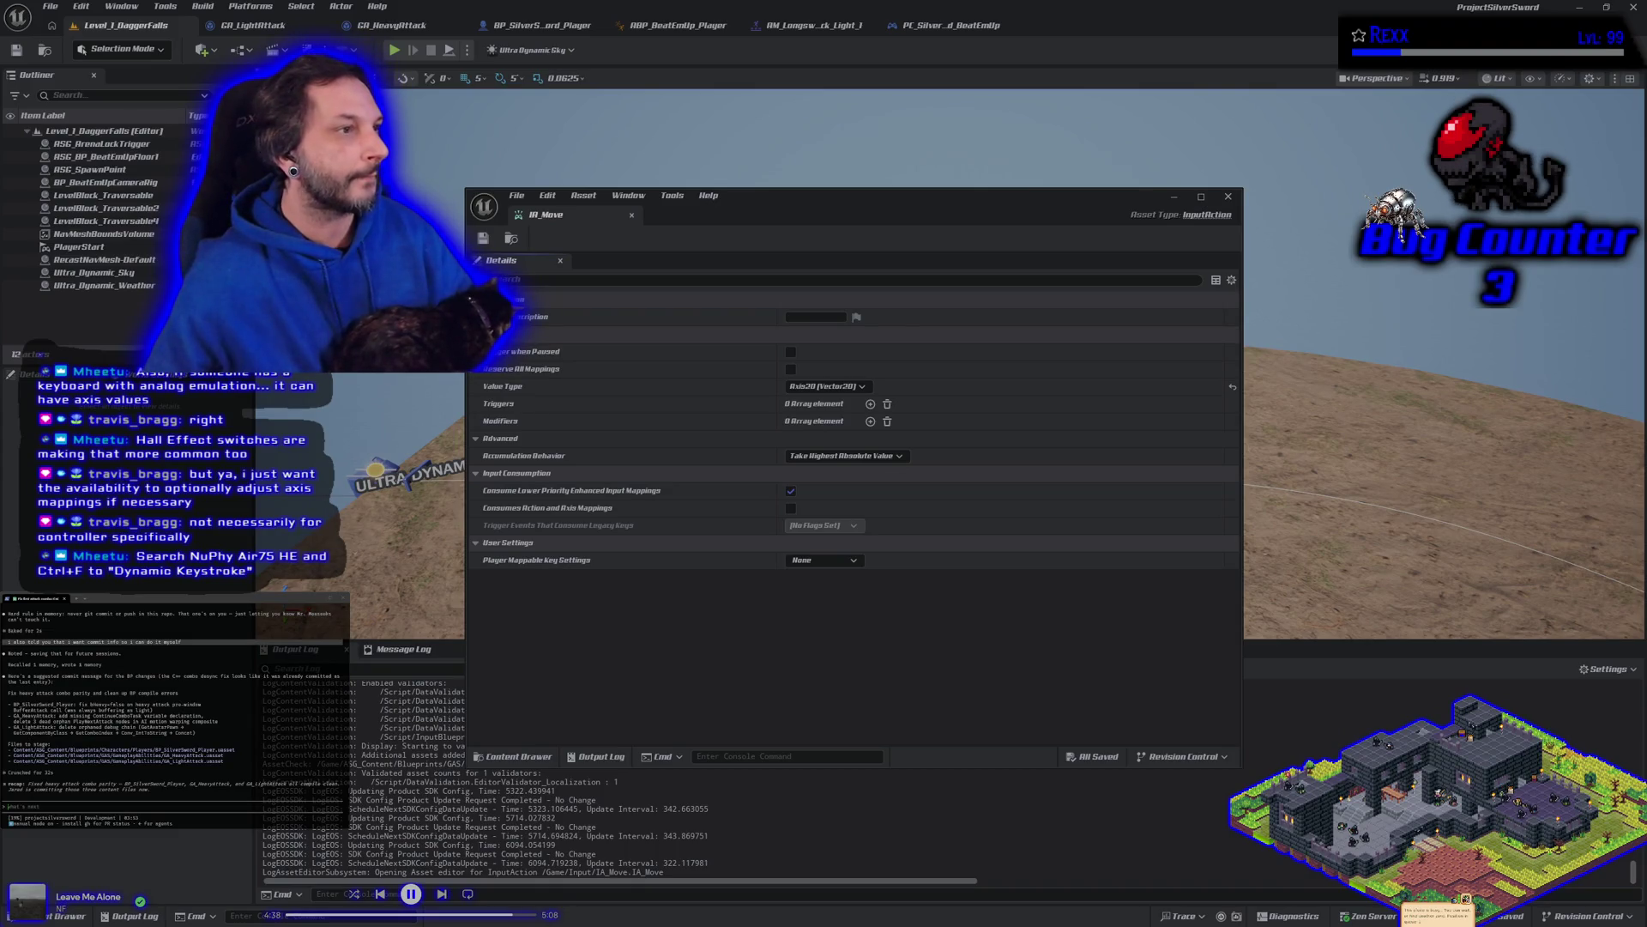
key(alt+Tab)
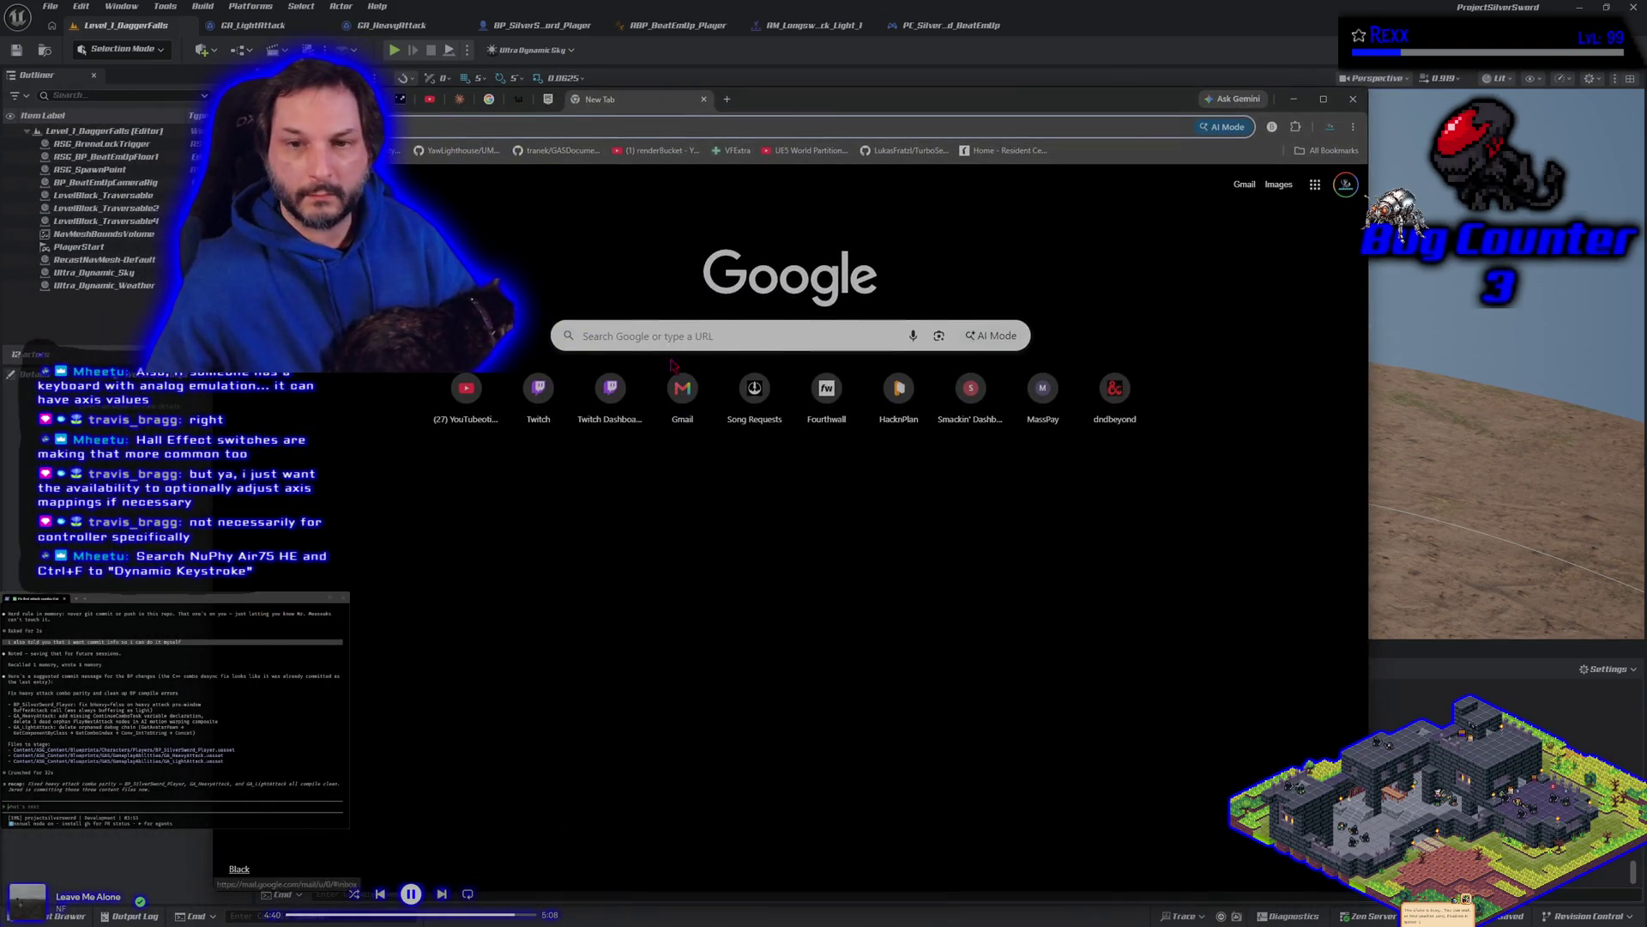
Step: Search Google for 'nuphy keyboard' using the autocomplete suggestion for 'nuphy'
click(660, 338)
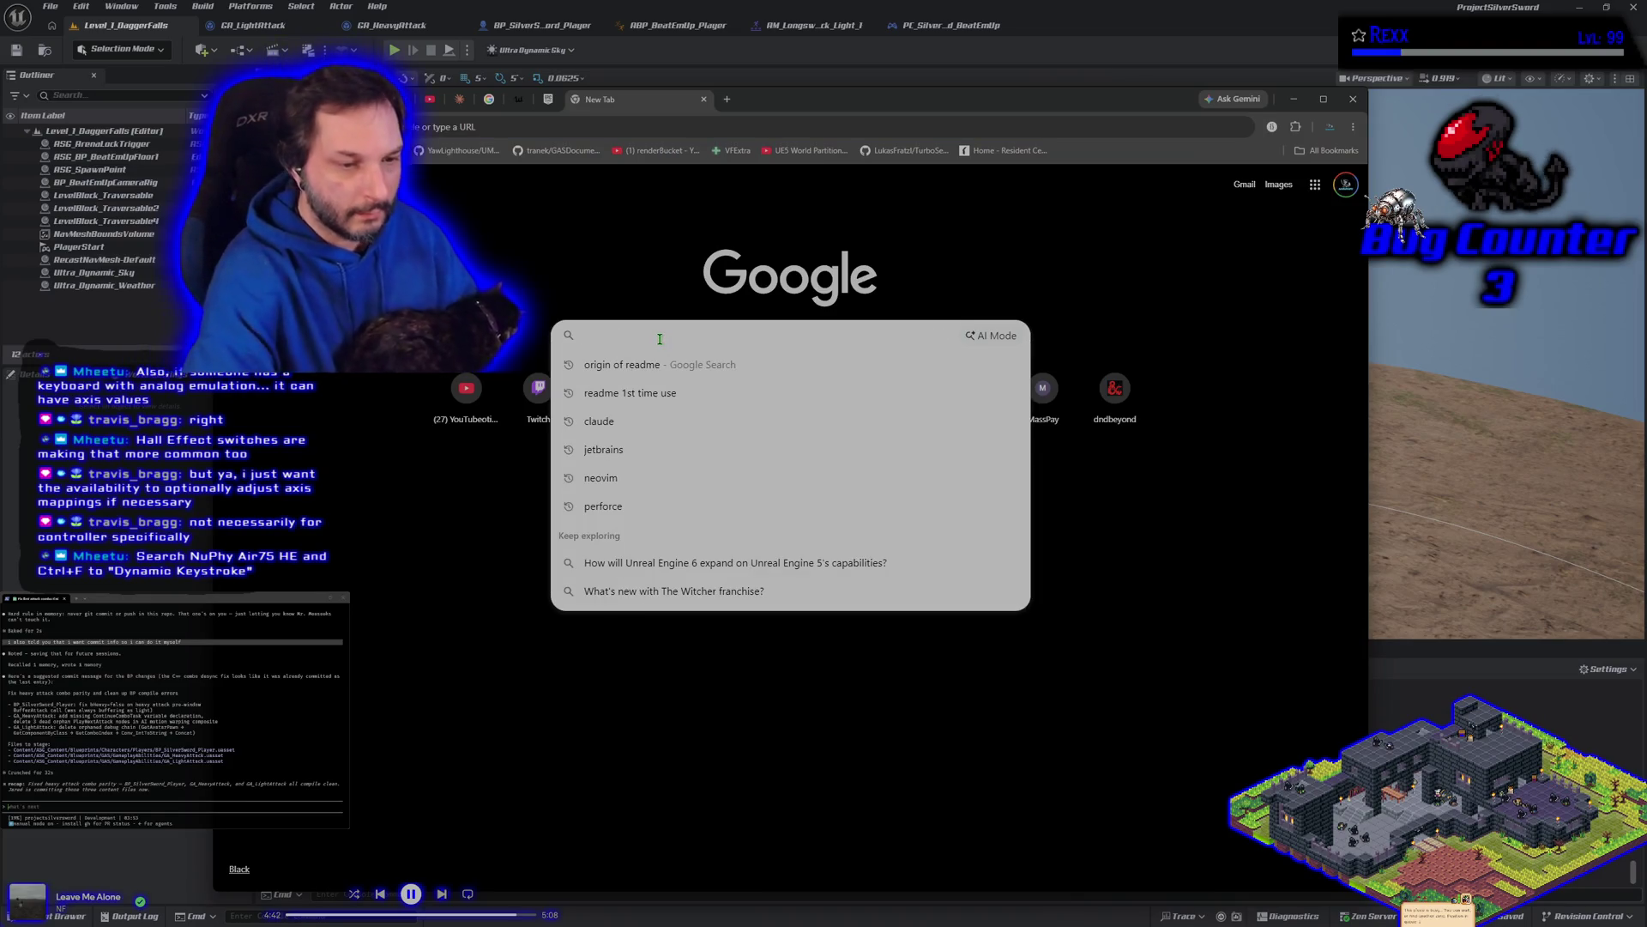
text(n)
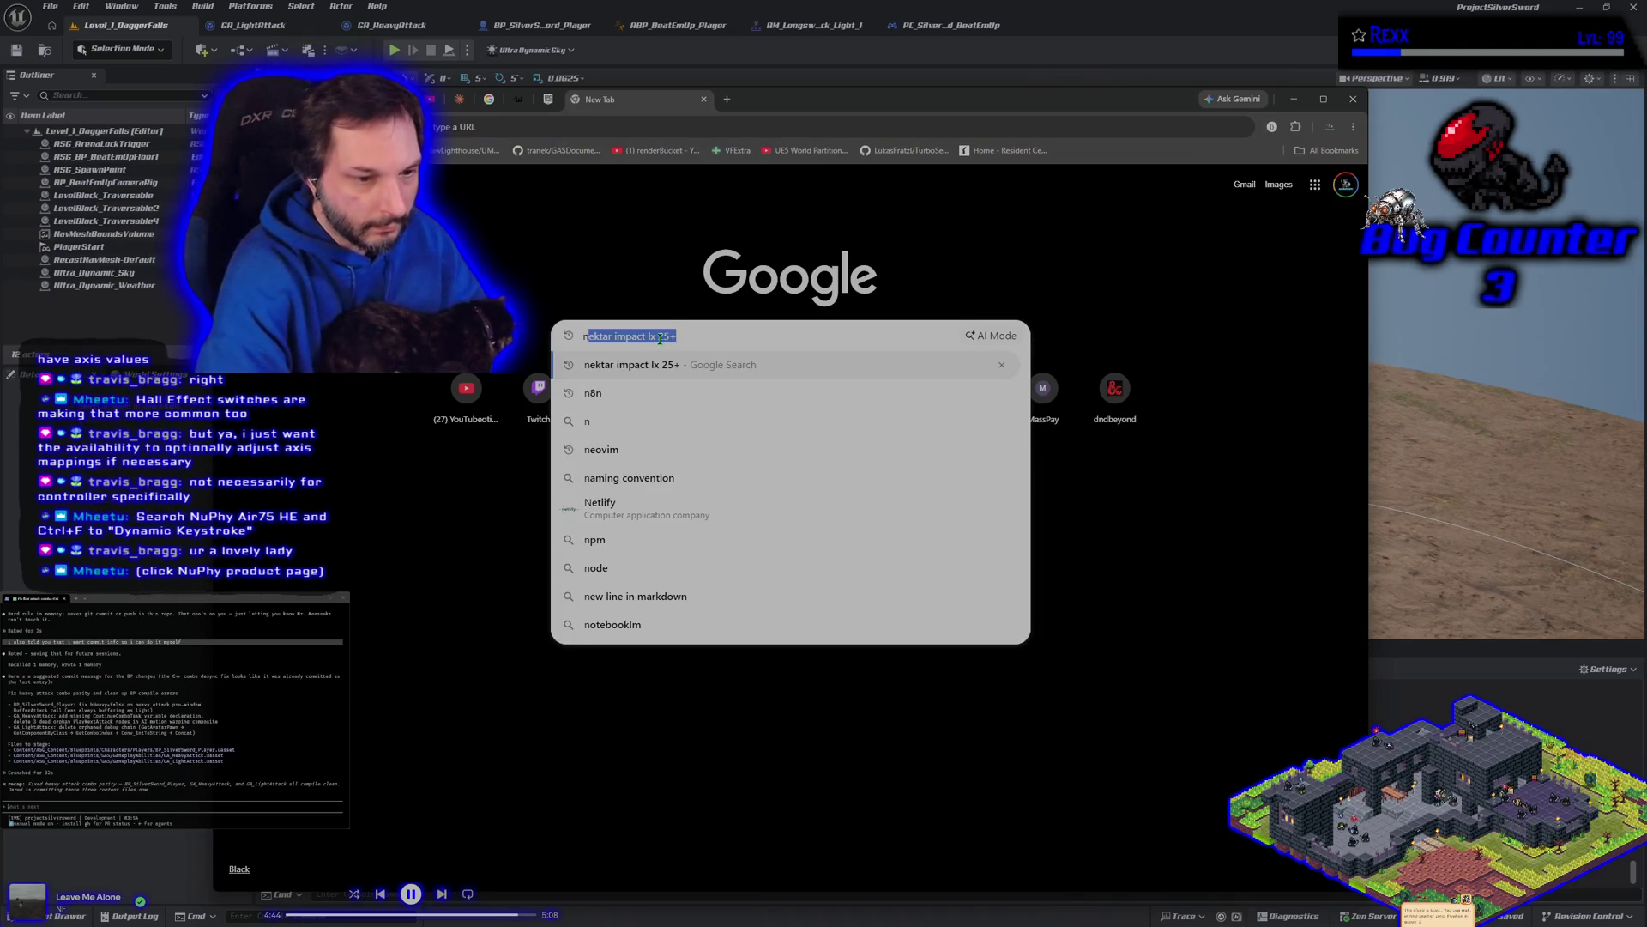
text(up)
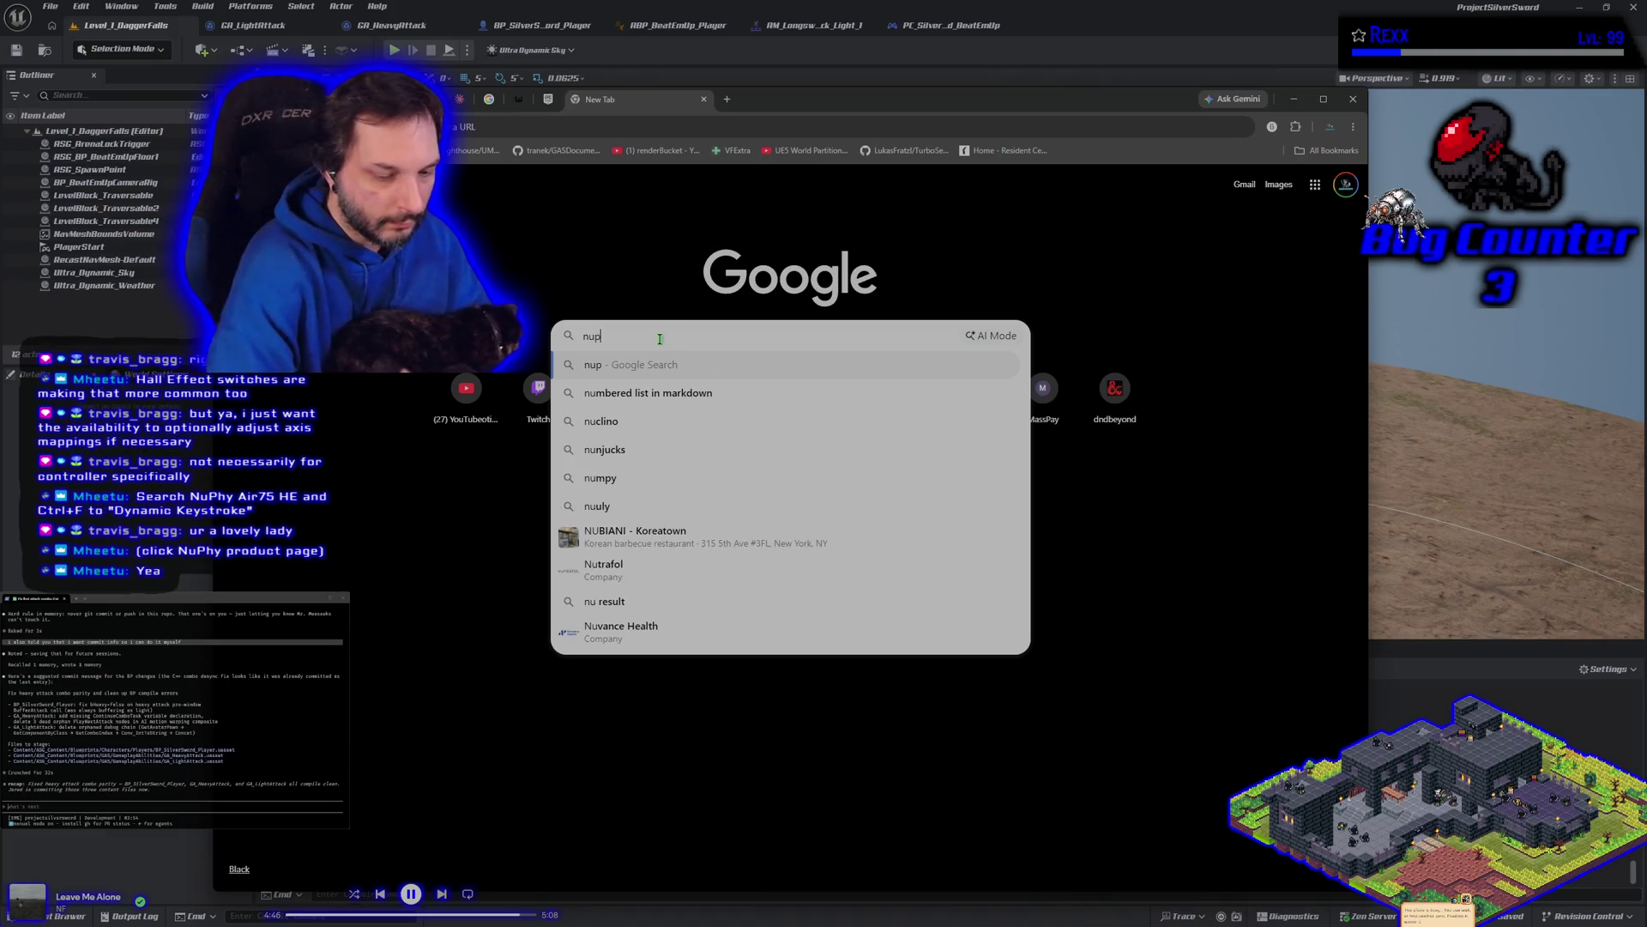
text(hy)
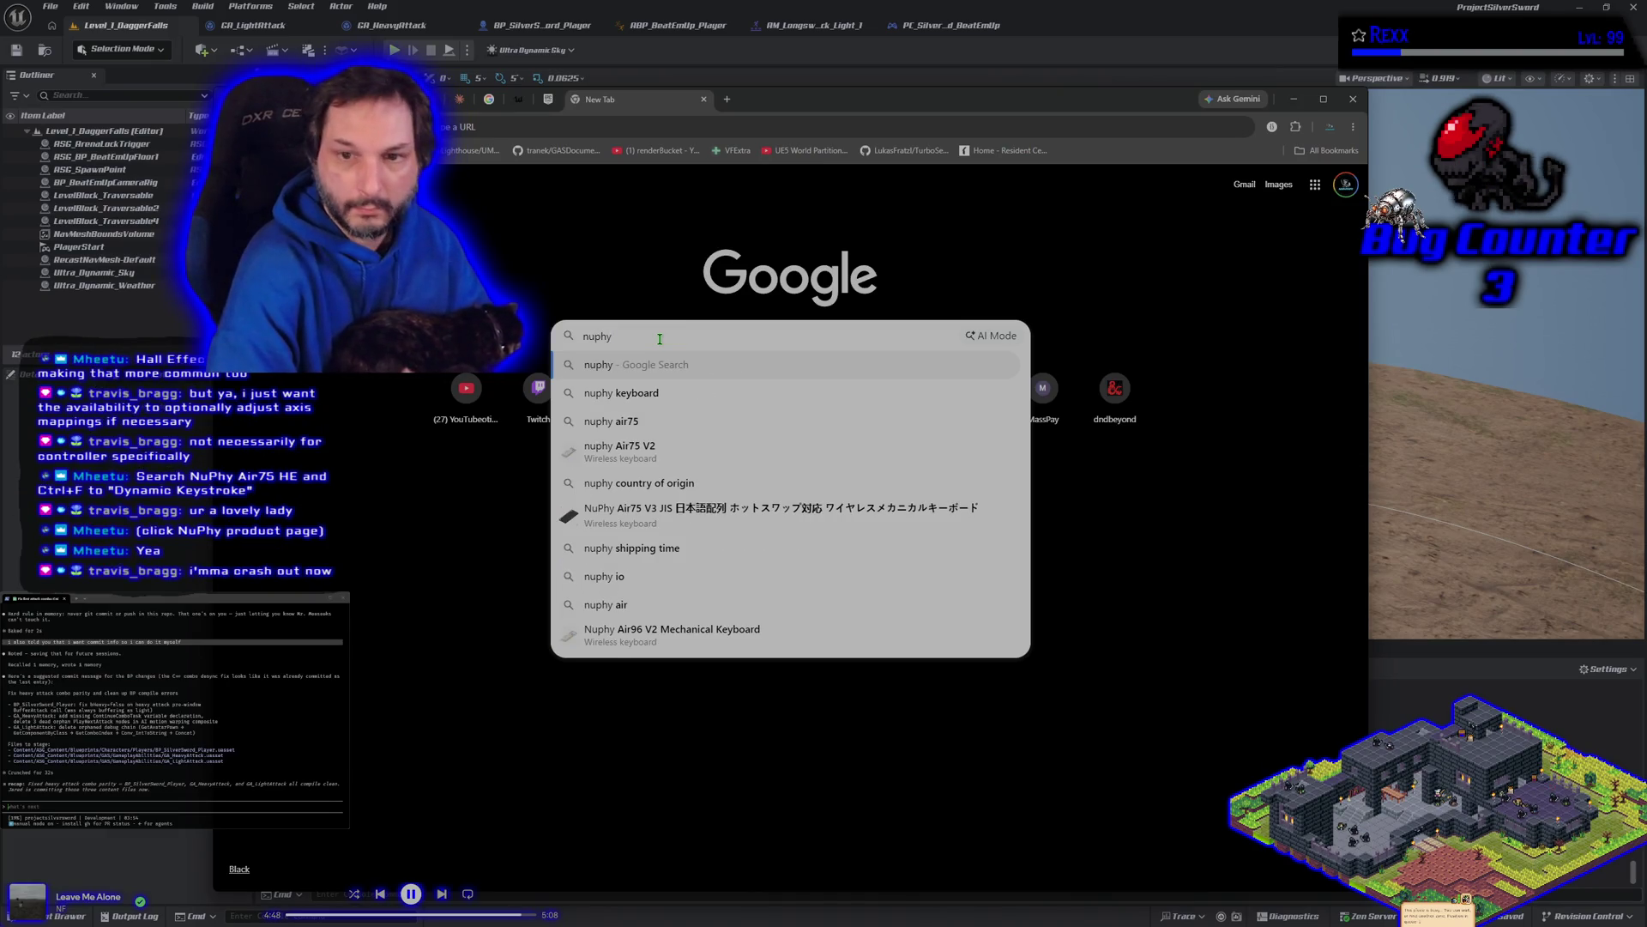
key(Down)
key(Return)
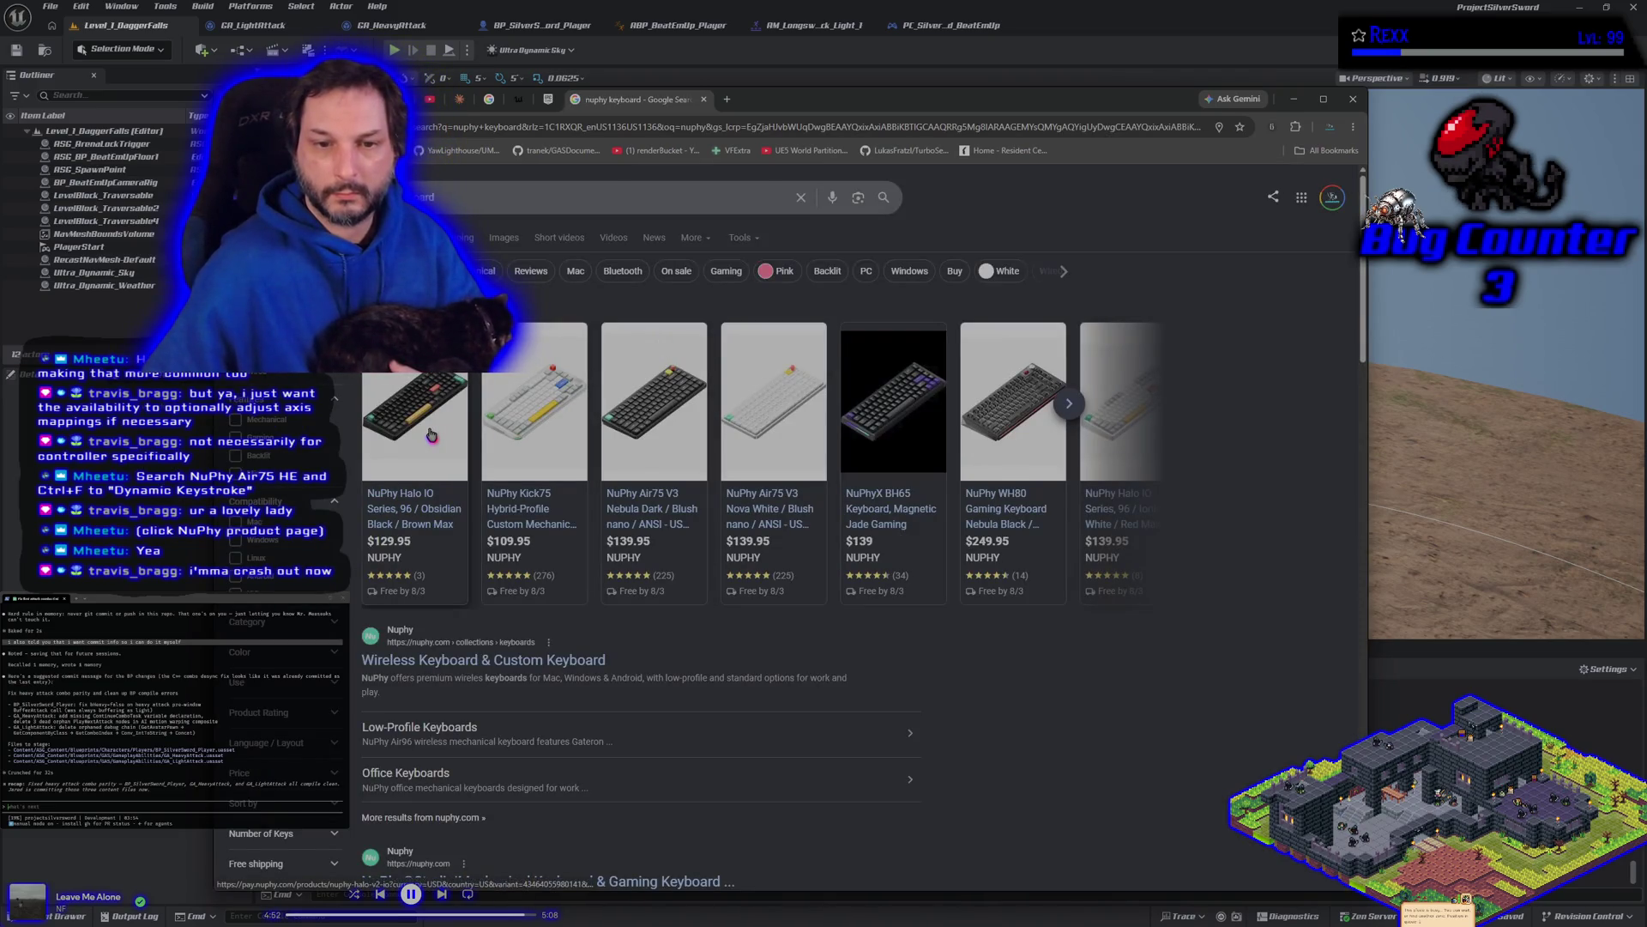
Step: Open NuPhy's wireless keyboards page, search it for 'dyna', then go back to the Google results
click(478, 660)
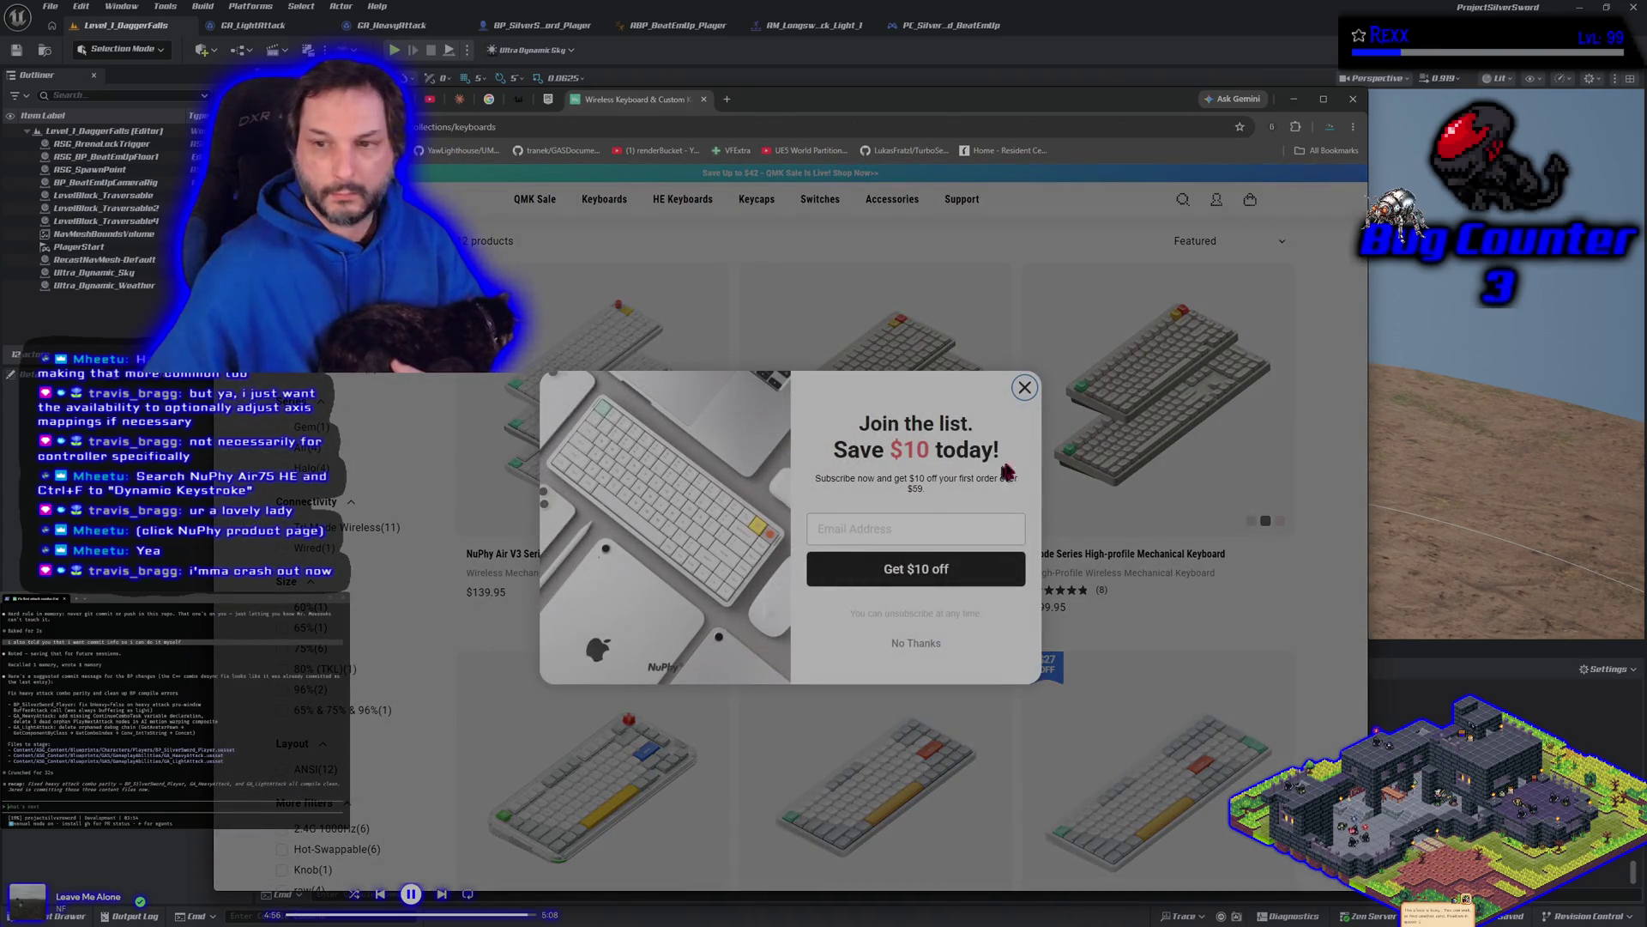
click(1025, 384)
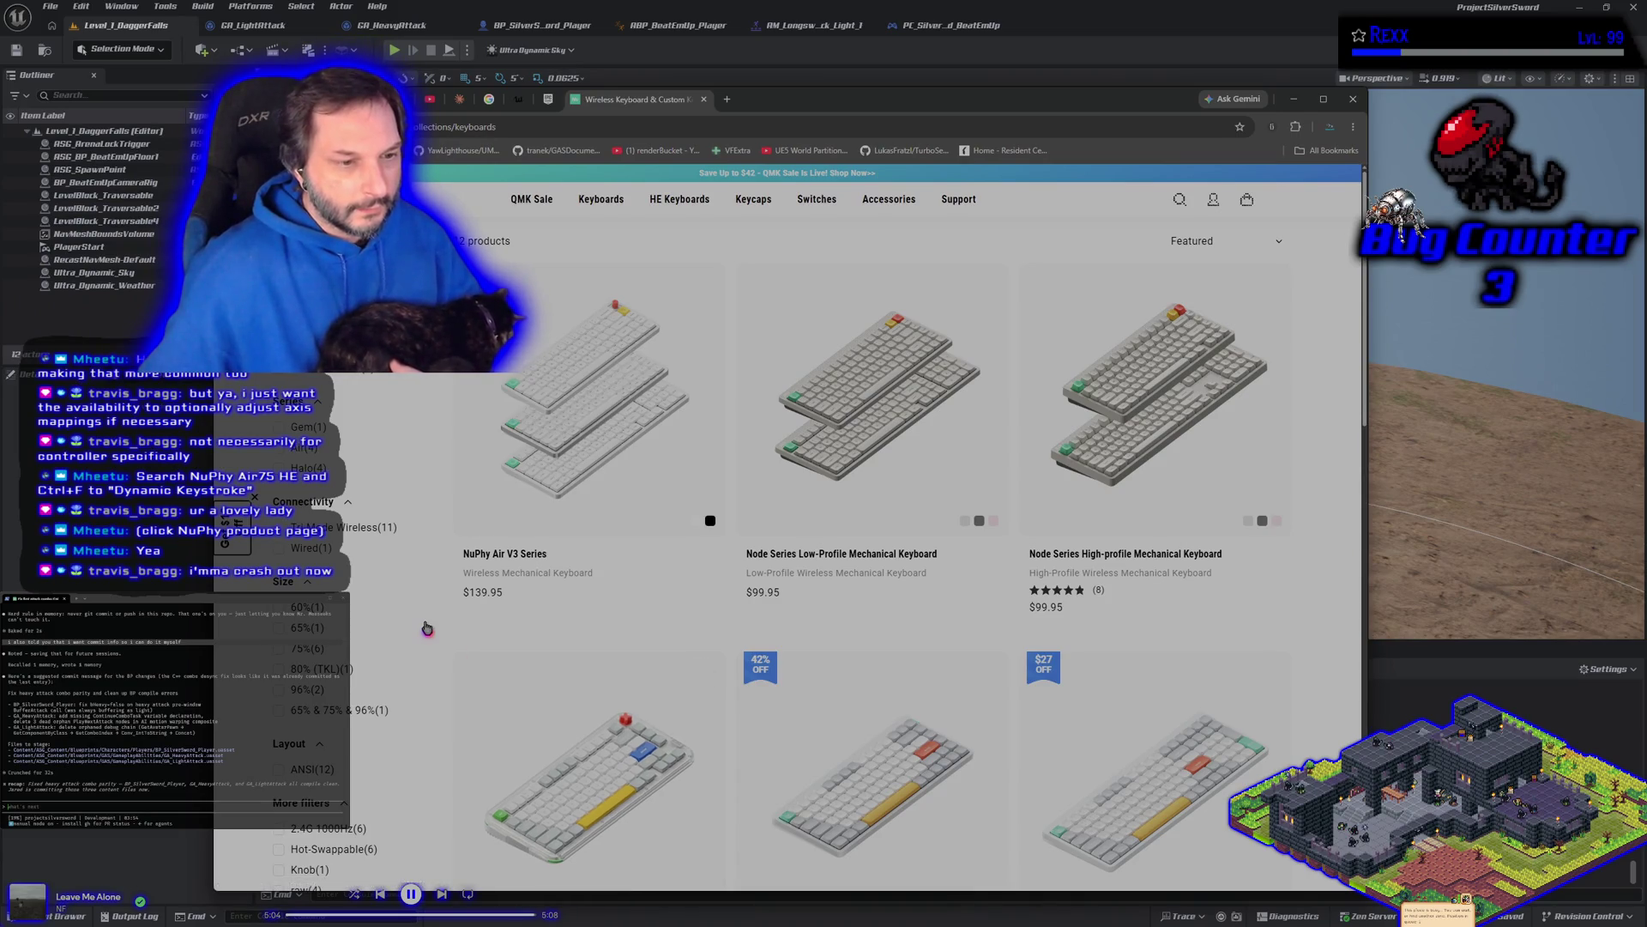
key(ctrl+f)
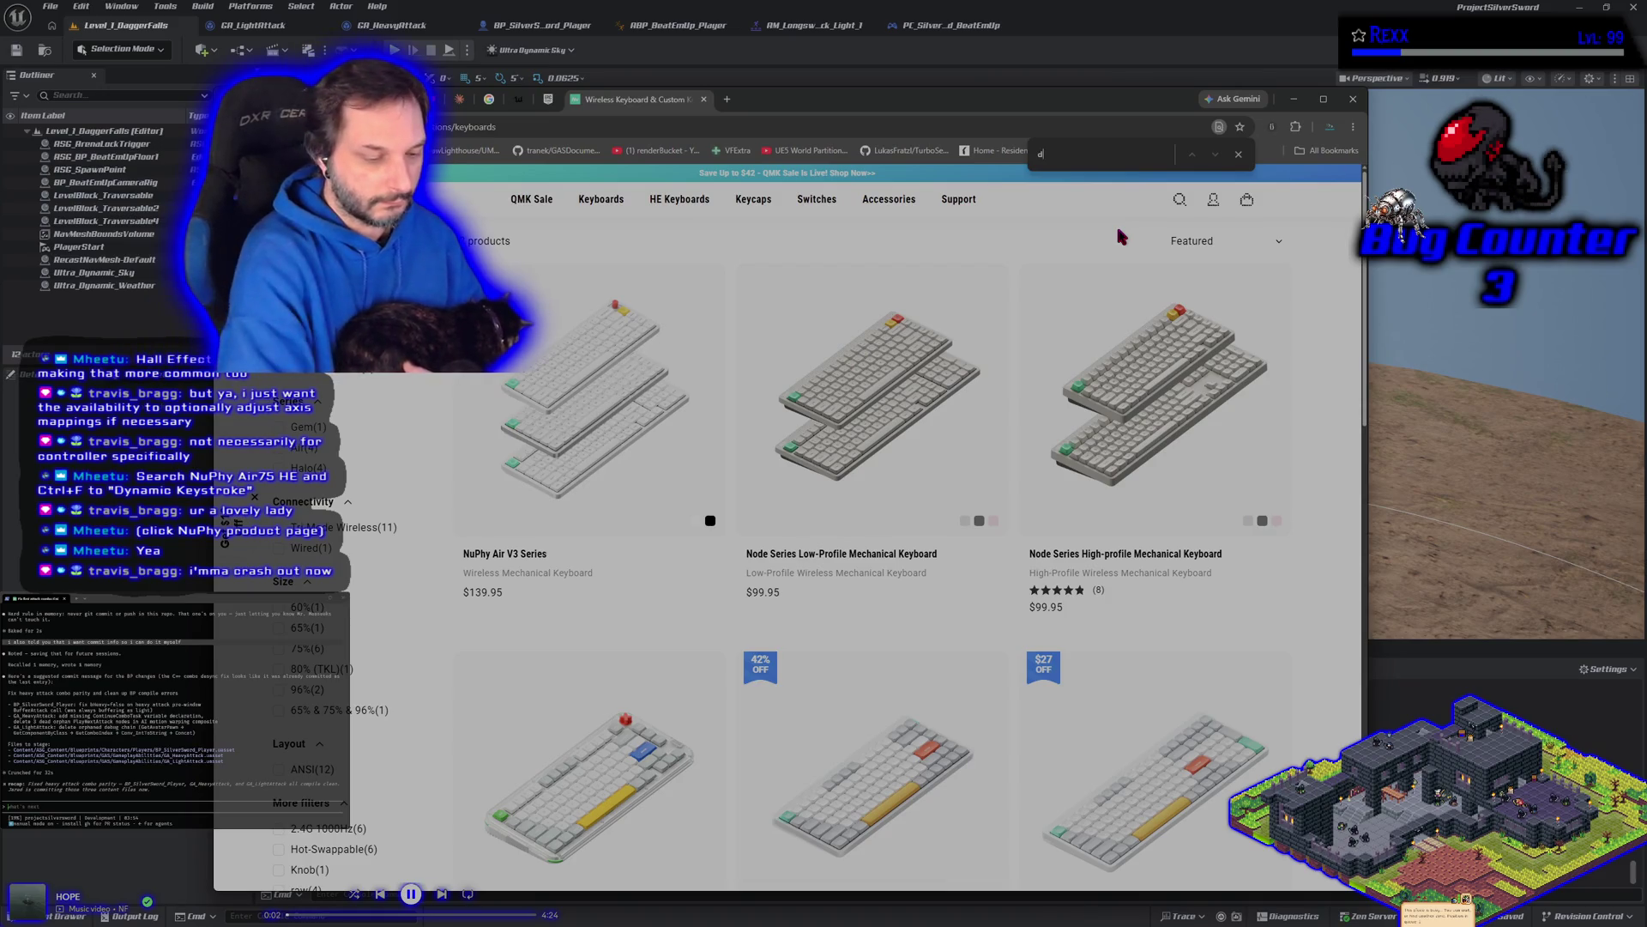
text(dyn)
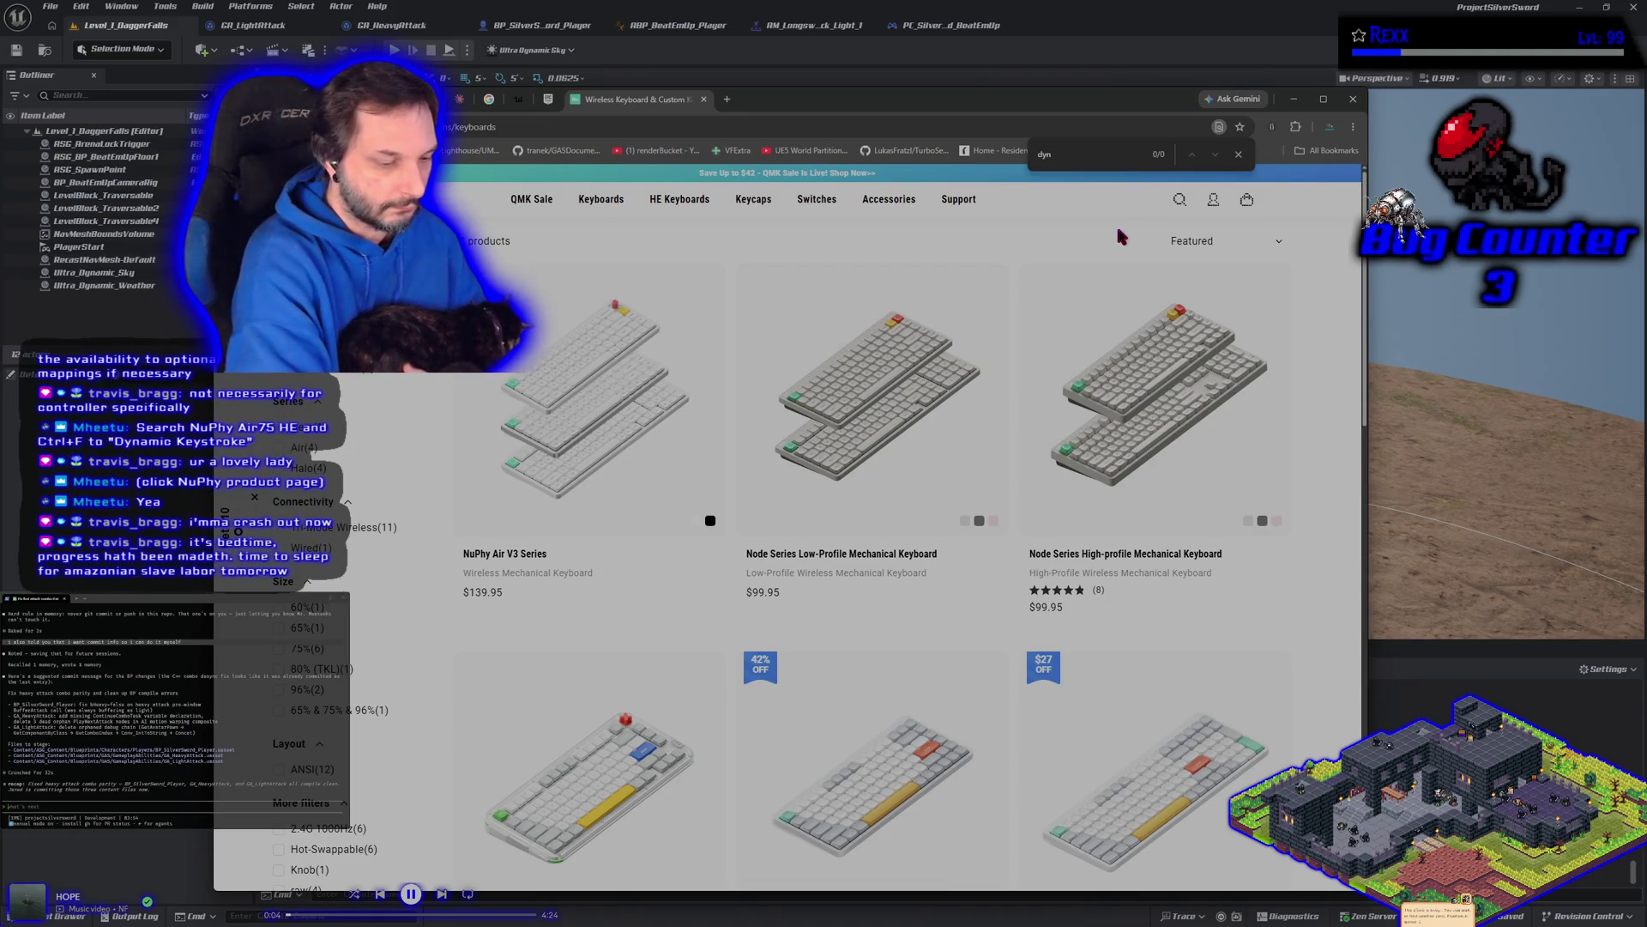
text(a)
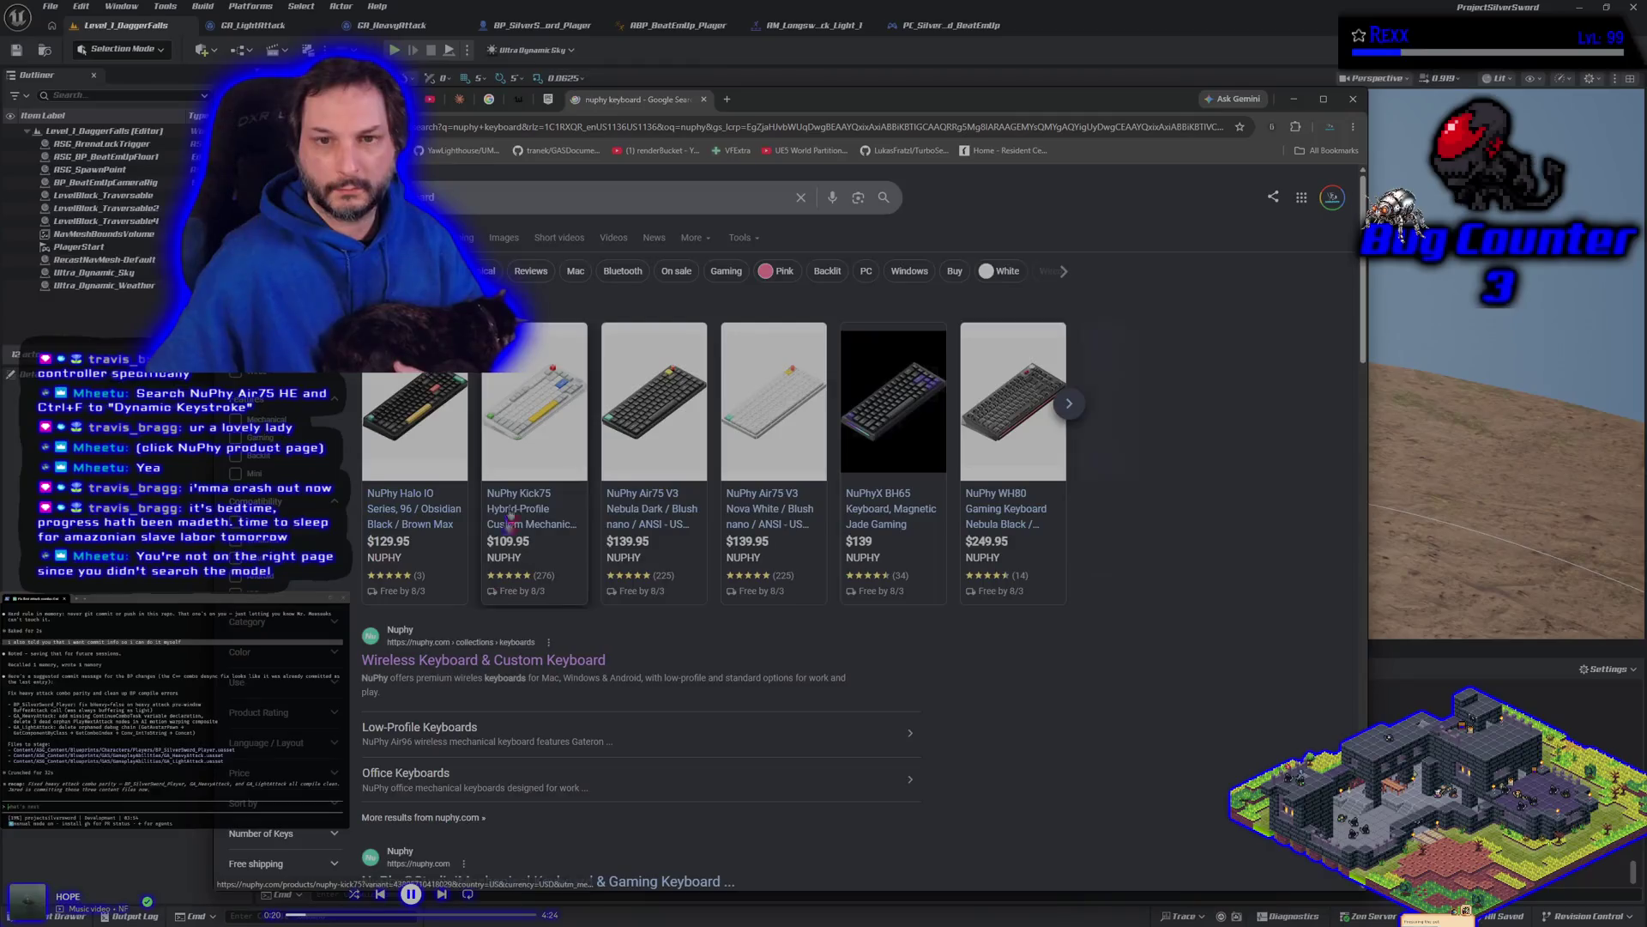
key(alt+Left)
click(480, 197)
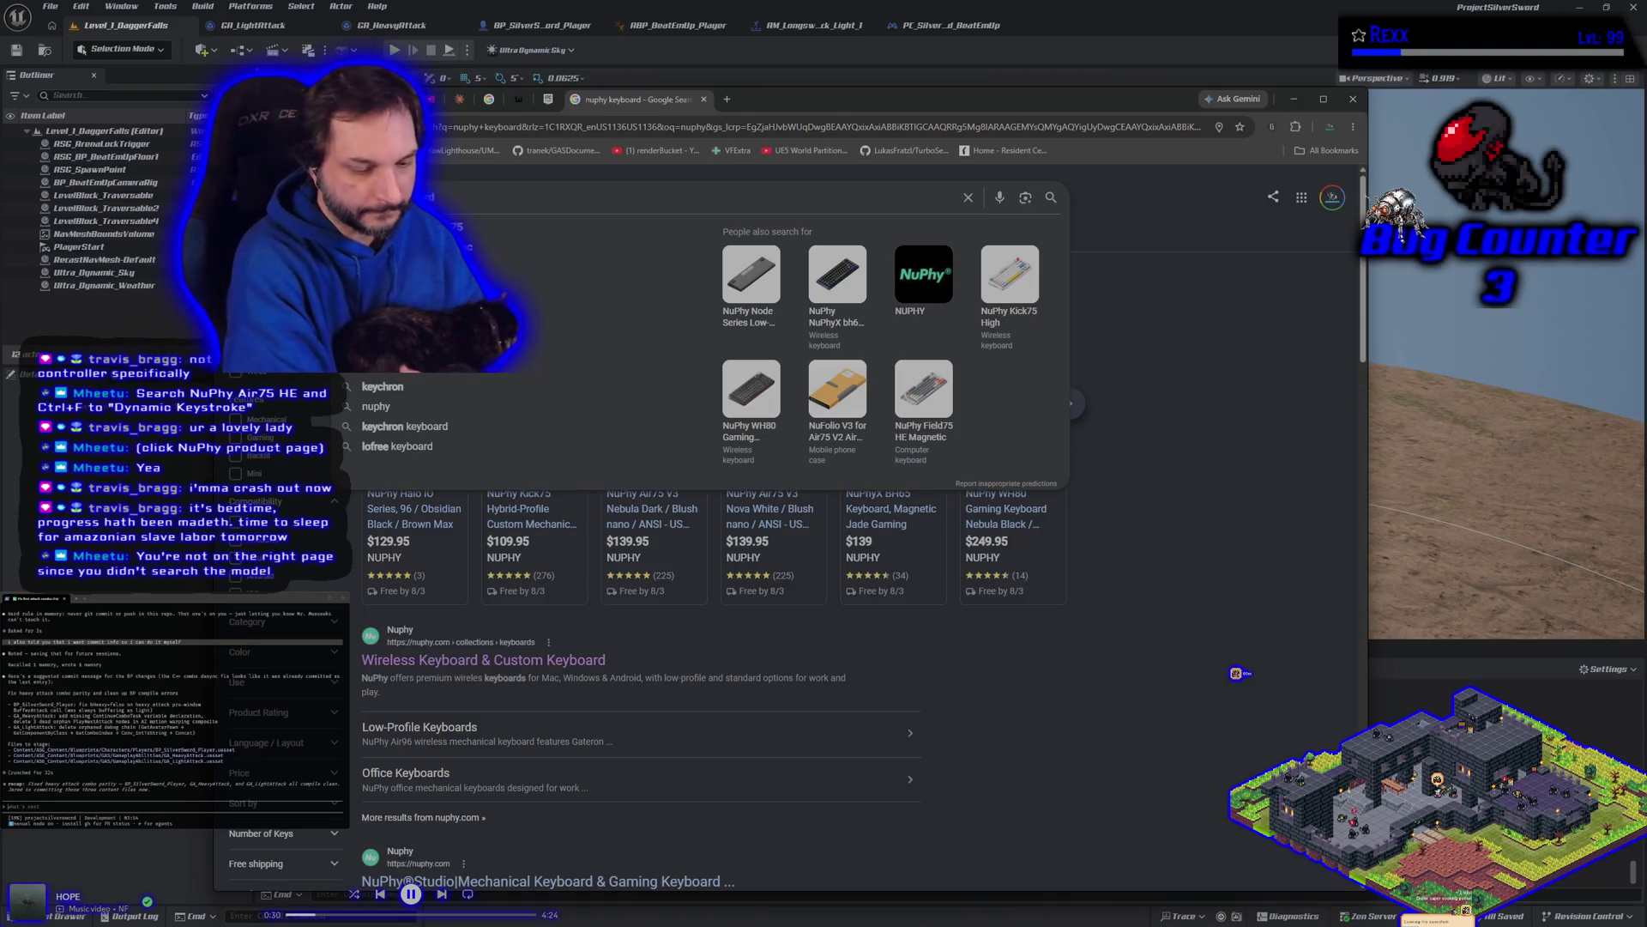
Step: Search Google for NuPhy Air75 HE, open its nuphy.com page and find 'dynamic key' on it
text(NuPhy Air75 HE)
key(Return)
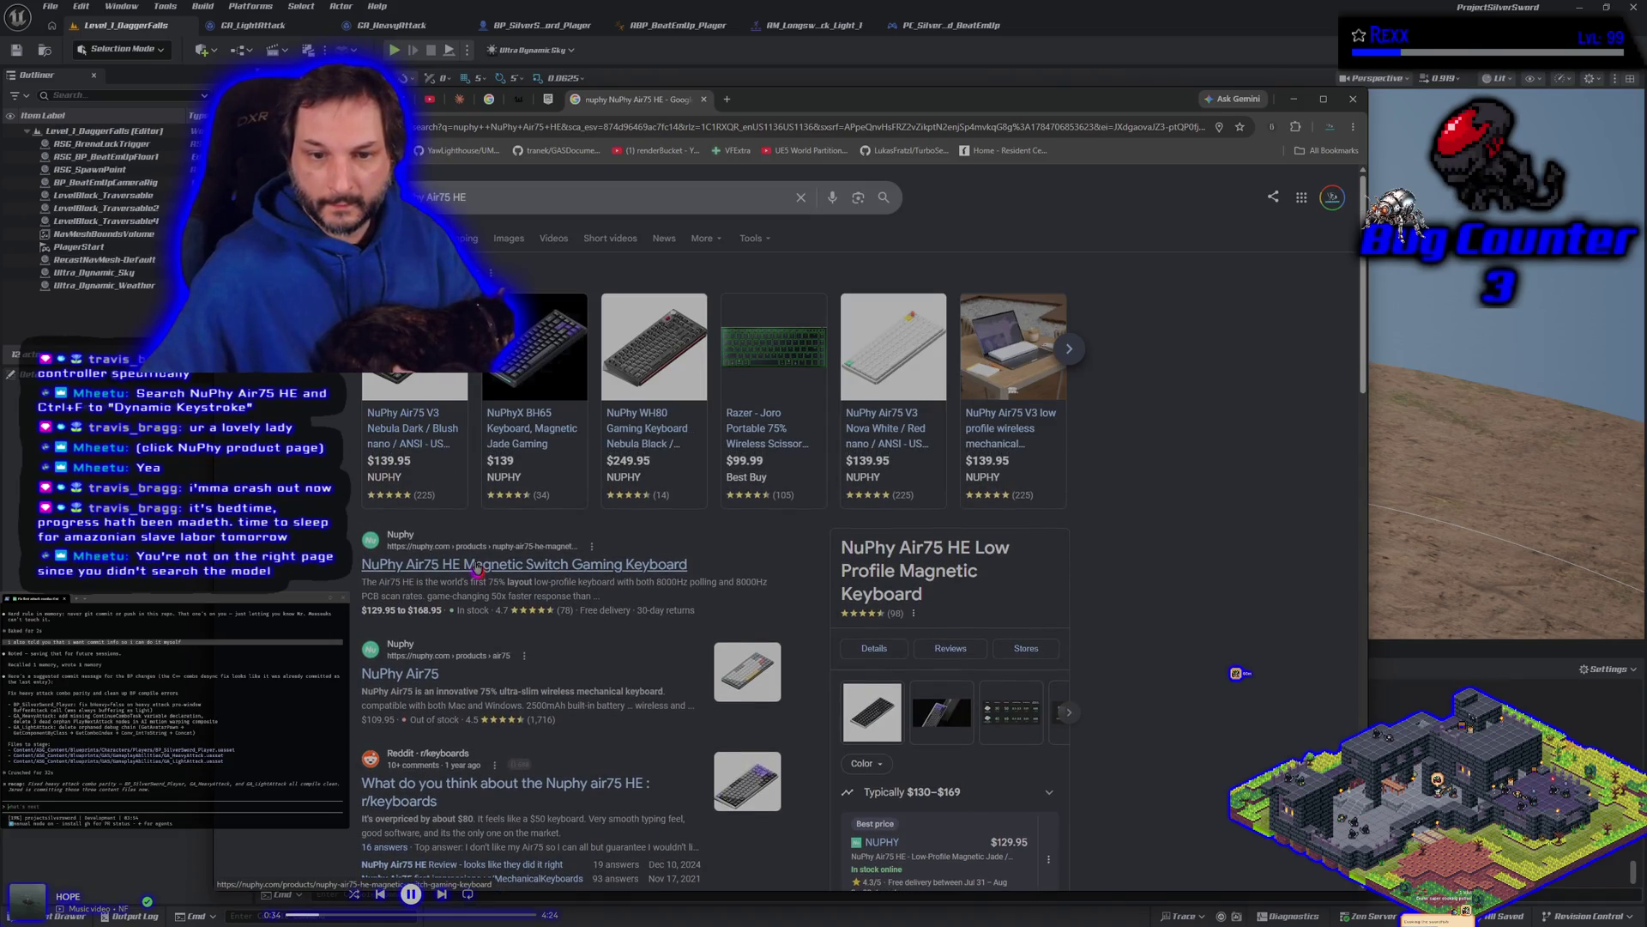
click(477, 565)
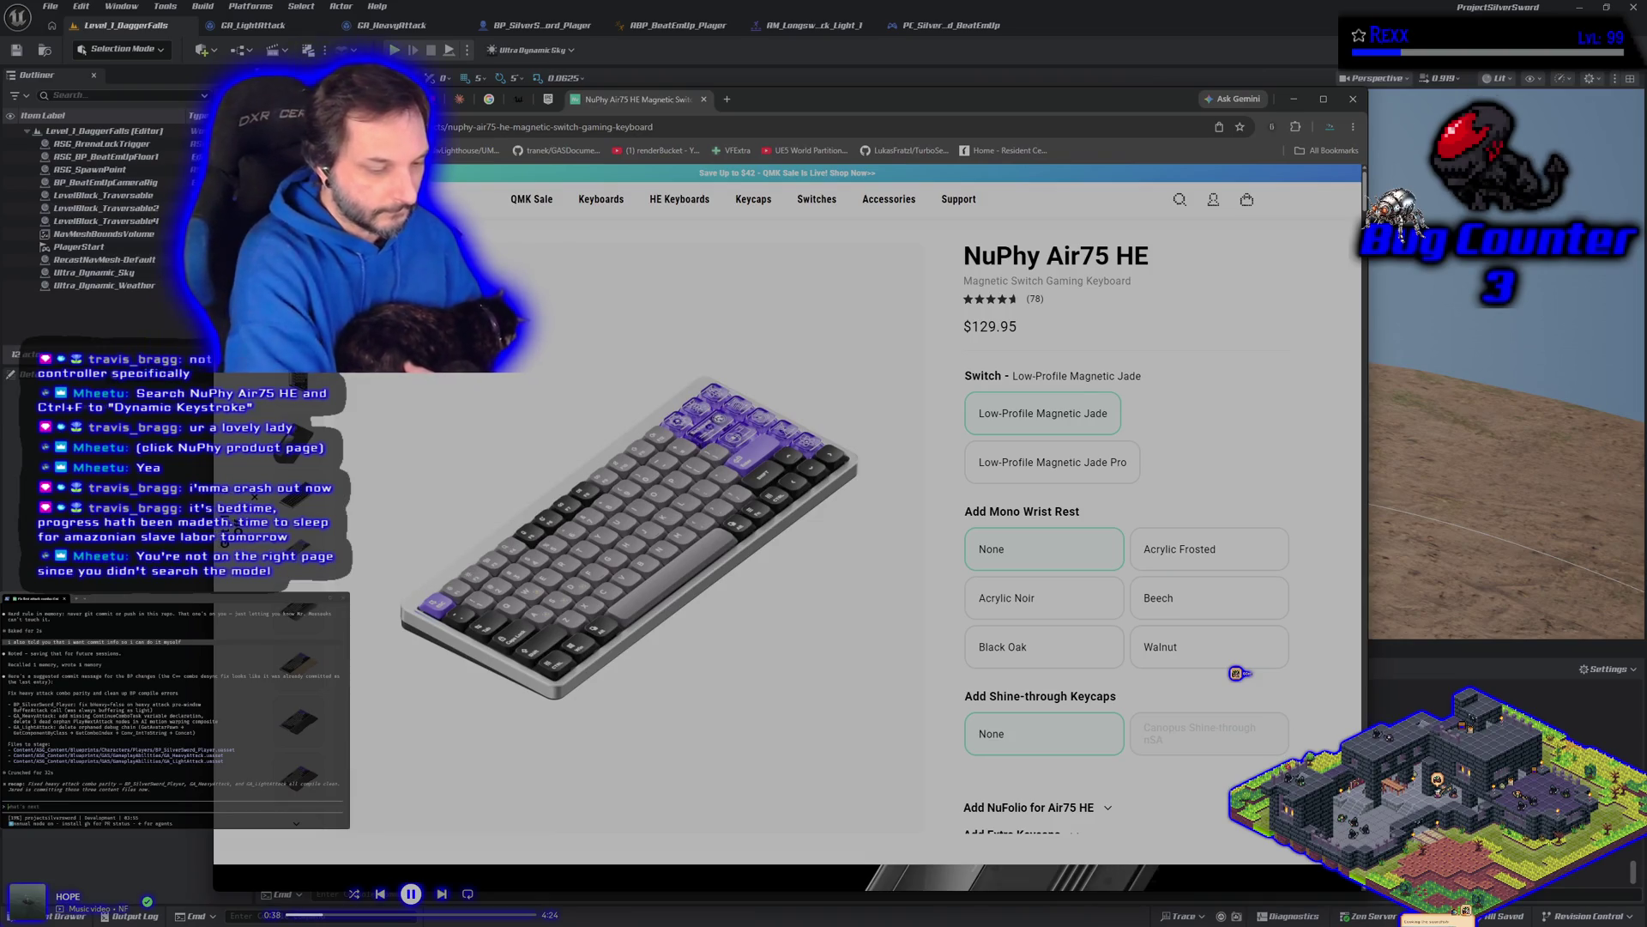
key(ctrl+f)
text(dynami)
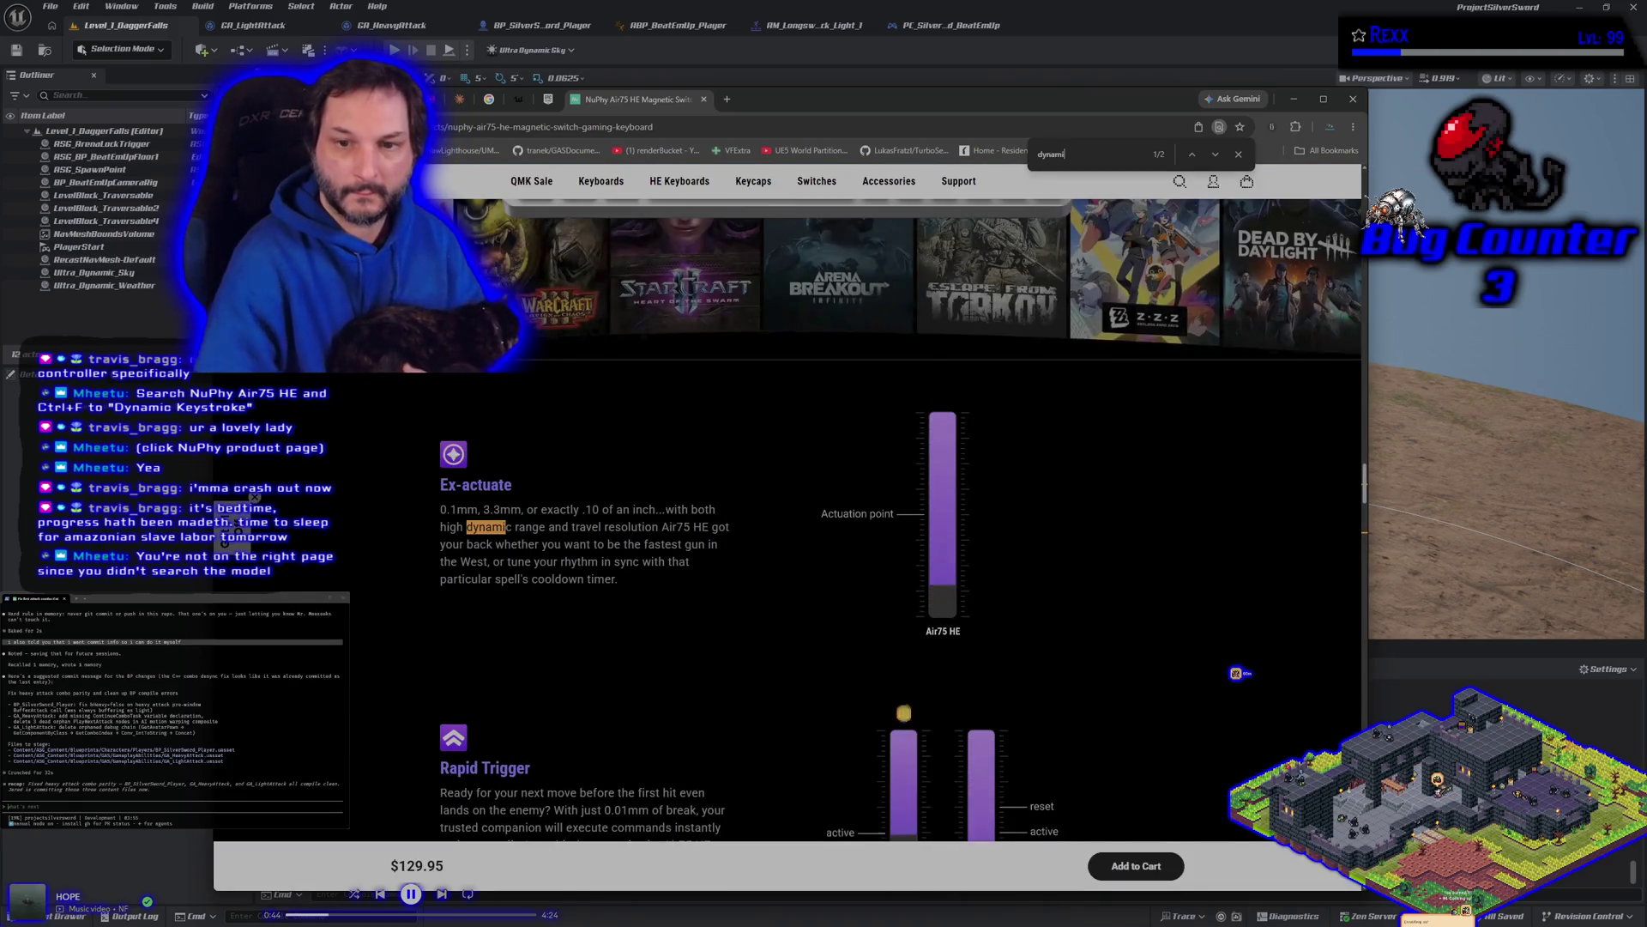
text(c)
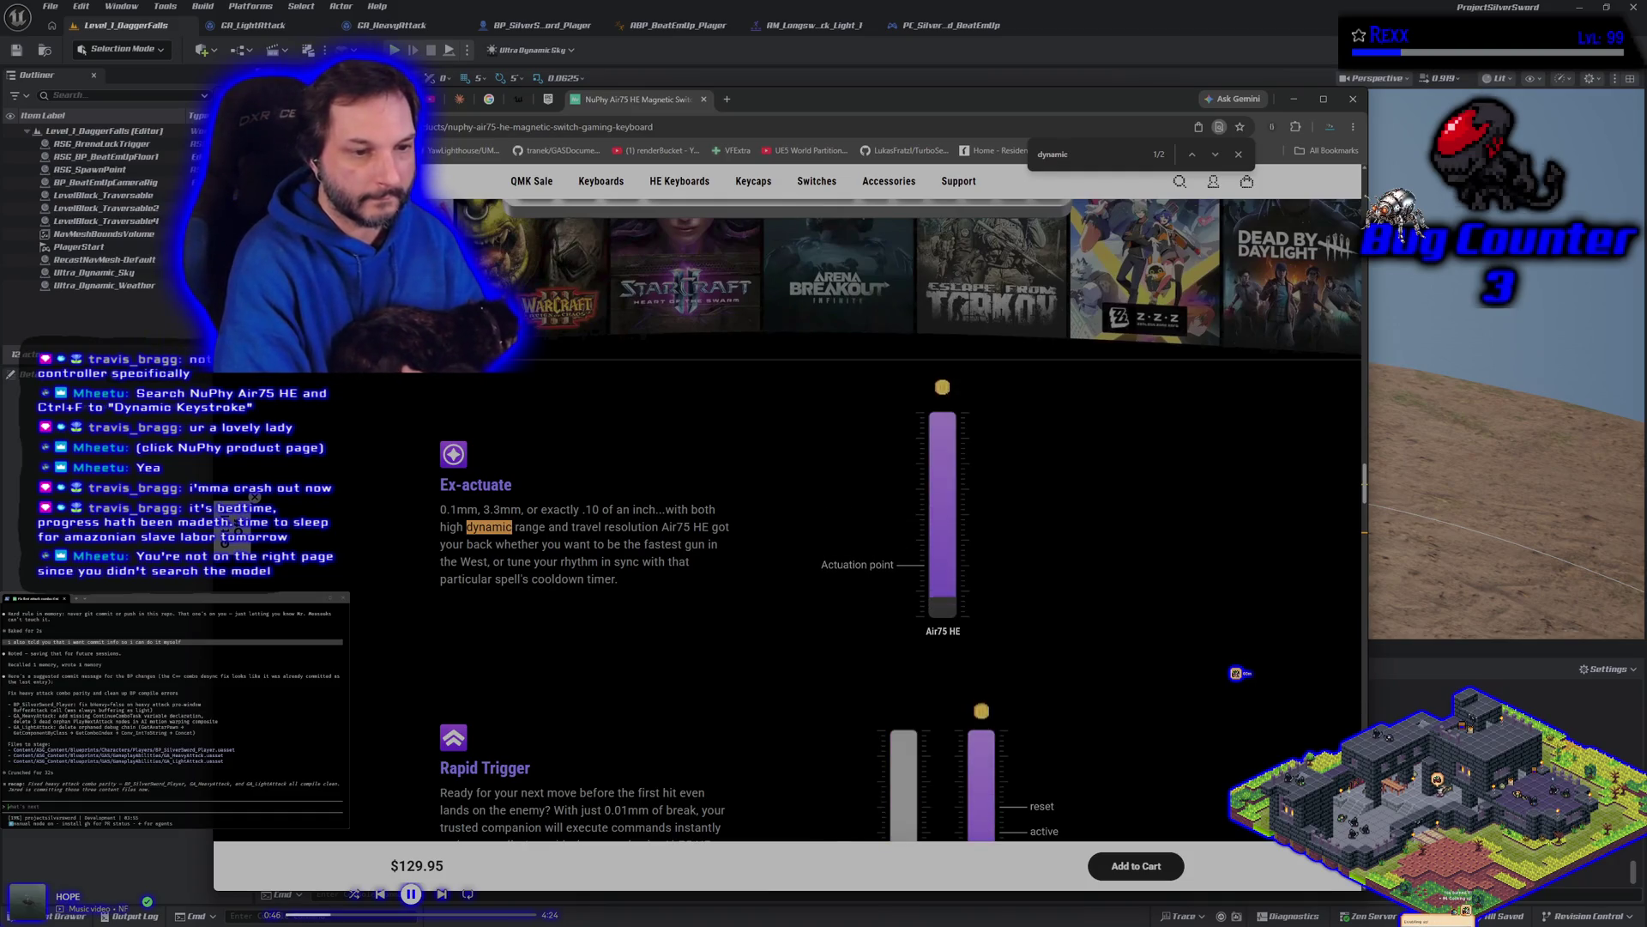
text( key)
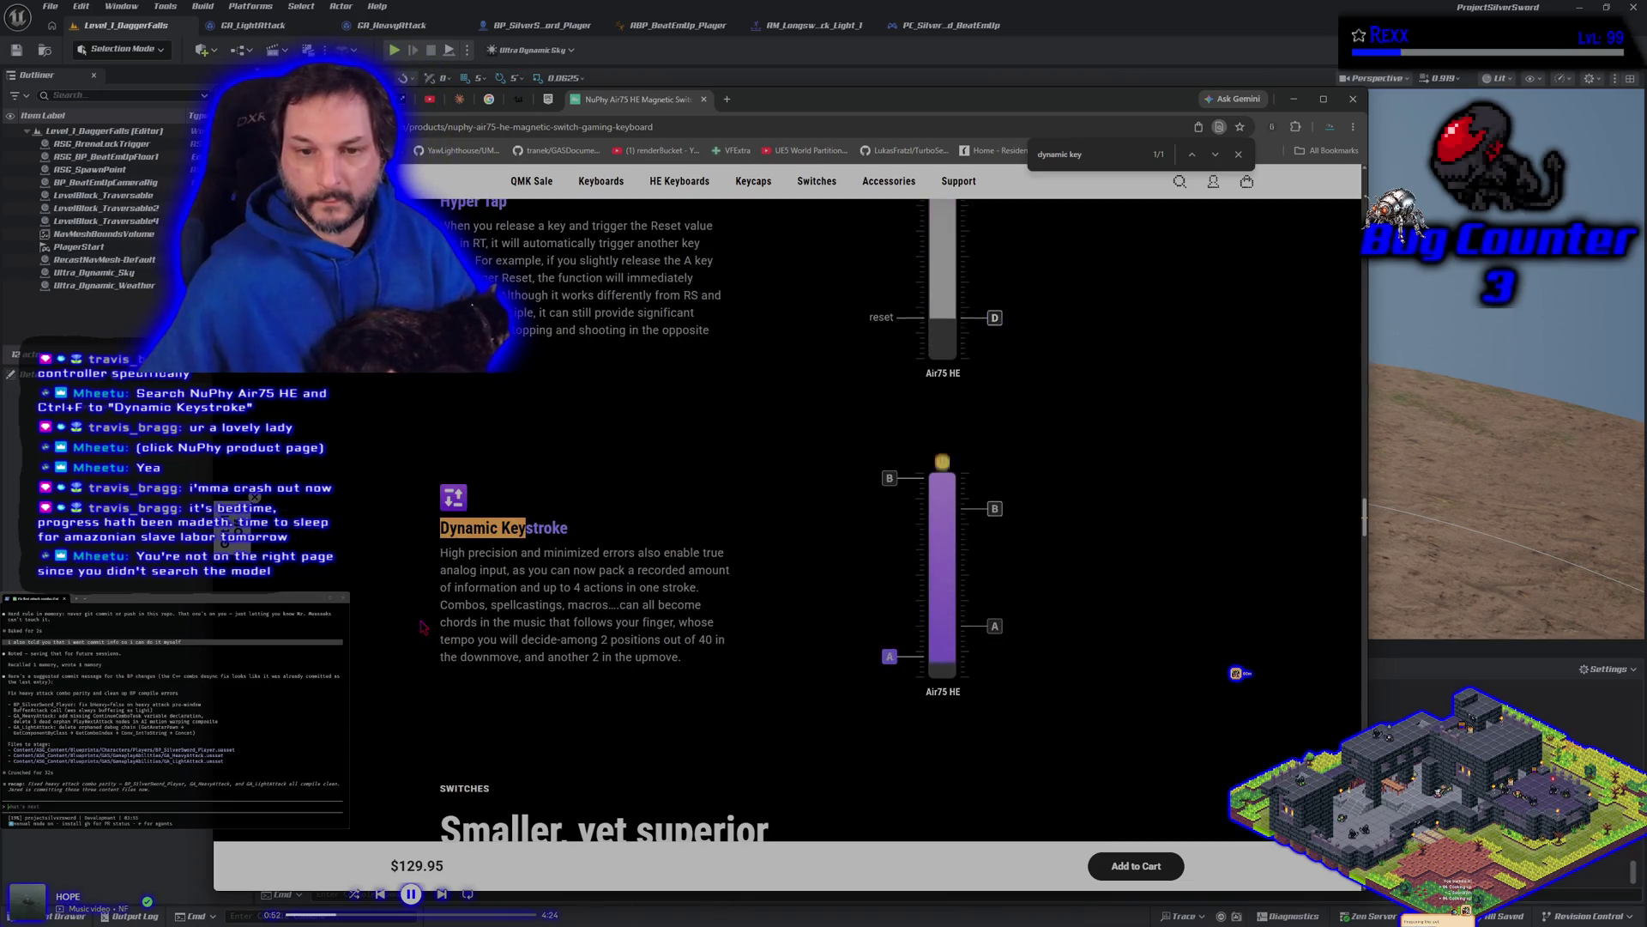
Step: Read the Dynamic Keystroke description, then minimise Chrome to reveal the Unreal IA_Move editor
scroll(421, 627, down, 1)
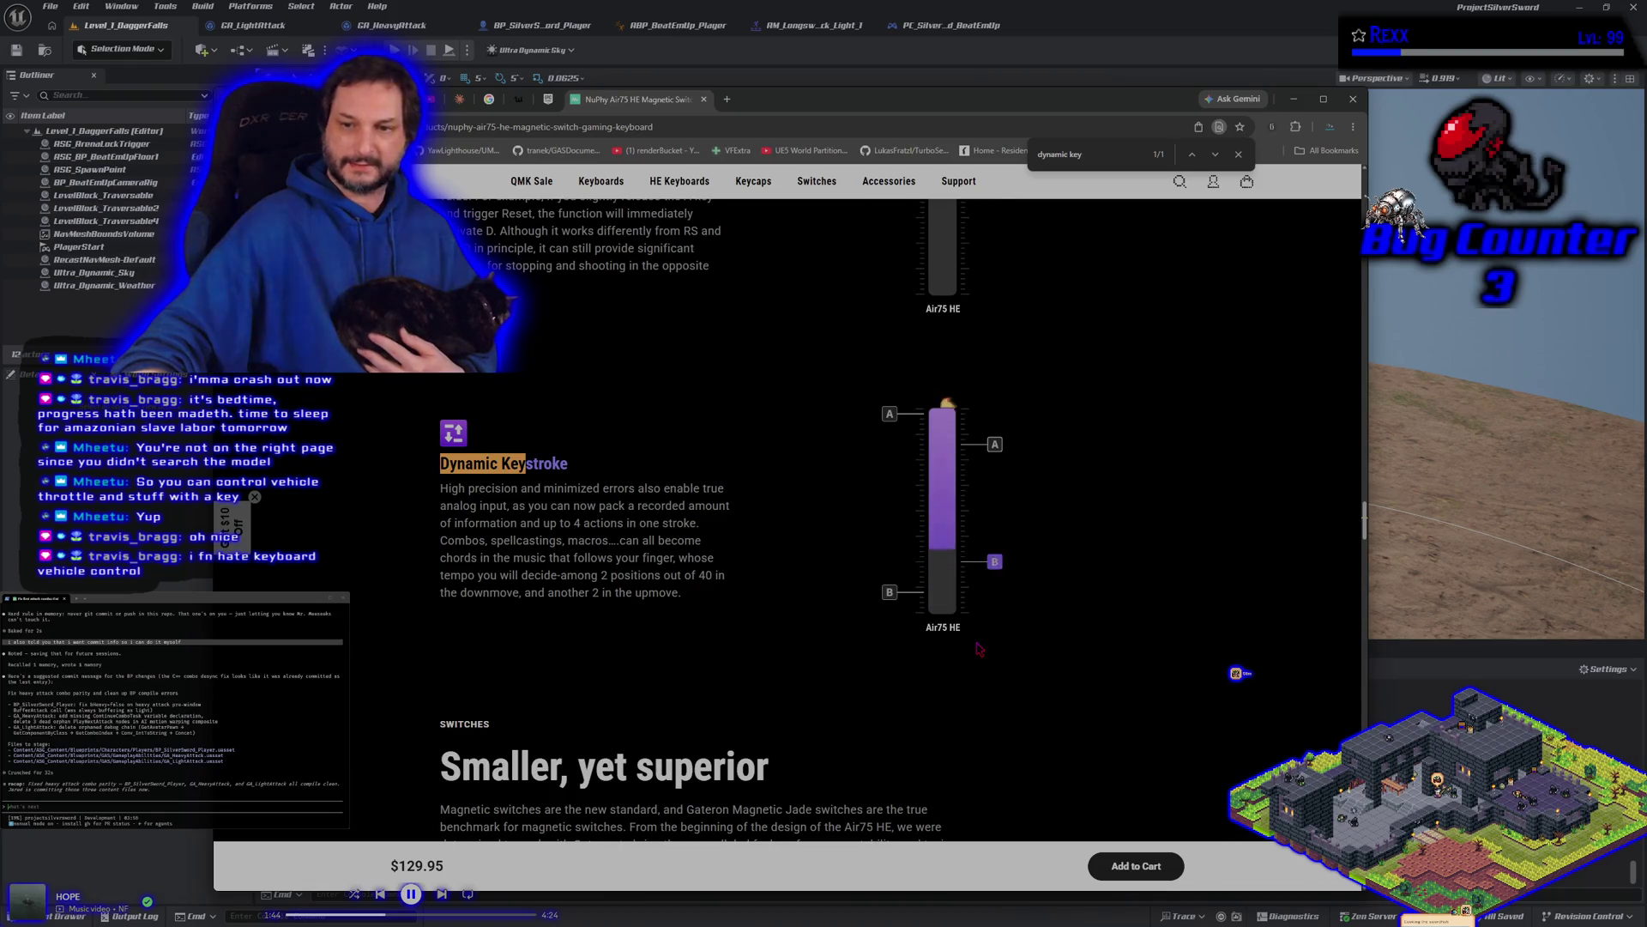
mouse_move(802, 200)
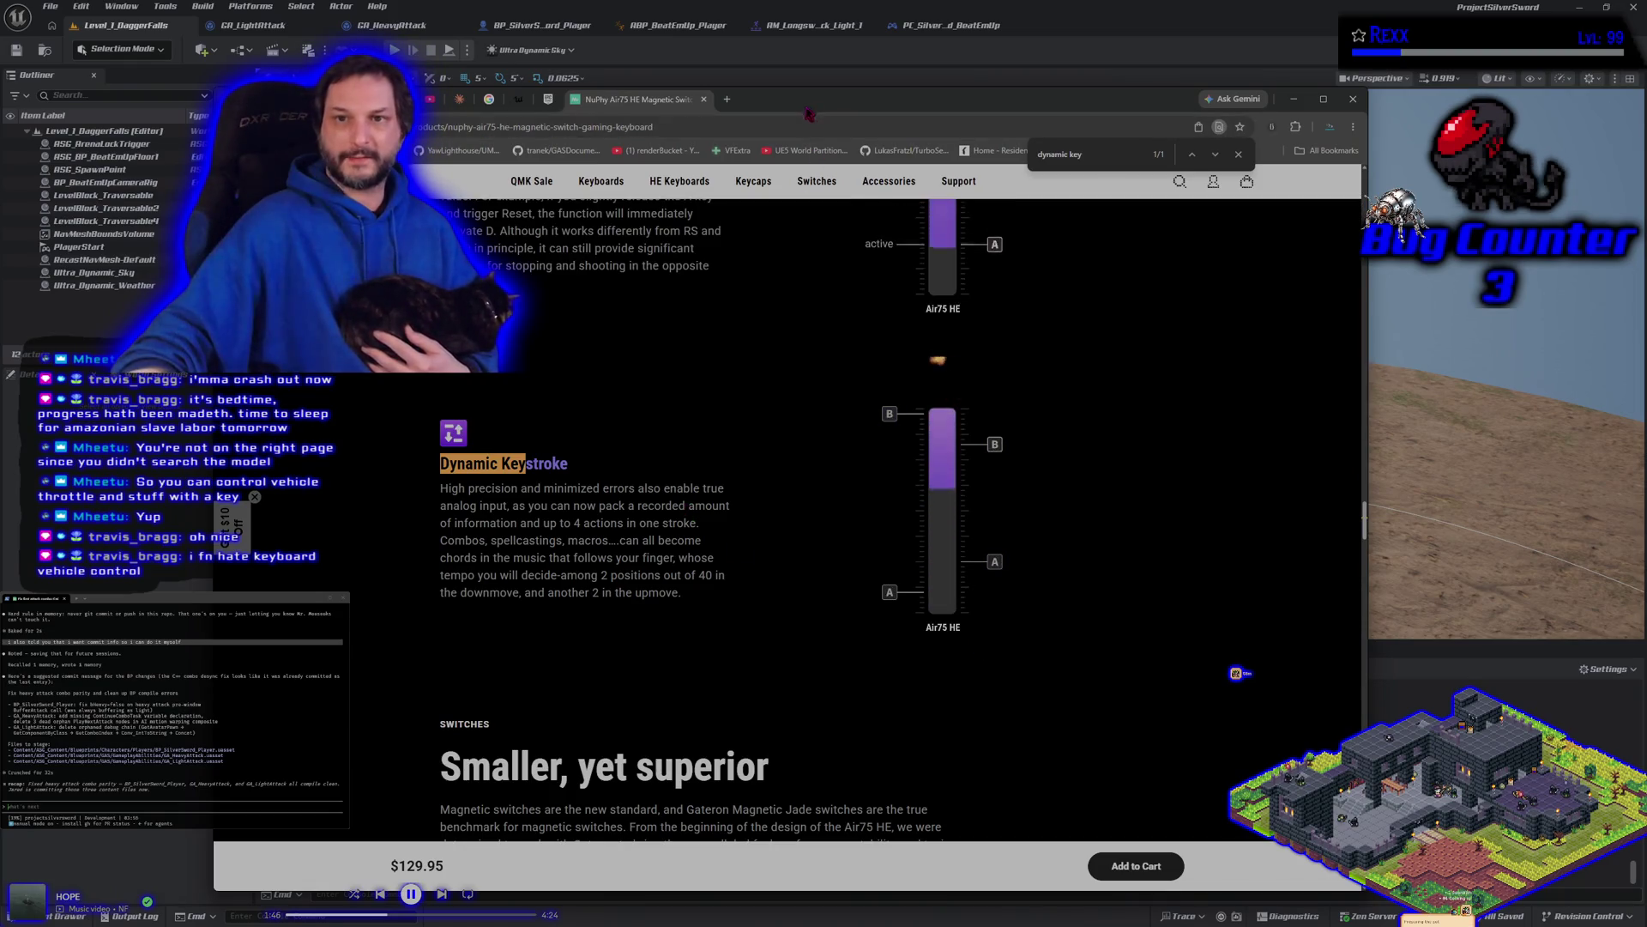
click(1293, 99)
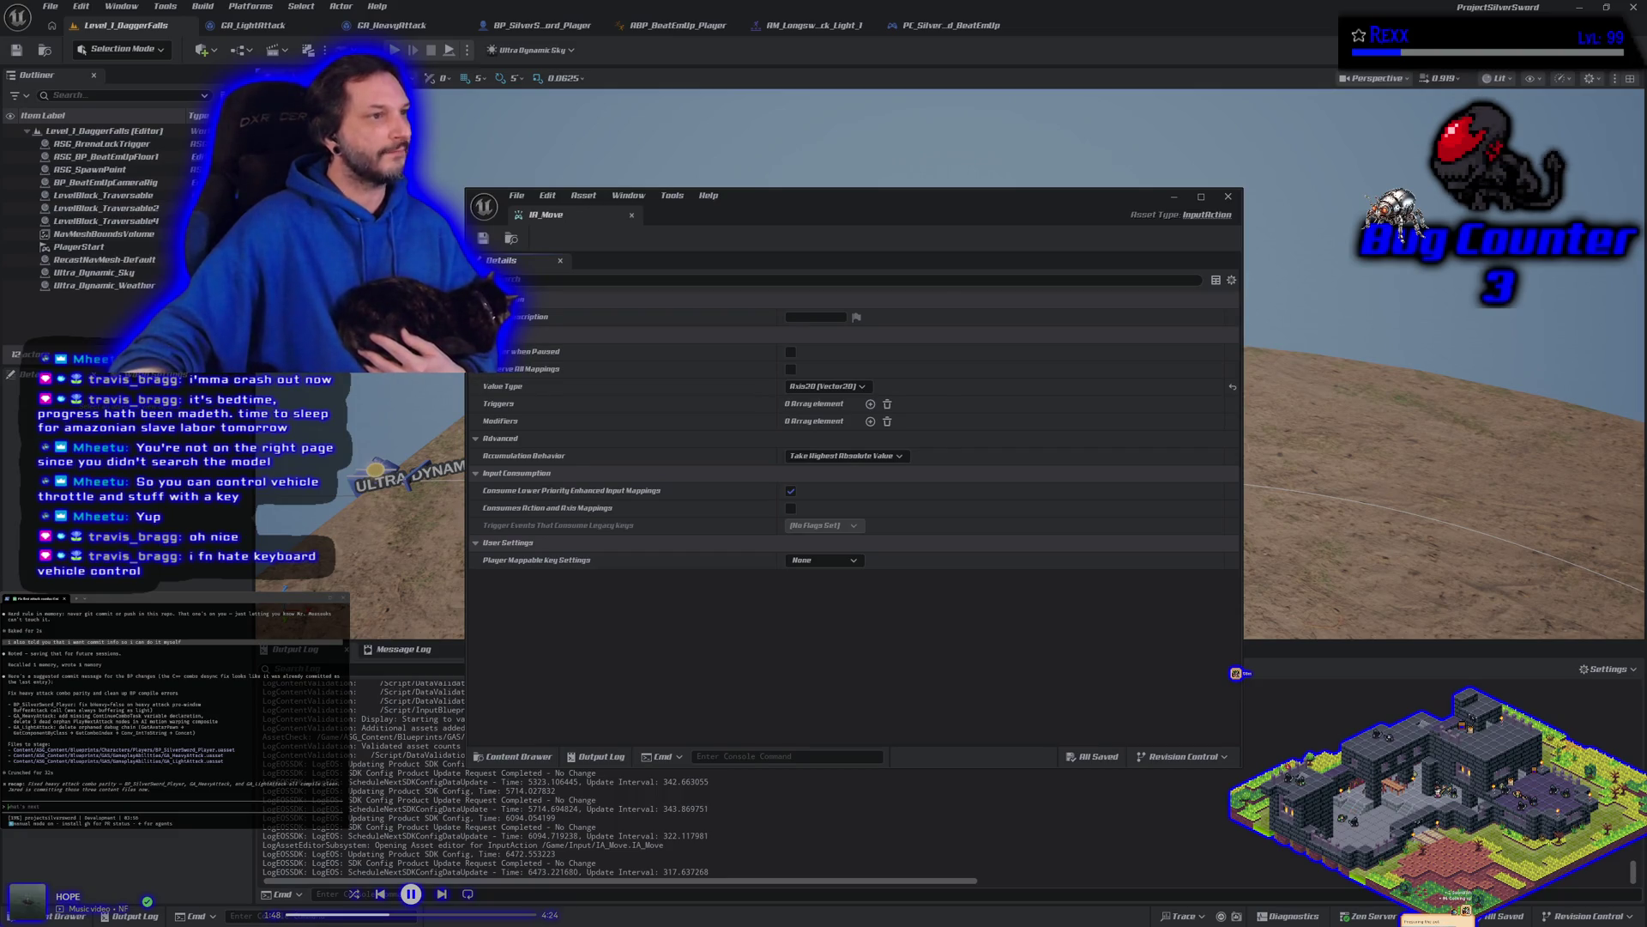
Step: Restore Chrome and browse NuPhy's HE (hall-effect) keyboards collection
key(alt+Tab)
scroll(614, 515, up, 3)
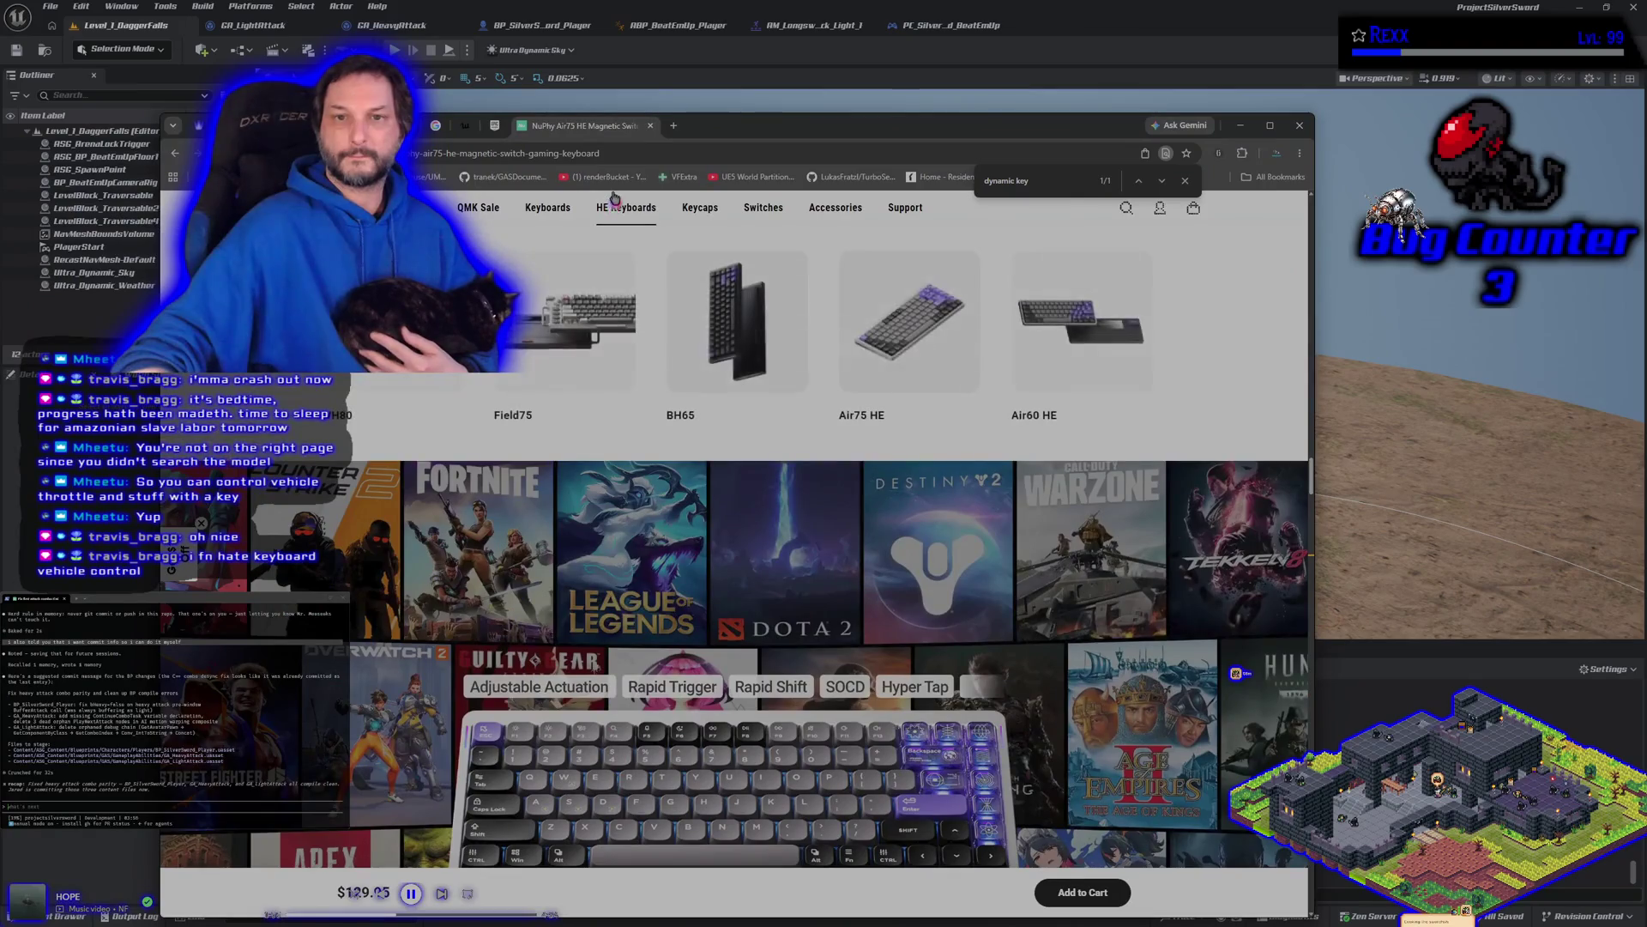
click(616, 212)
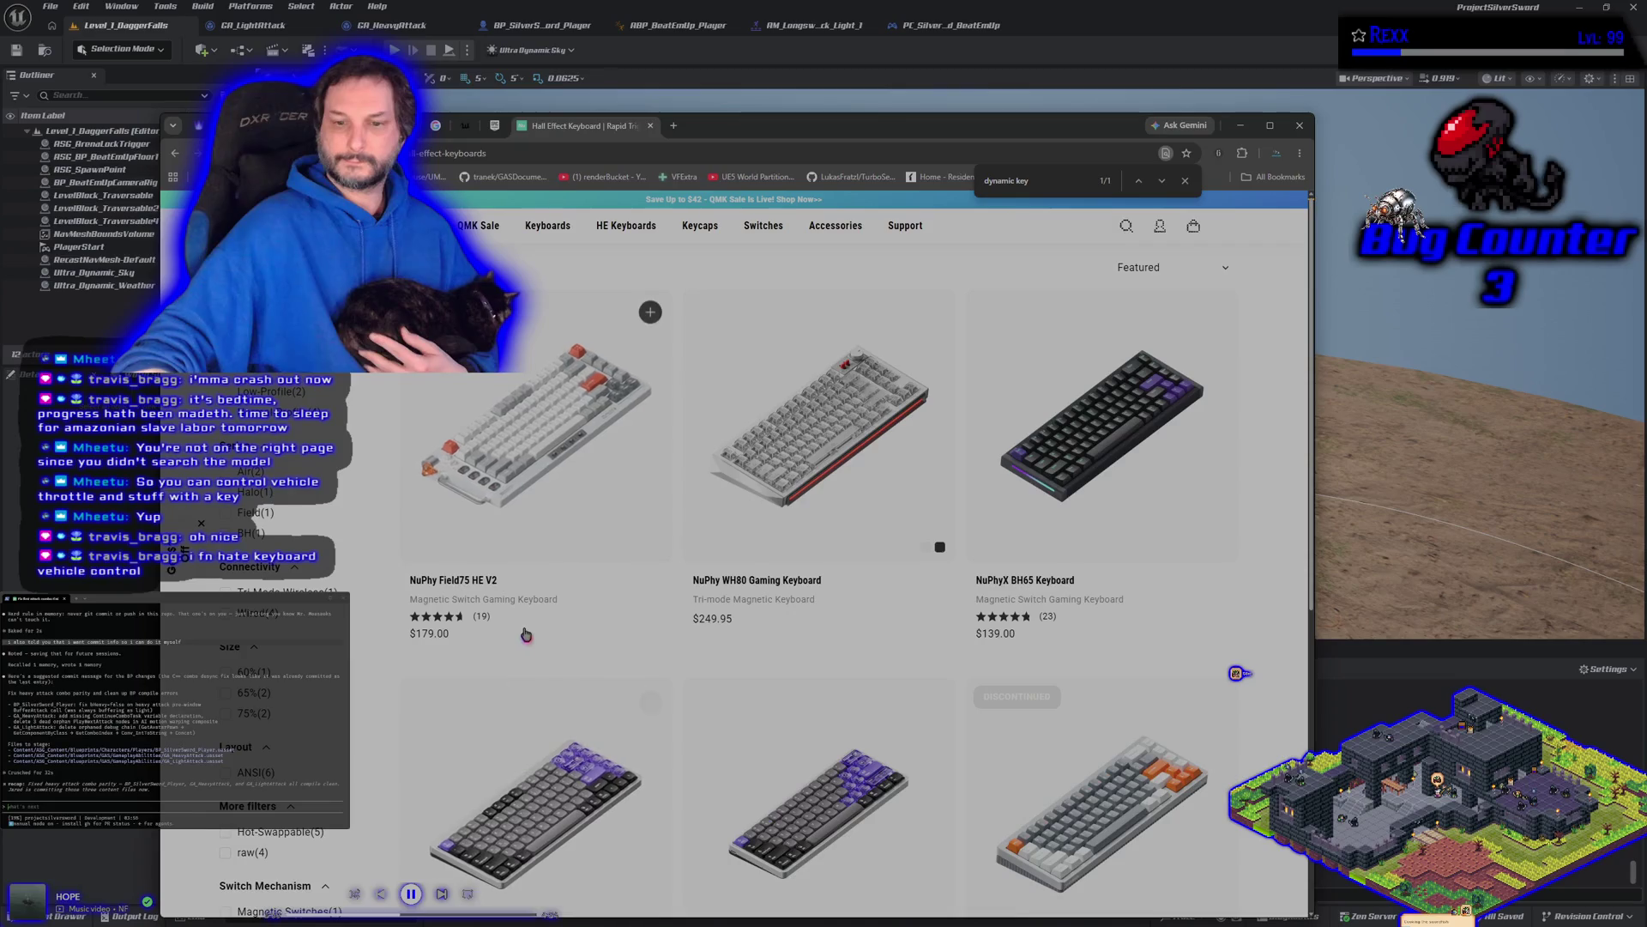
scroll(1176, 489, down, 6)
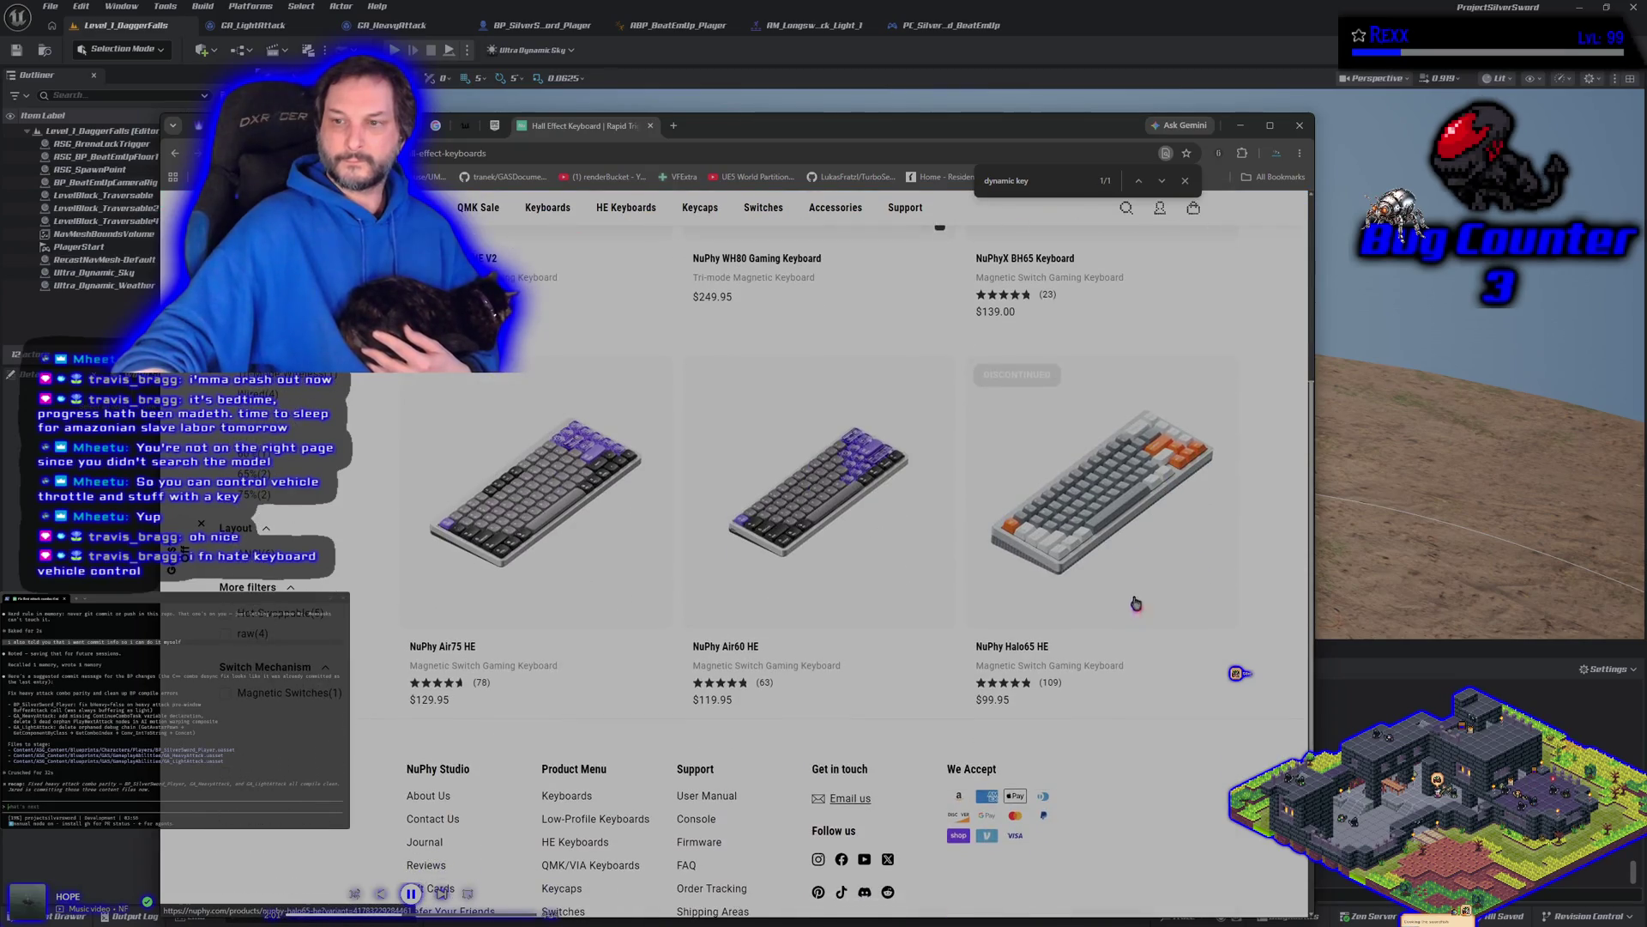
scroll(1107, 699, up, 4)
scroll(1032, 690, up, 3)
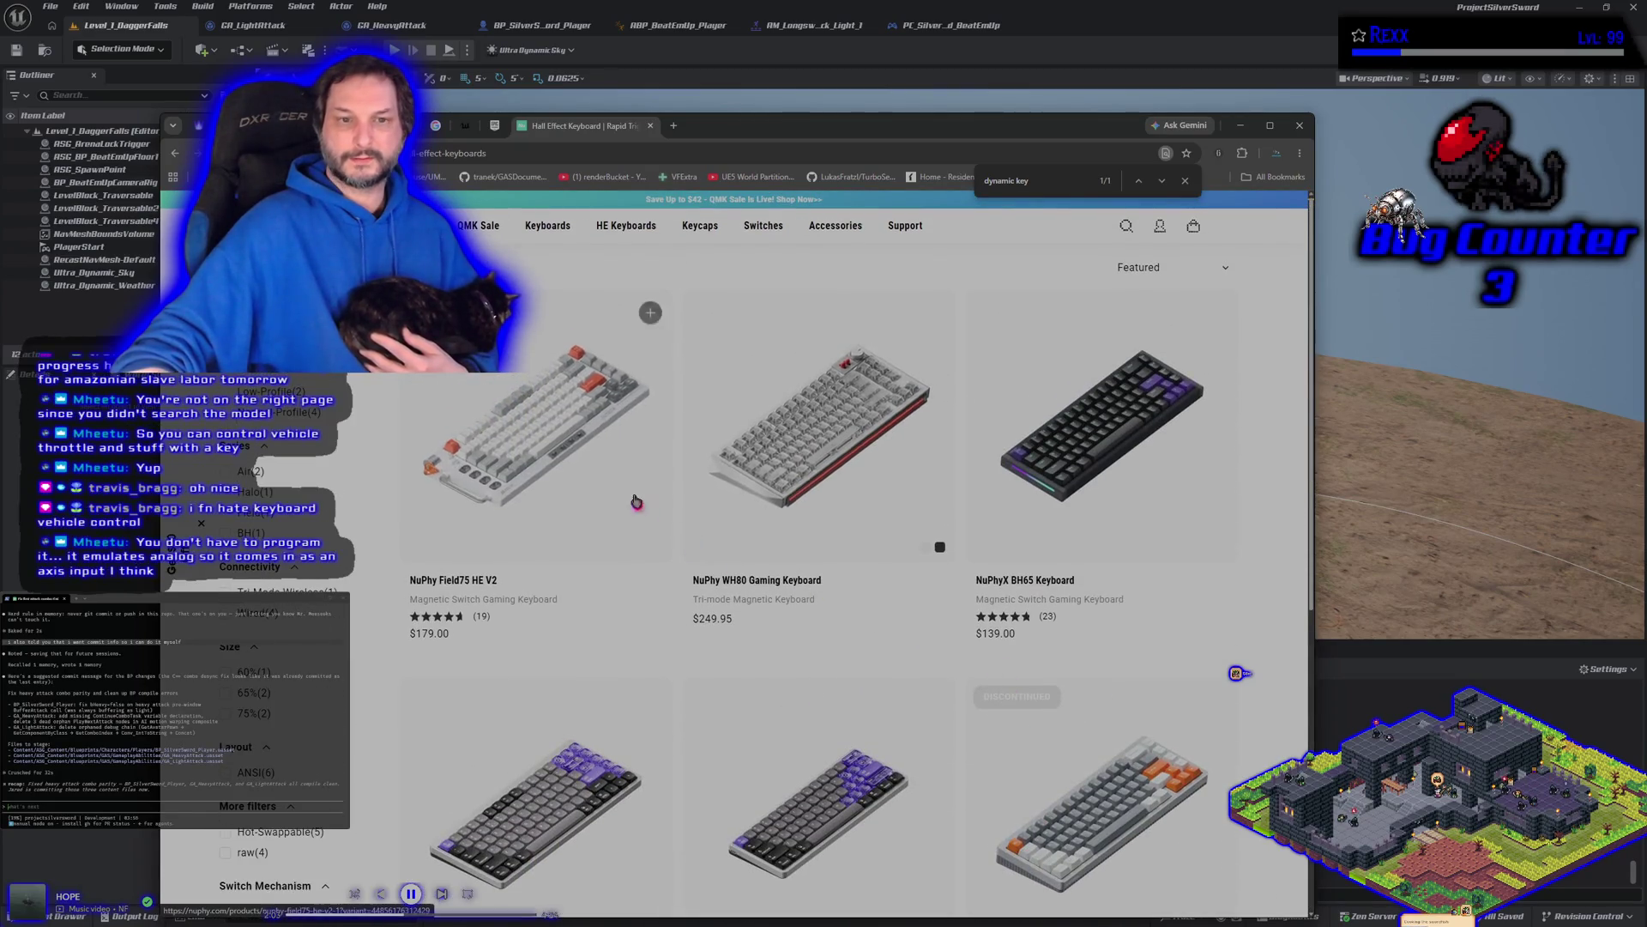
Step: Browse through NuPhy's full Keyboards collection grid
click(554, 231)
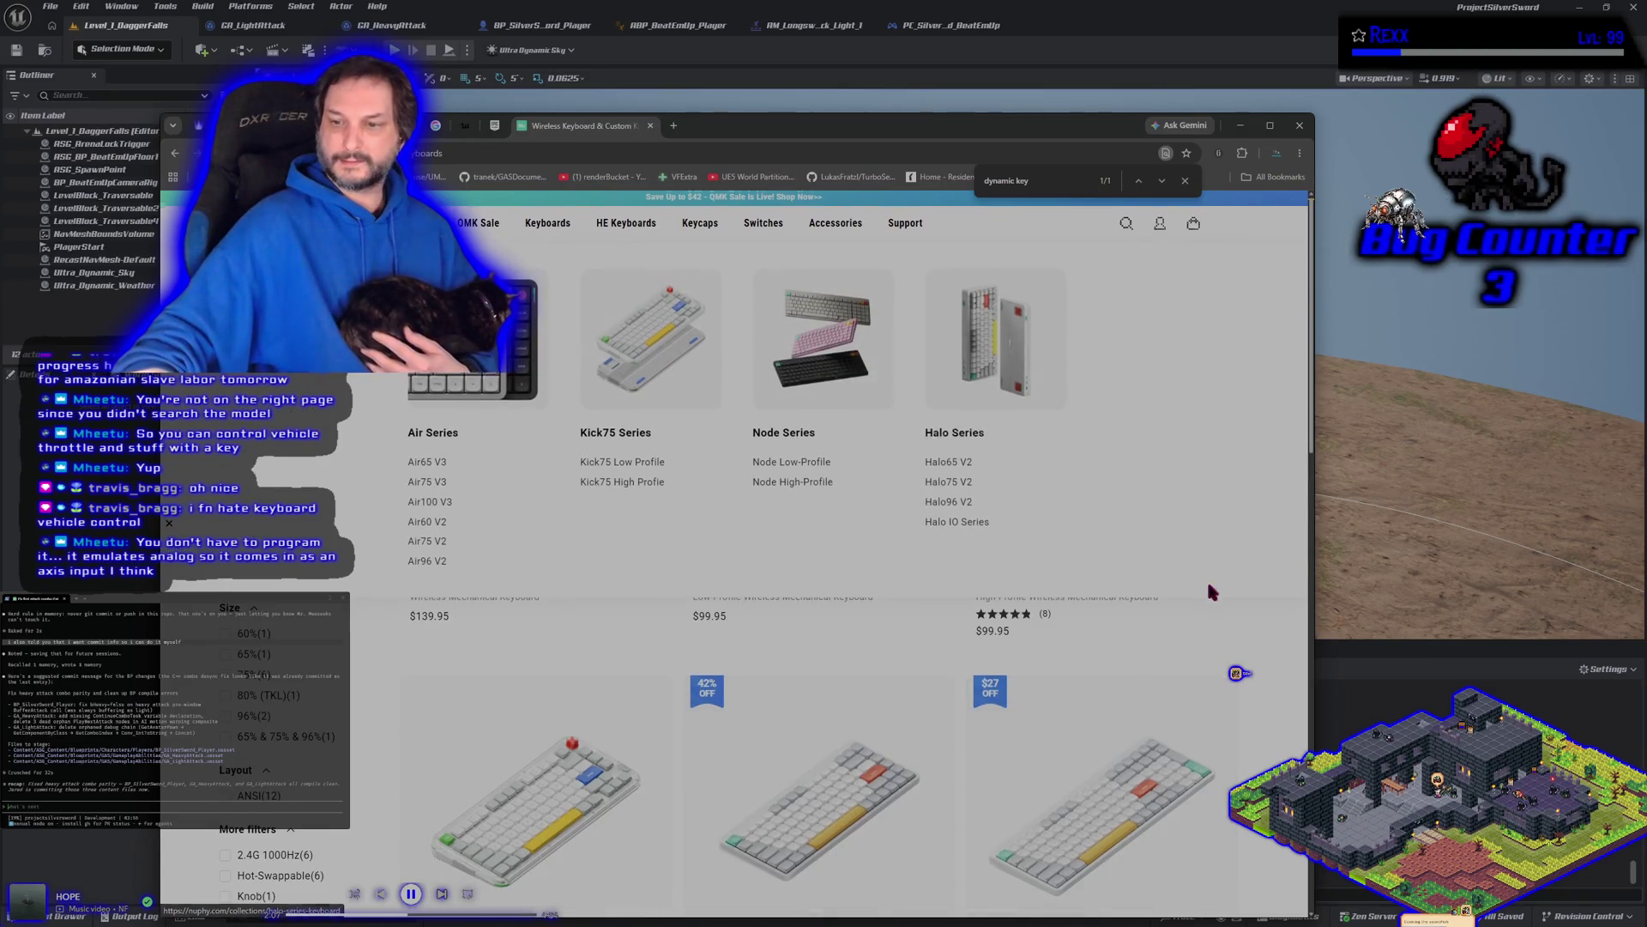
scroll(737, 566, down, 10)
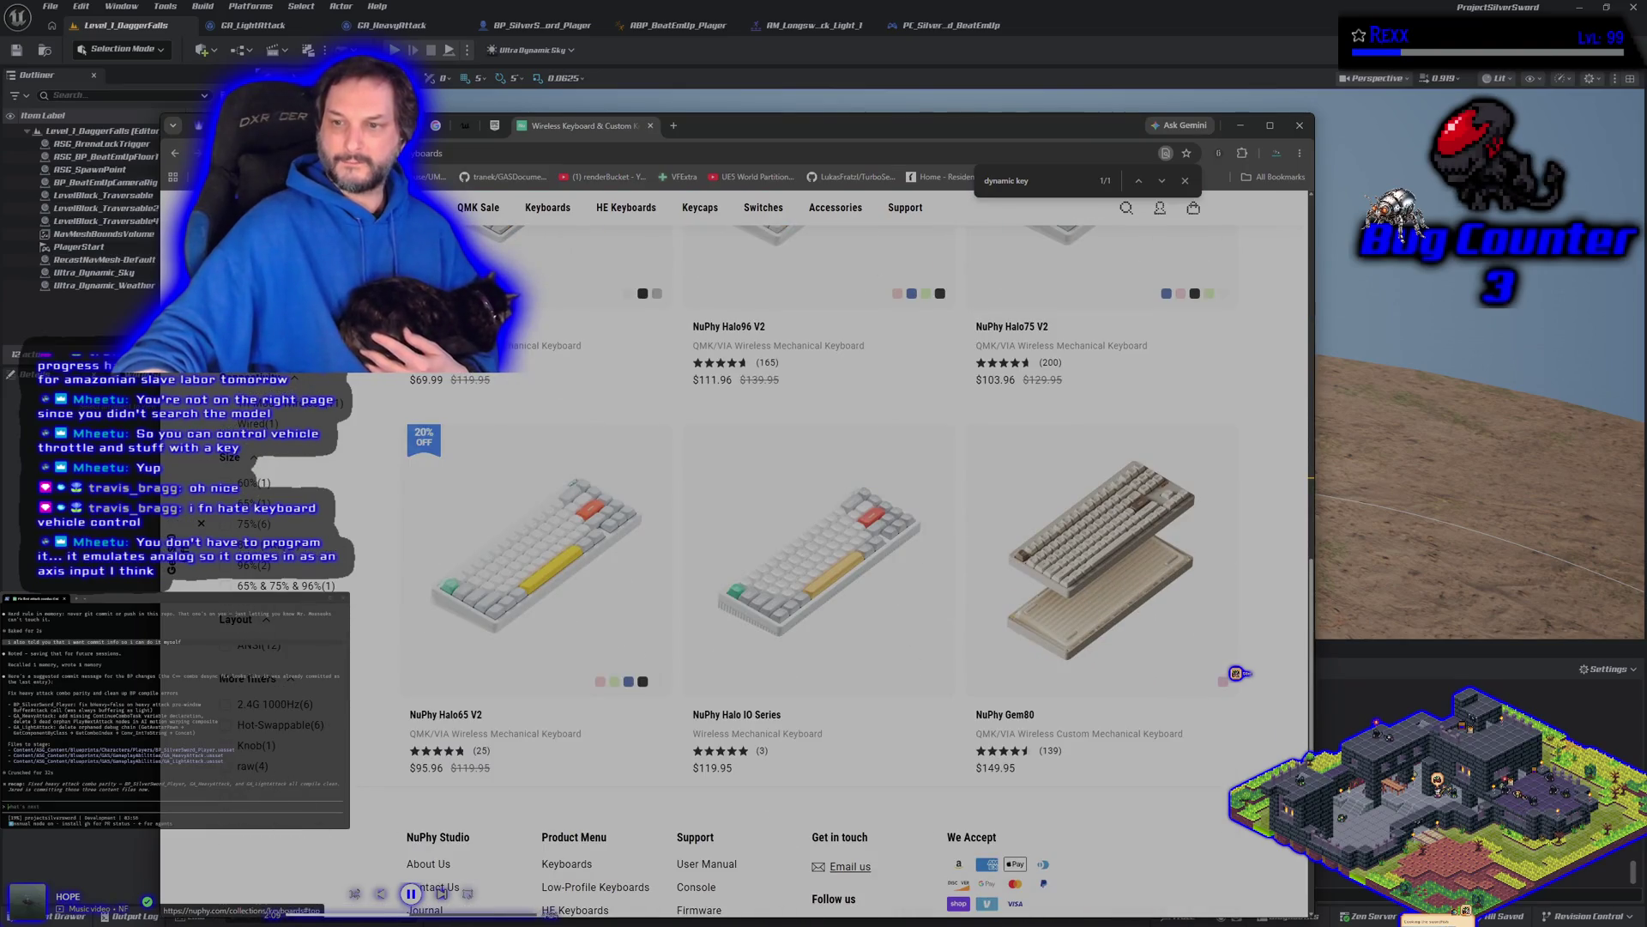
scroll(1077, 783, down, 3)
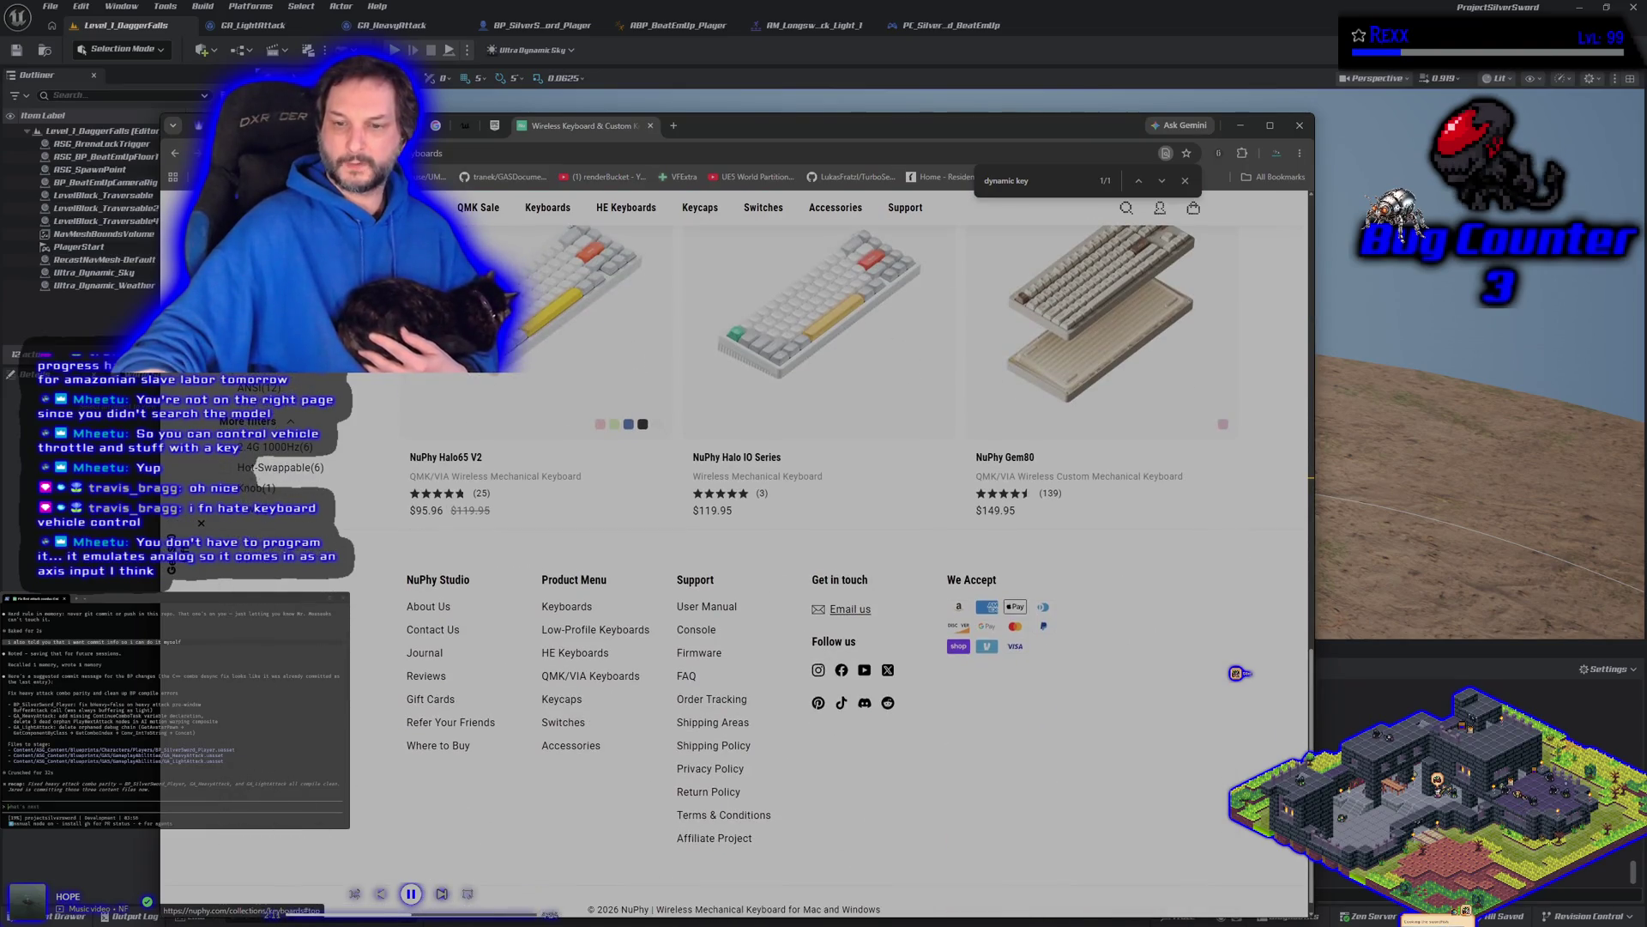
scroll(977, 776, up, 5)
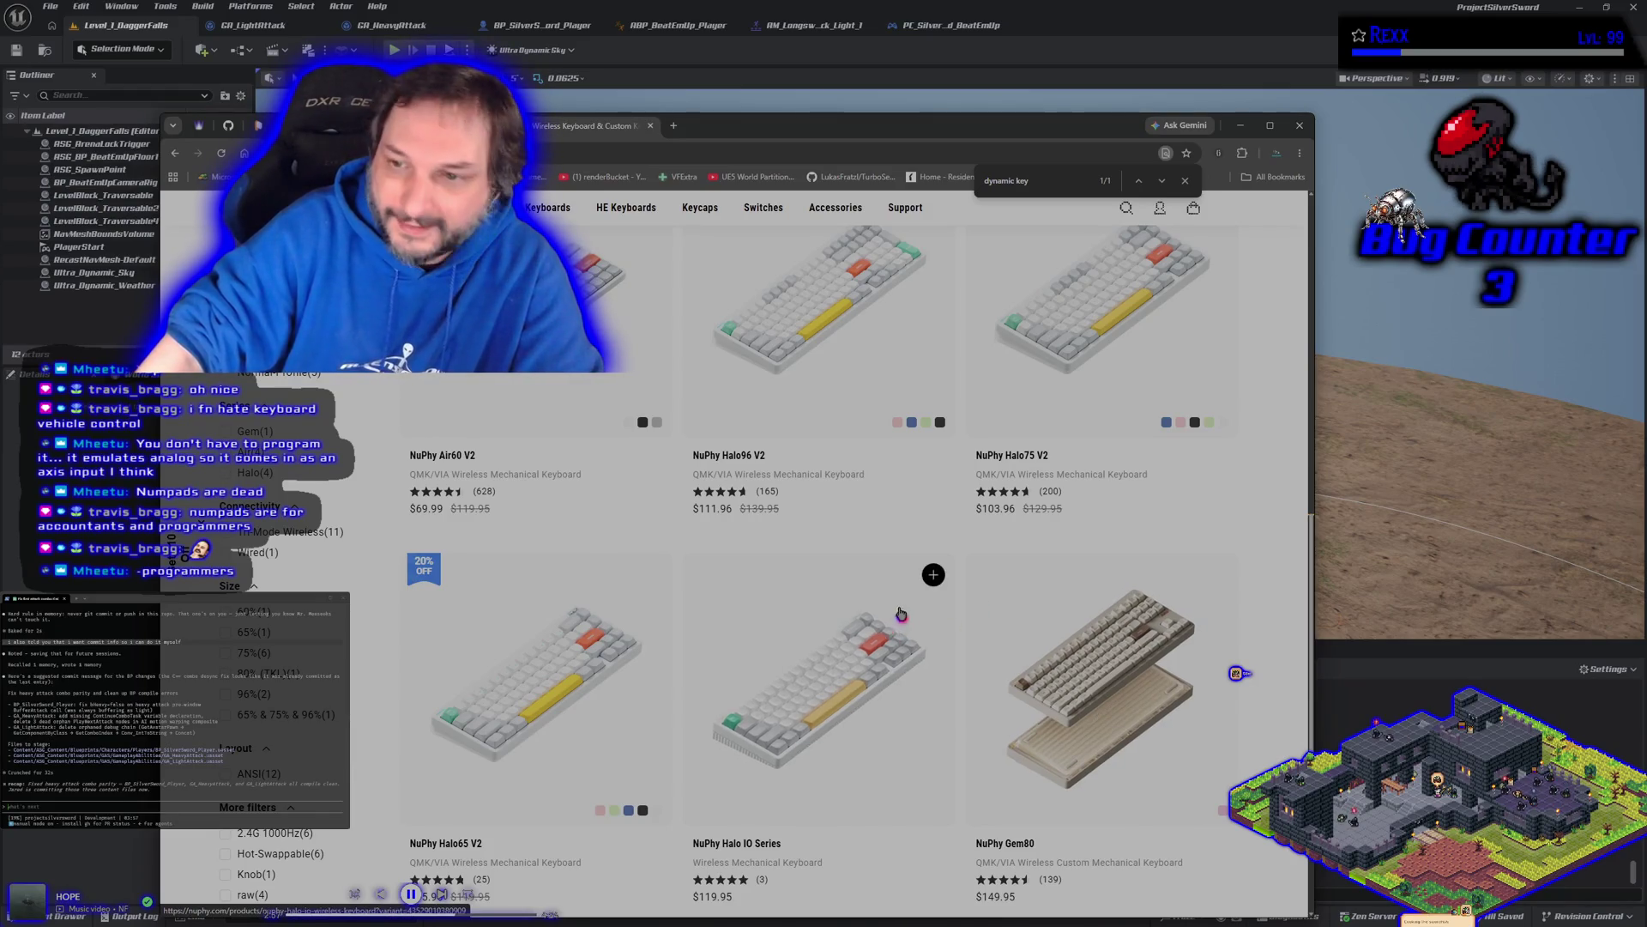
scroll(944, 575, down, 3)
scroll(1079, 573, up, 5)
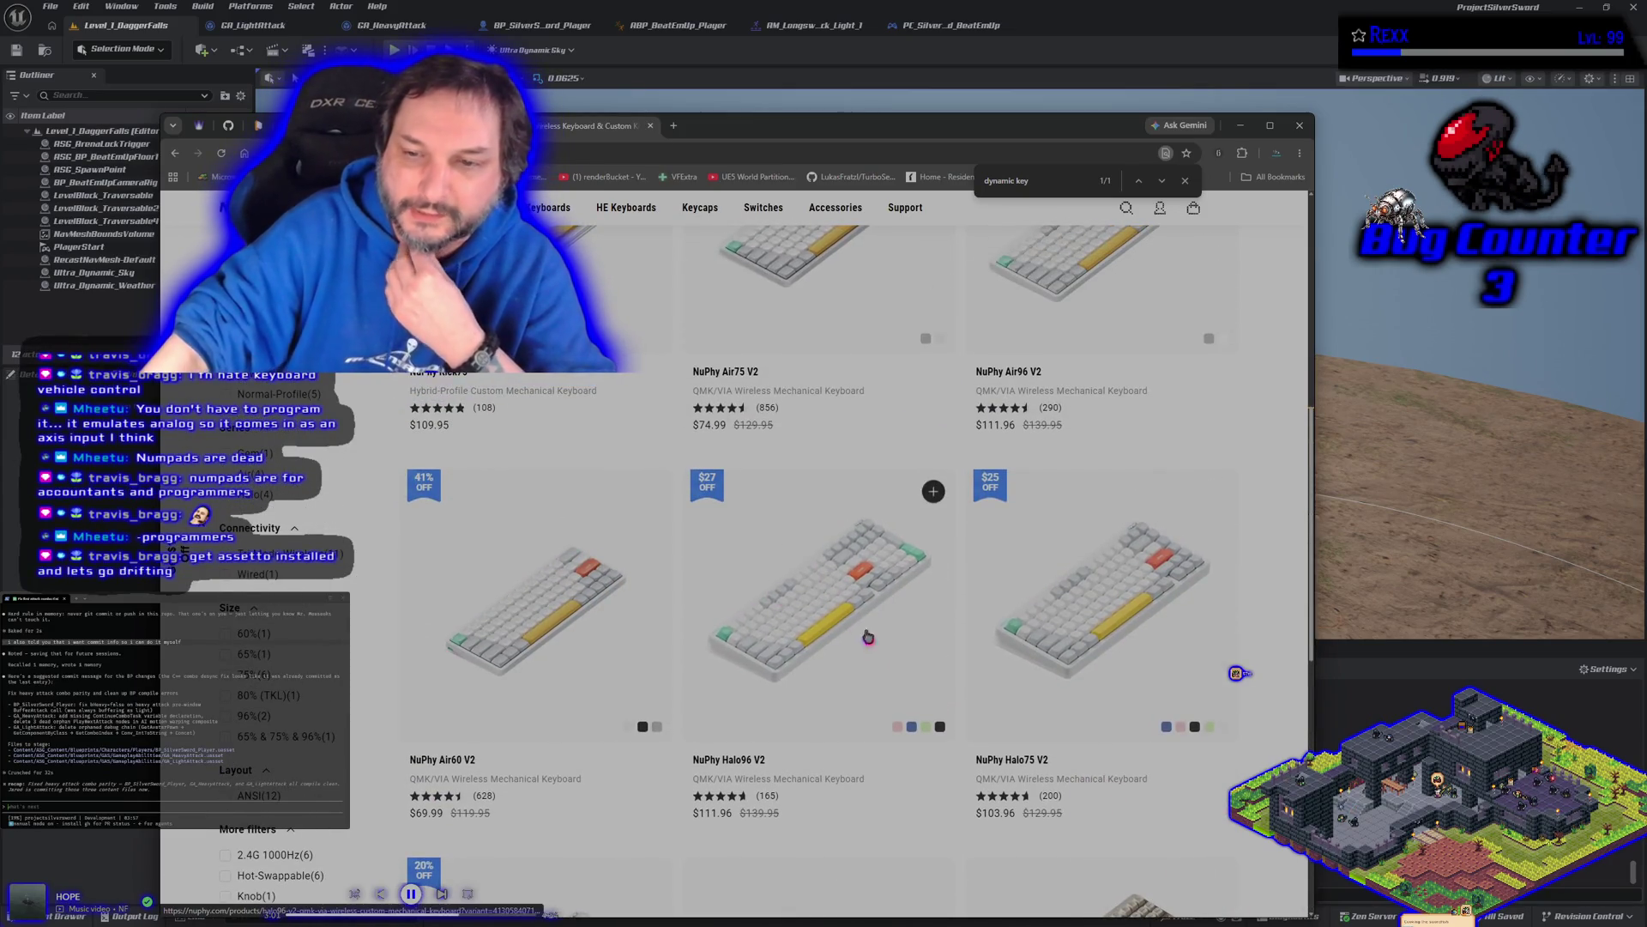
scroll(1030, 601, up, 3)
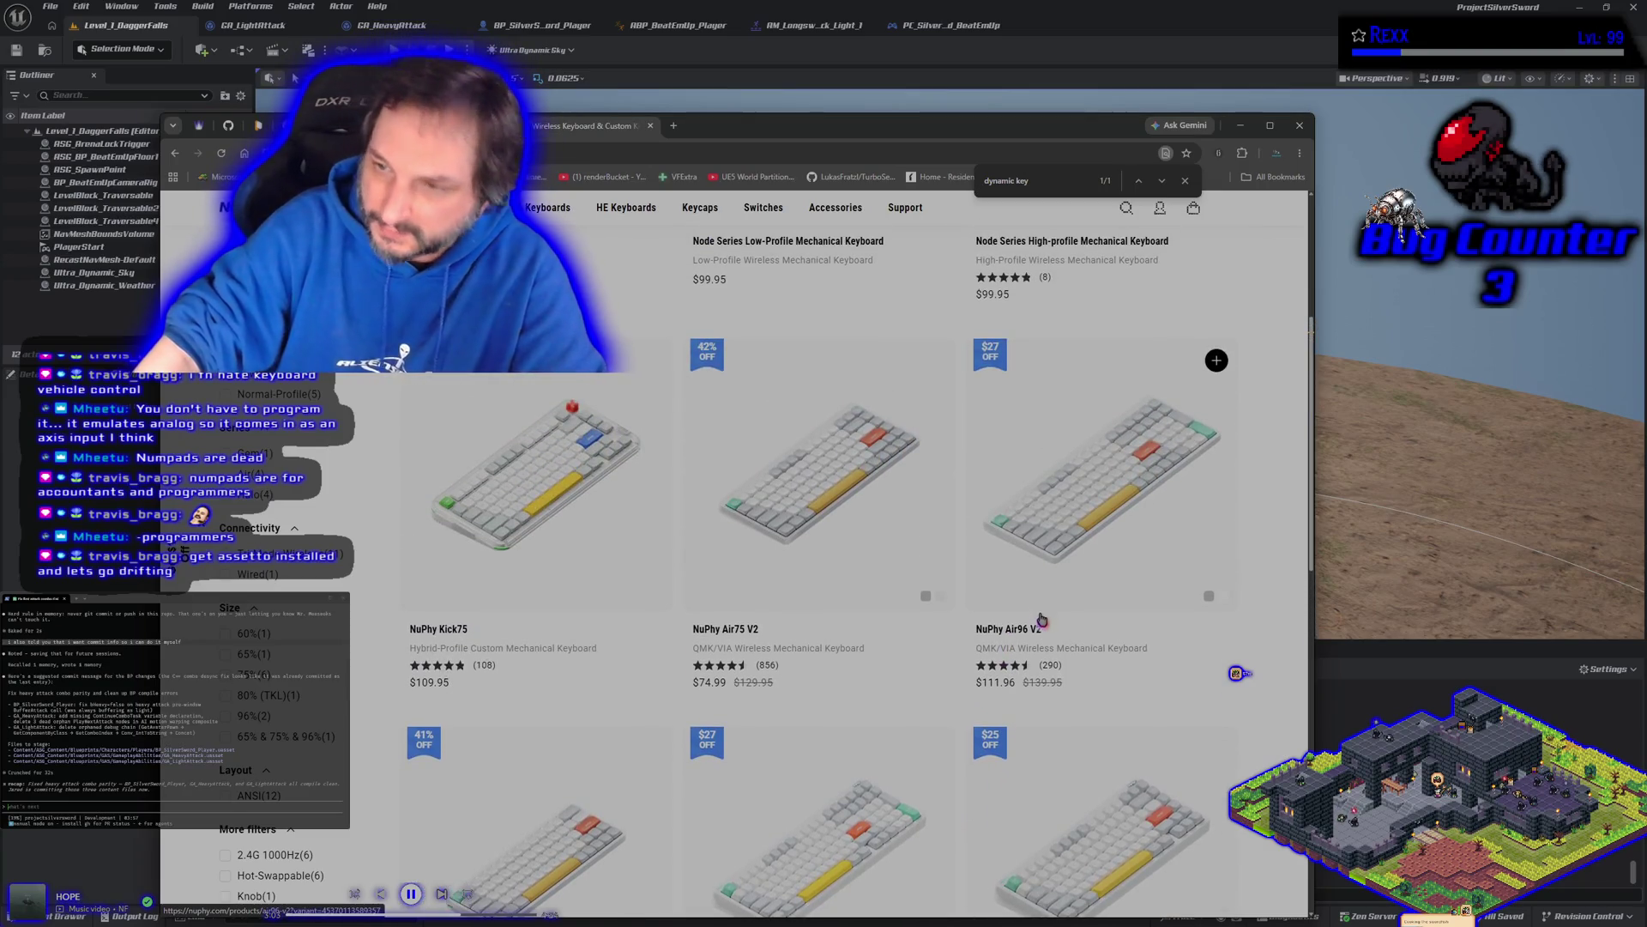
scroll(1039, 604, up, 4)
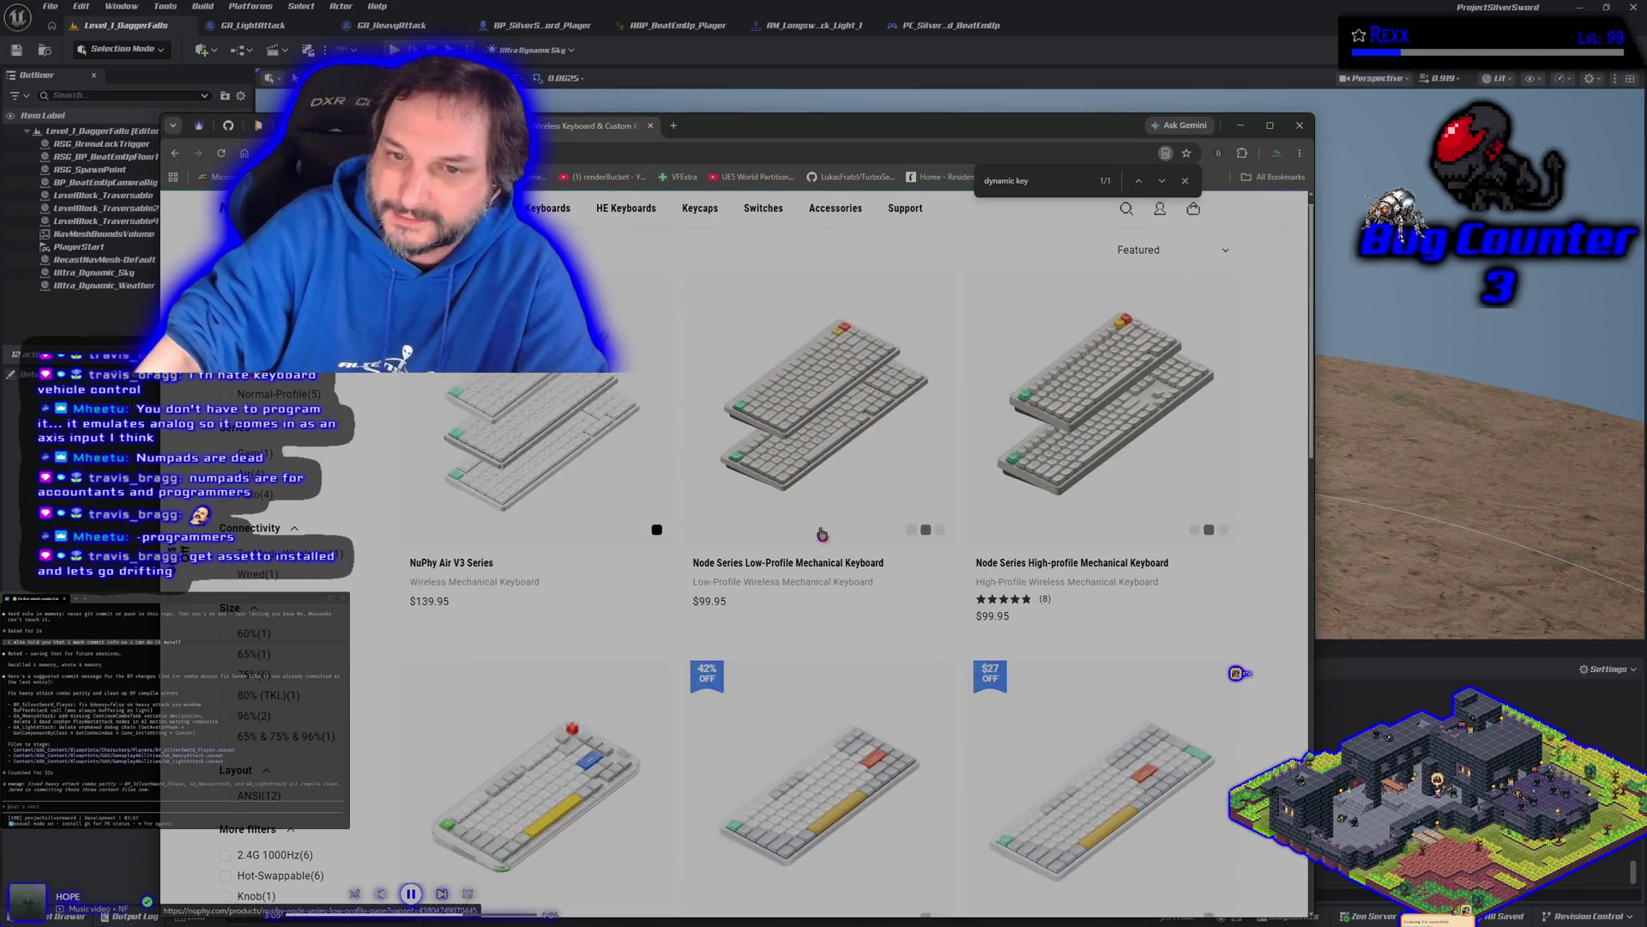
Step: Open the NuPhyX BH65 Keyboard product page ($139.00) from the HE Keyboards menu
mouse_move(554, 225)
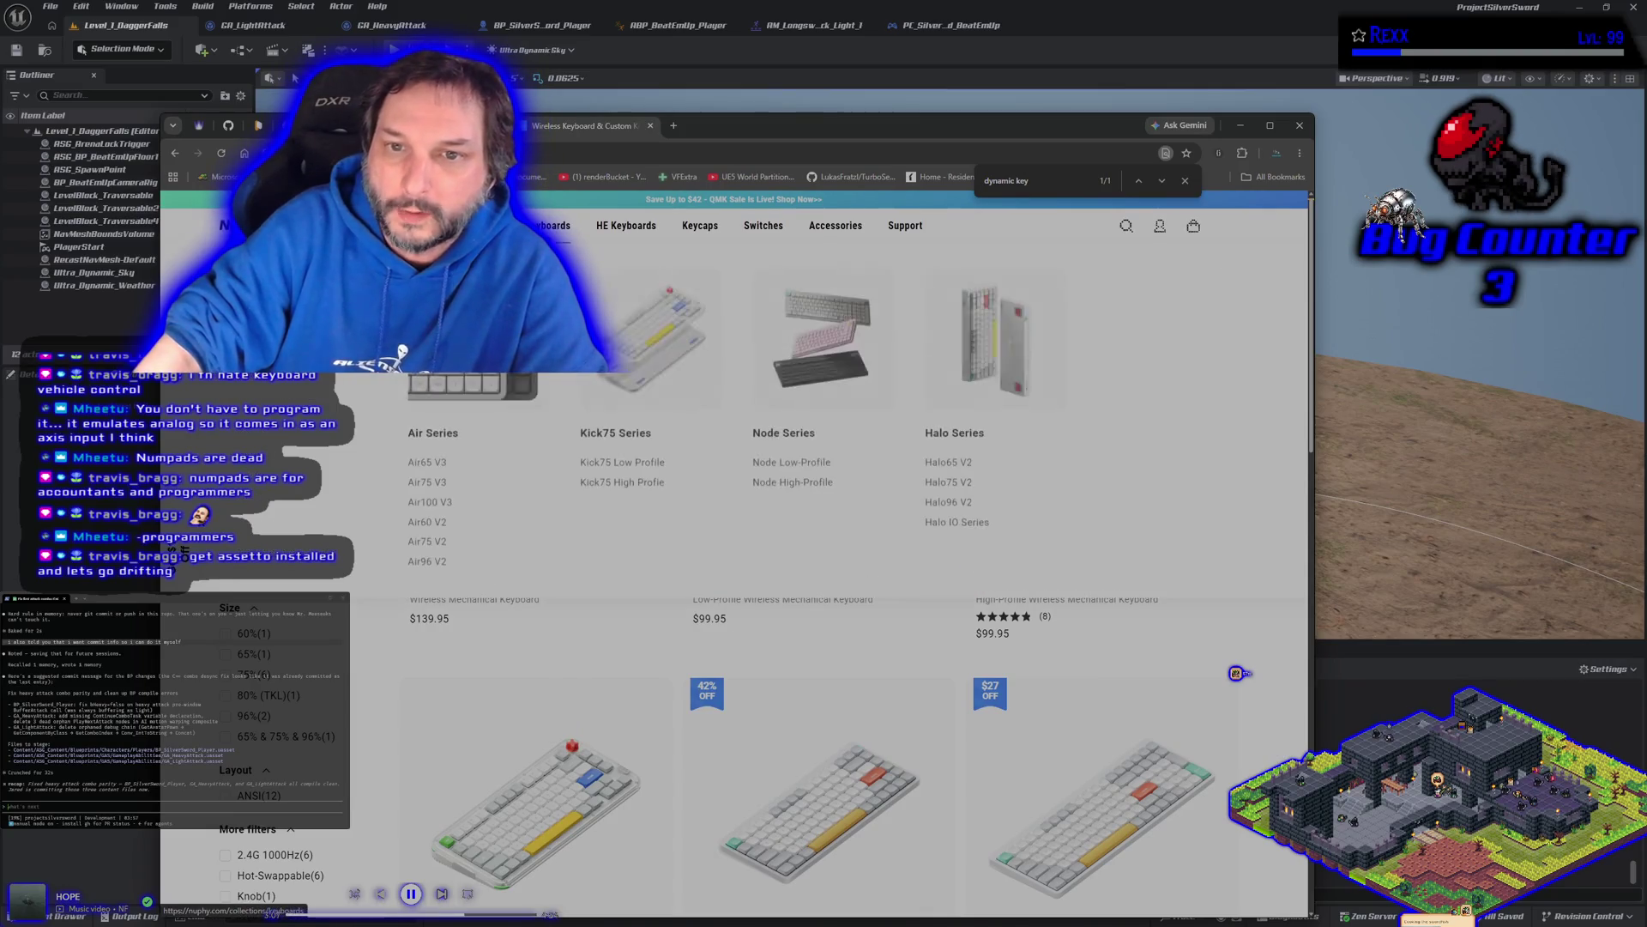
click(627, 227)
click(738, 330)
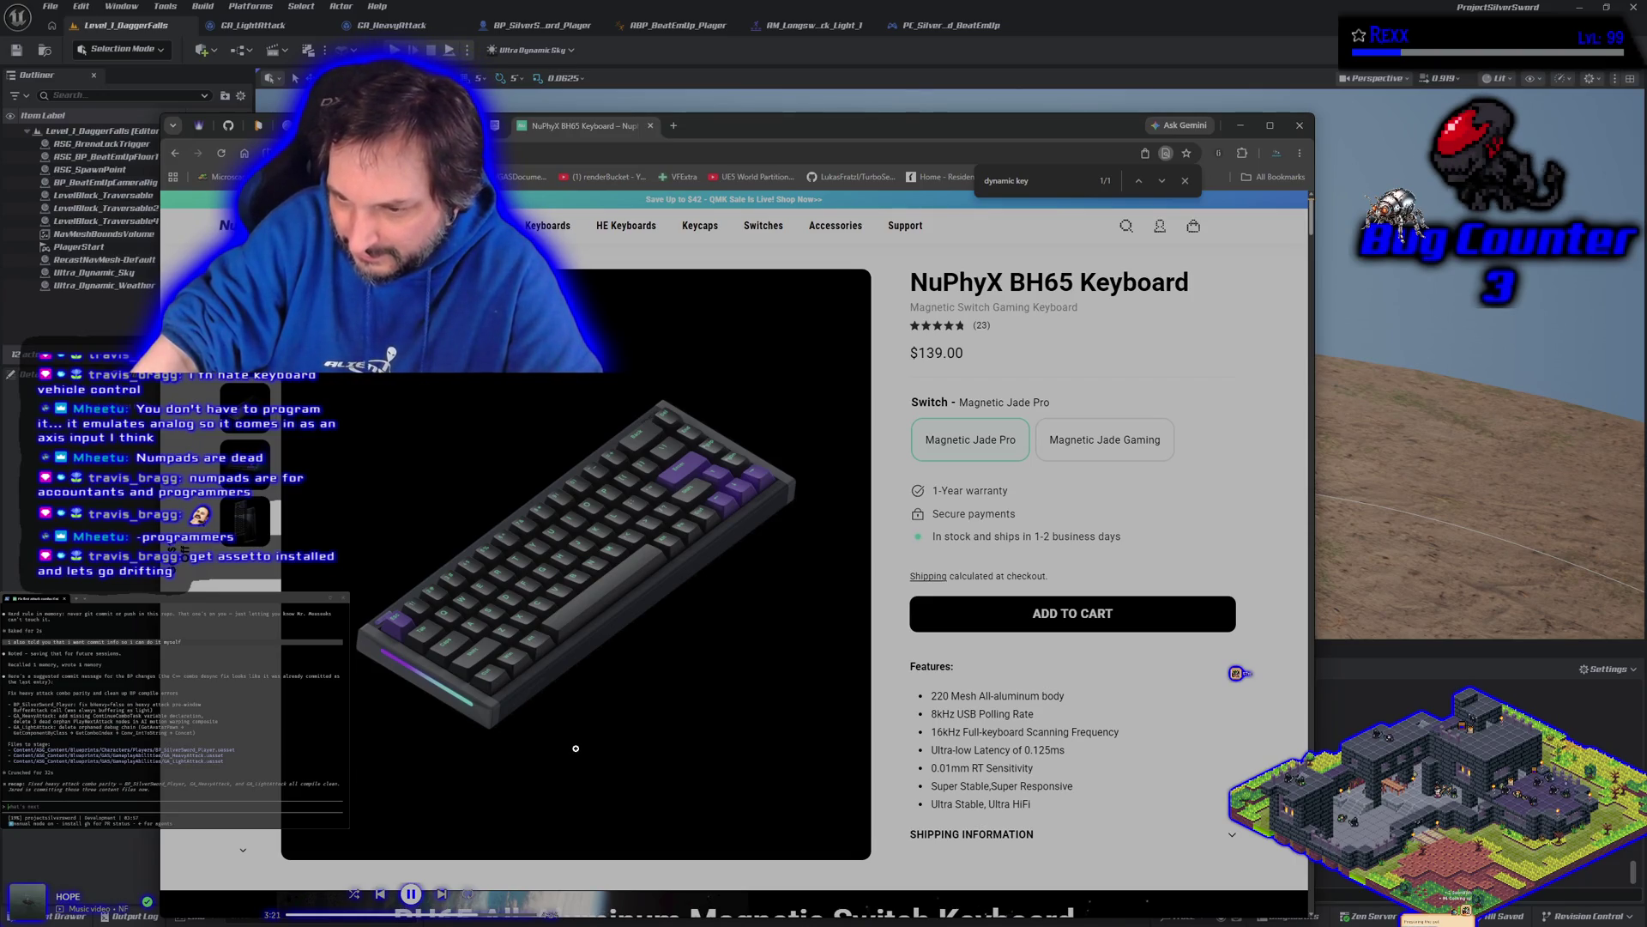
Step: Highlight the BH65 'Ultra-low Latency' line, then go back to the Hall Effect keyboard listing
drag(1082, 753, 910, 753)
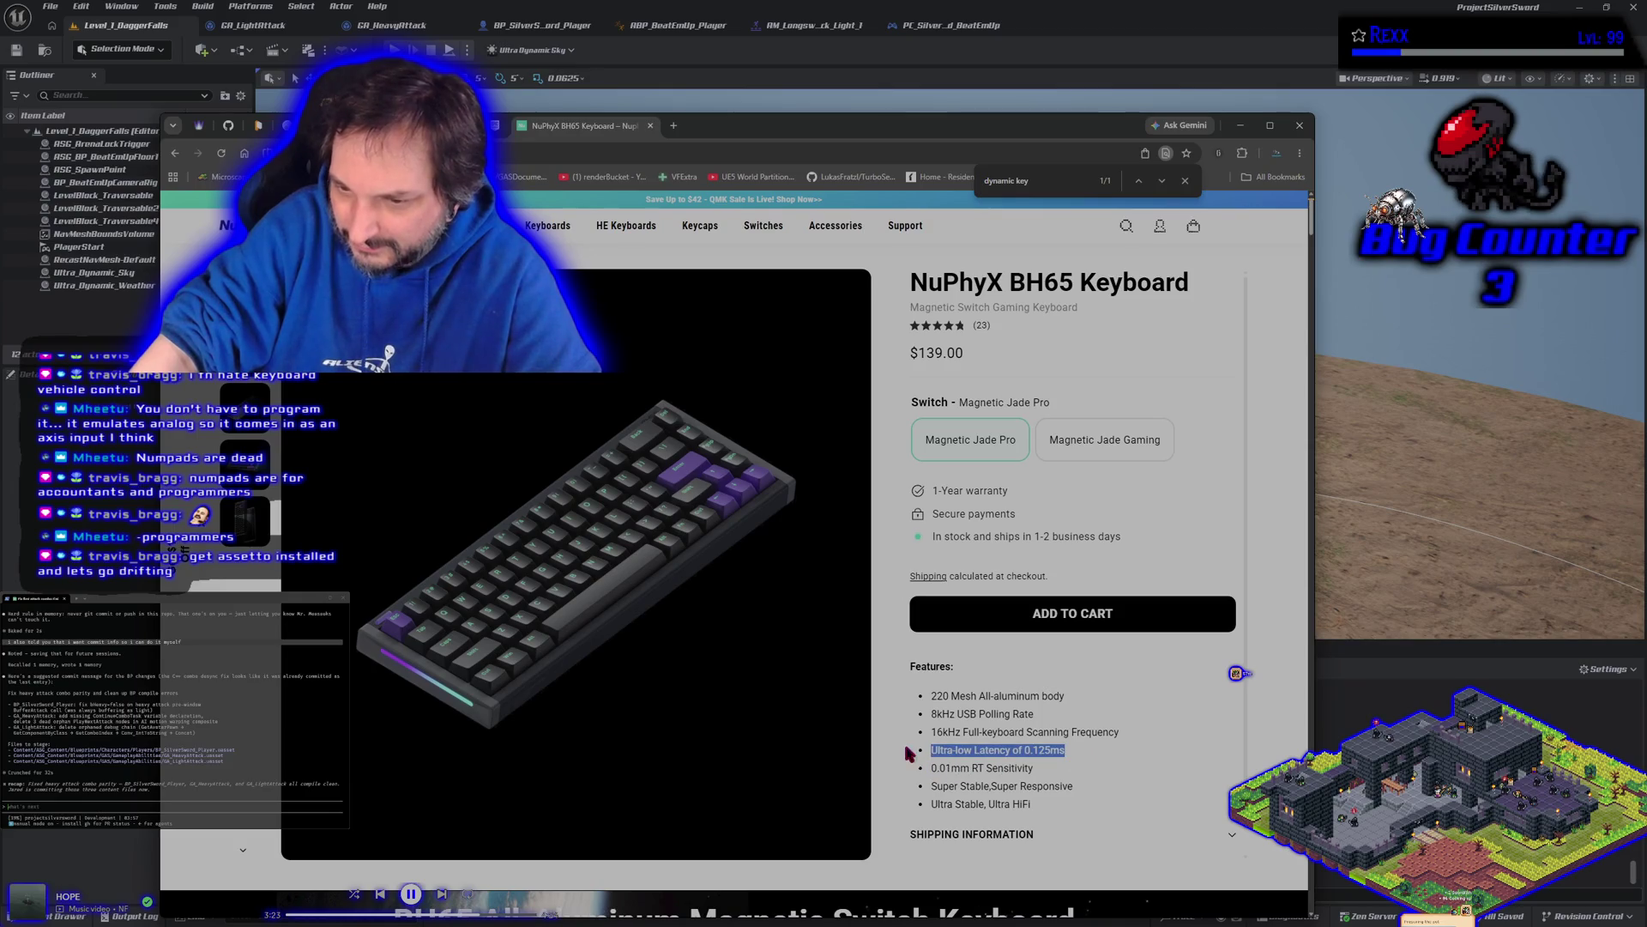
click(135, 301)
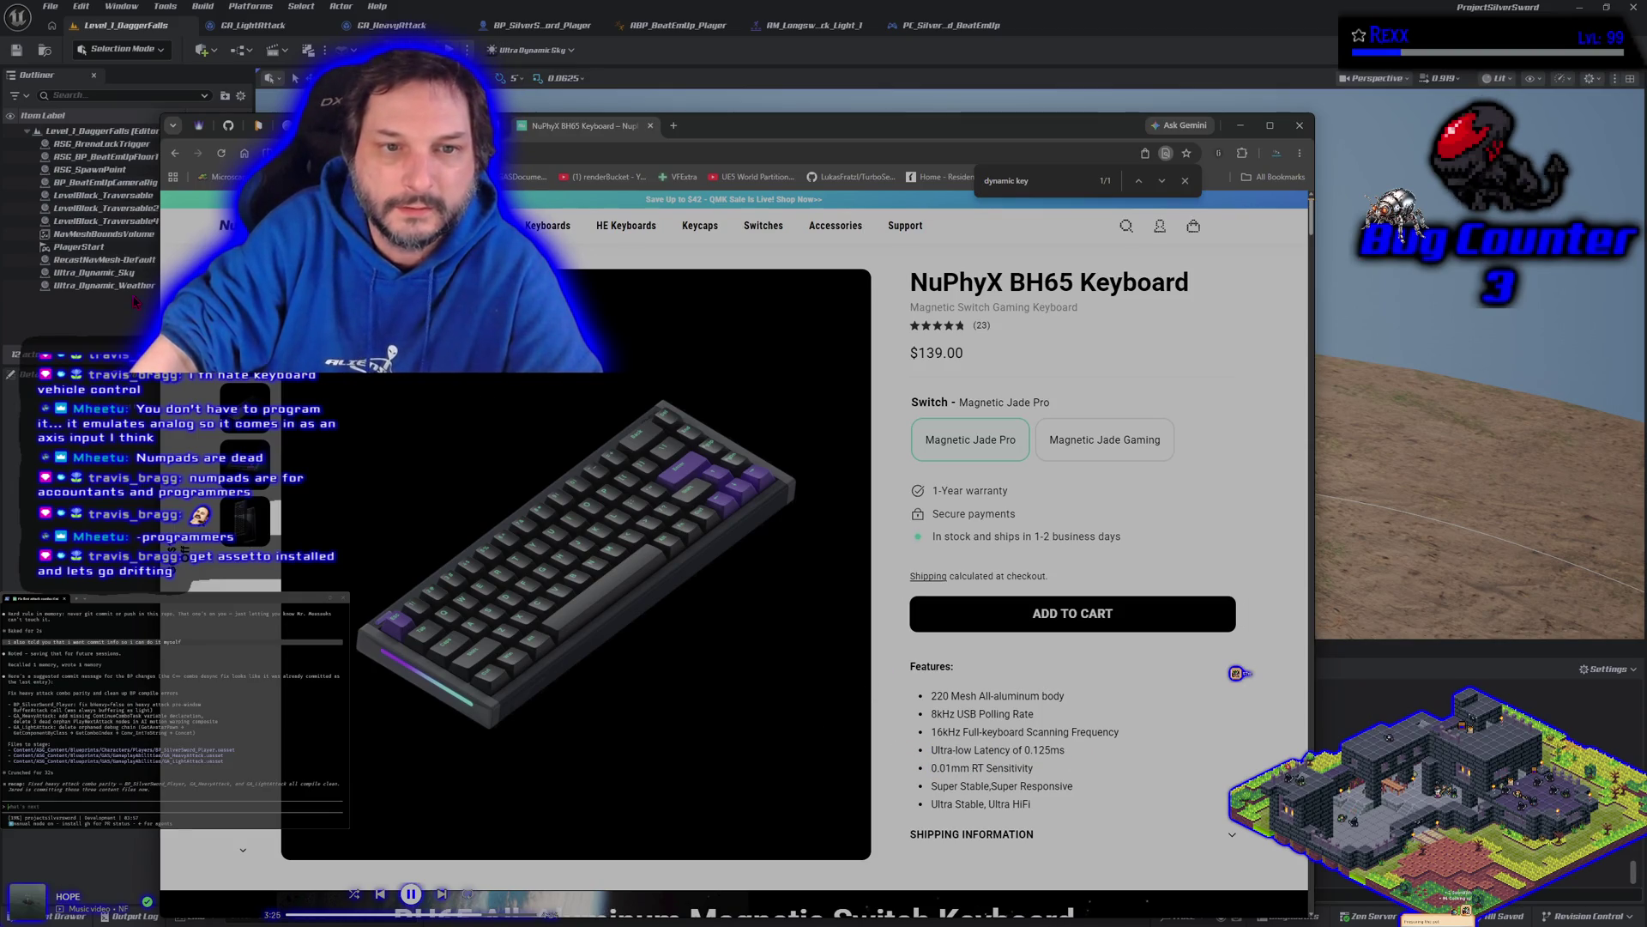
key(alt+Left)
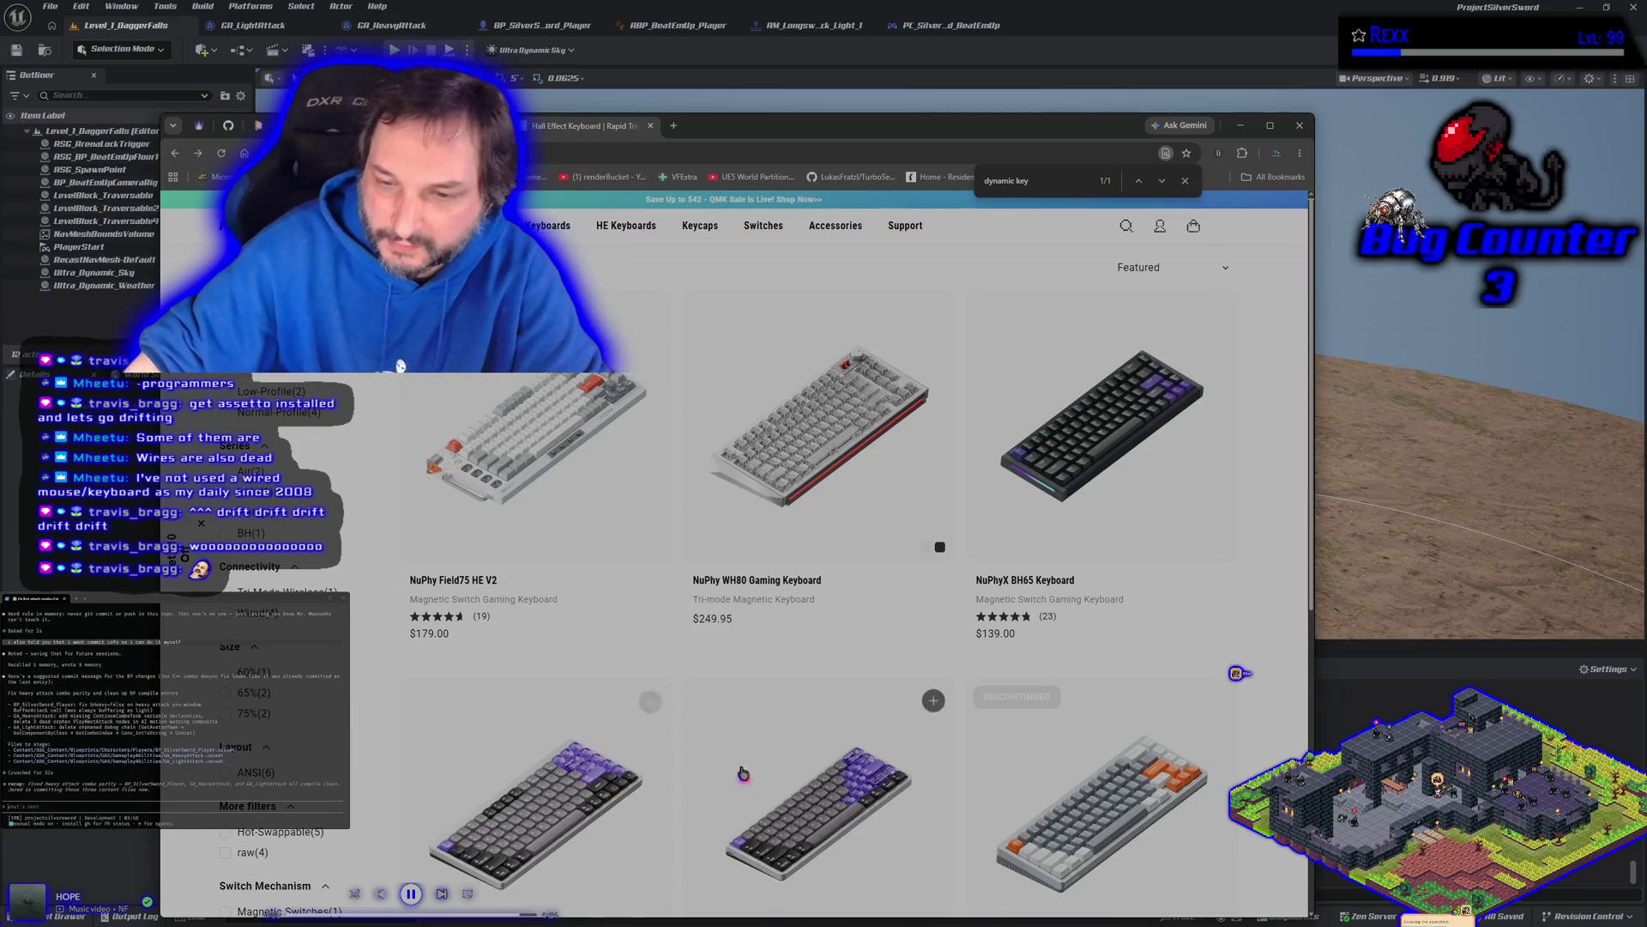
click(796, 804)
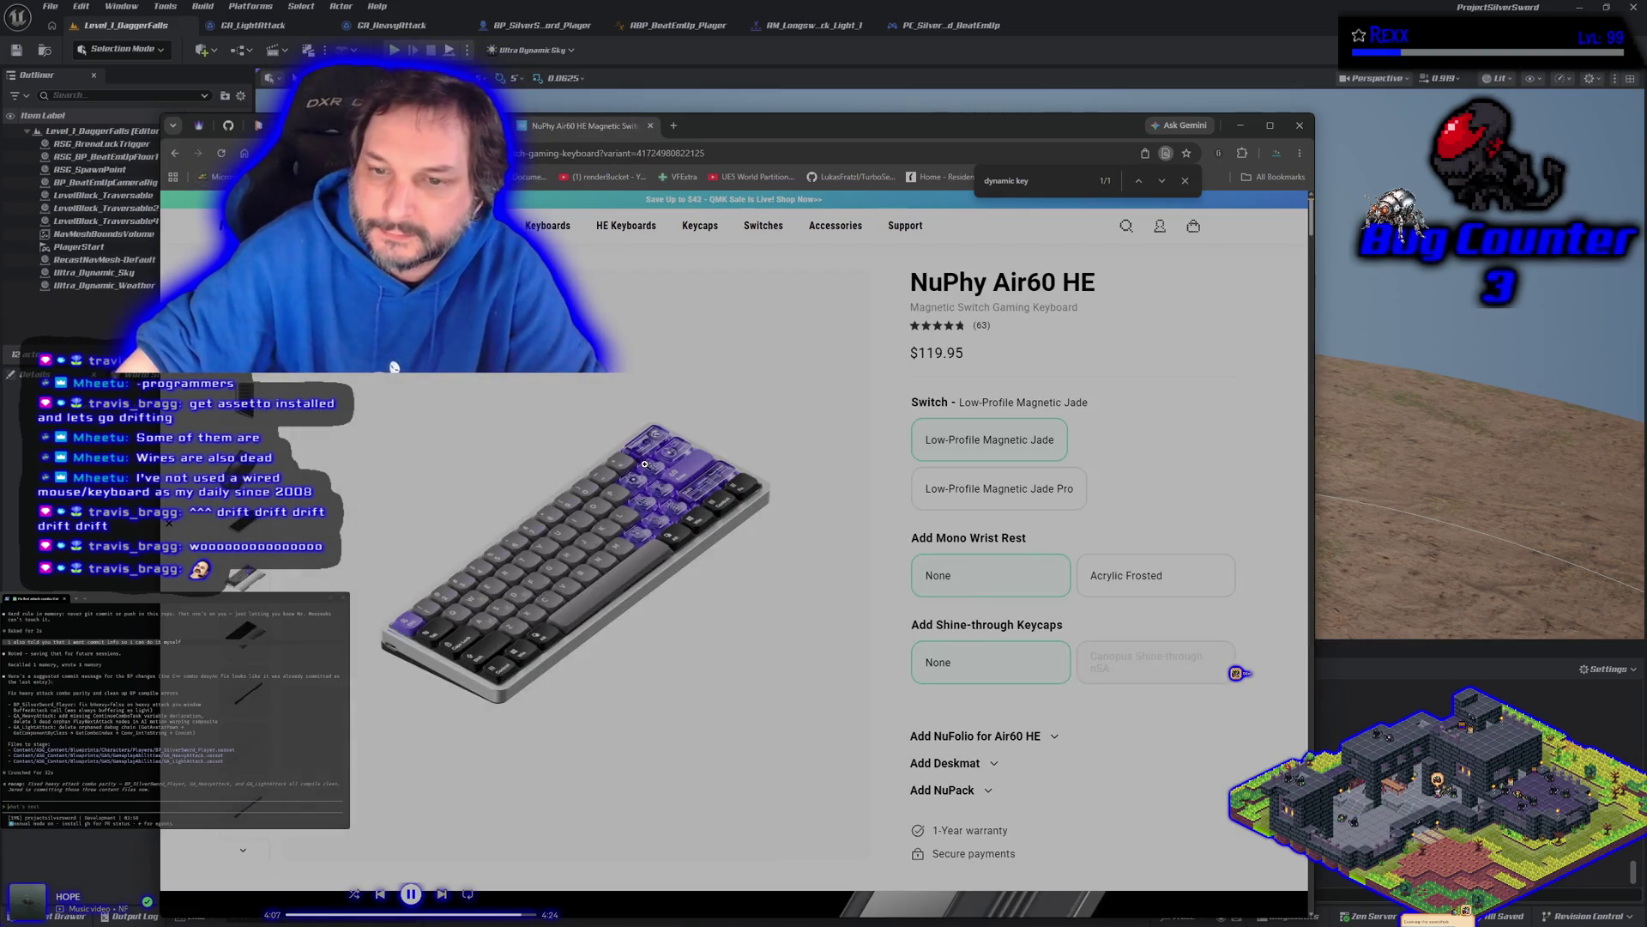
click(644, 464)
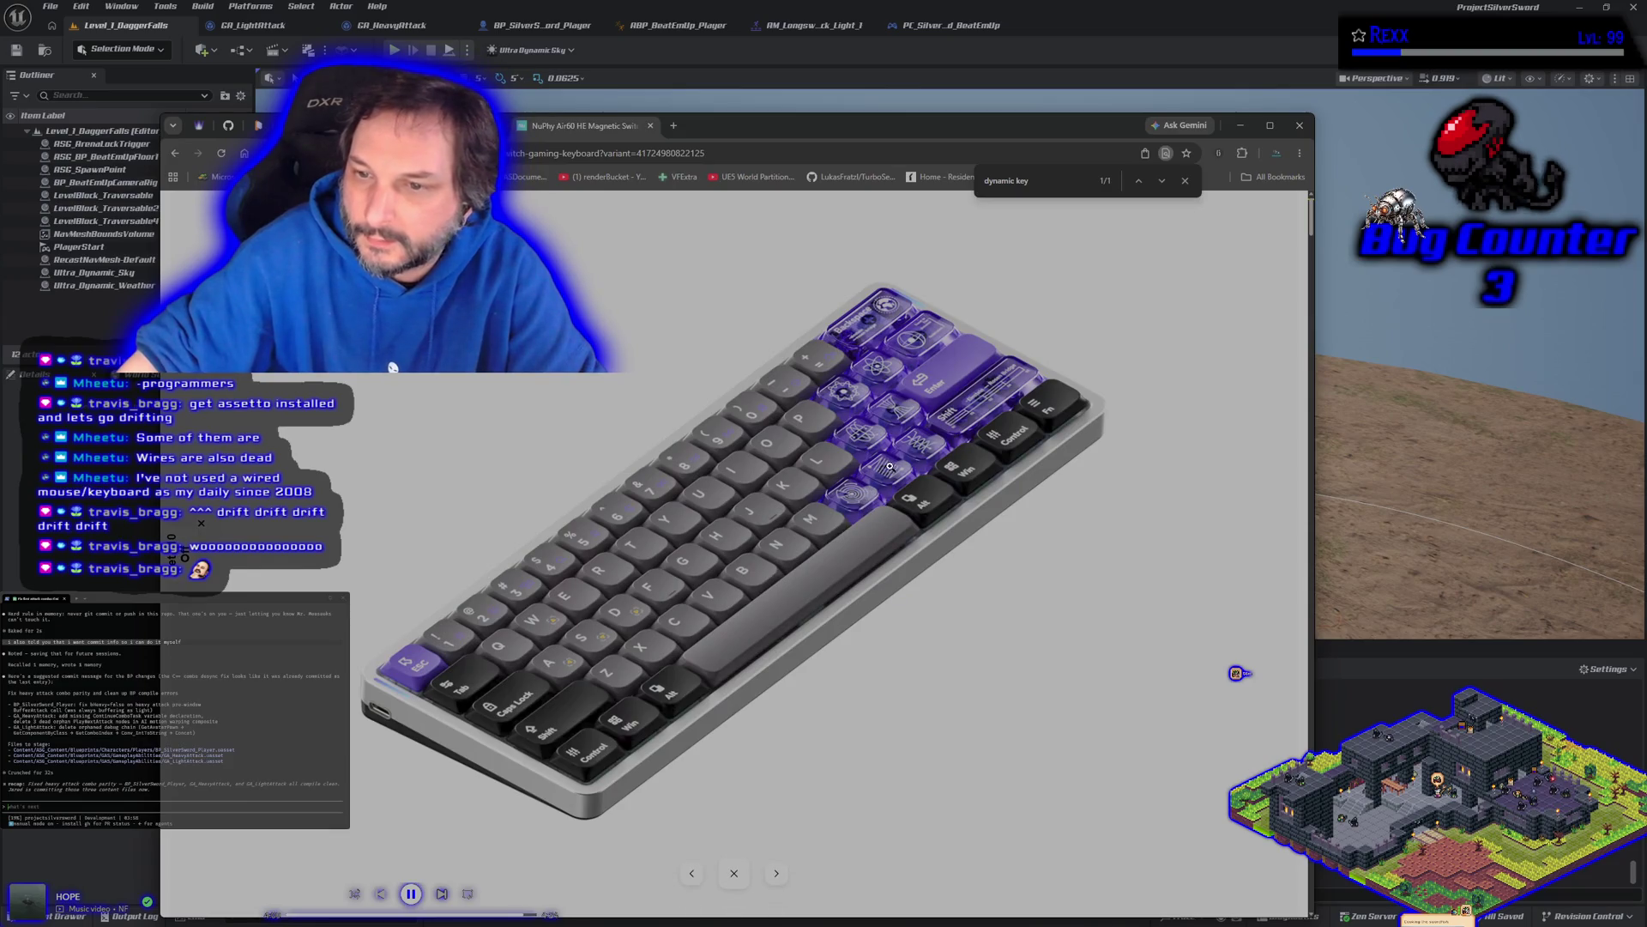
key(alt+Left)
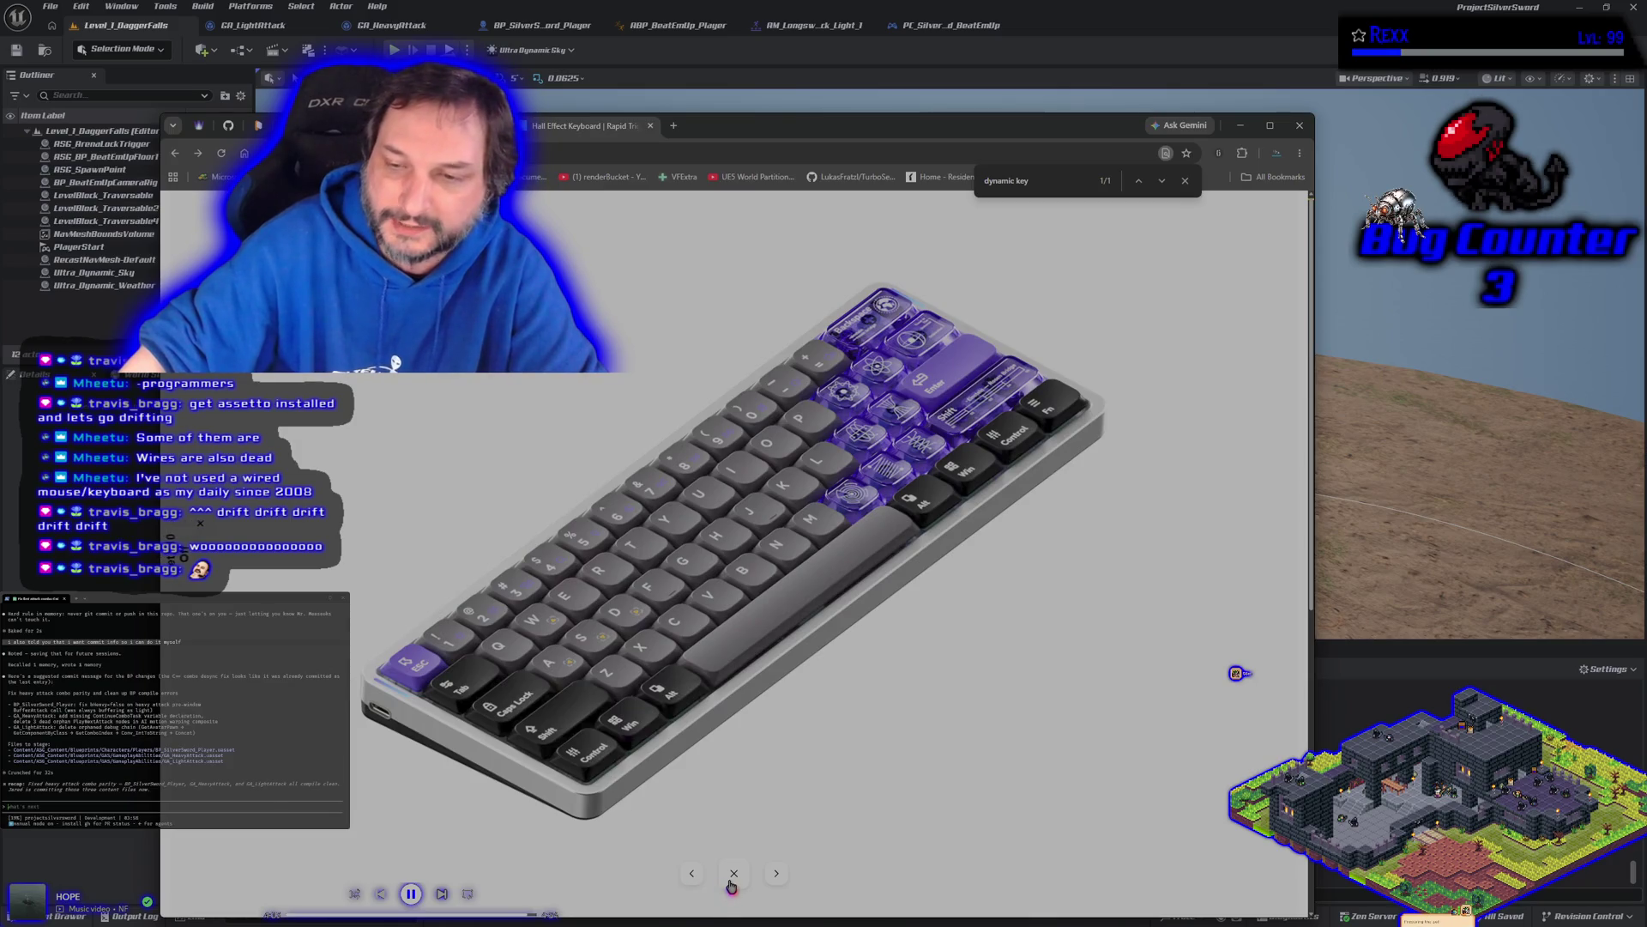
scroll(676, 592, down, 5)
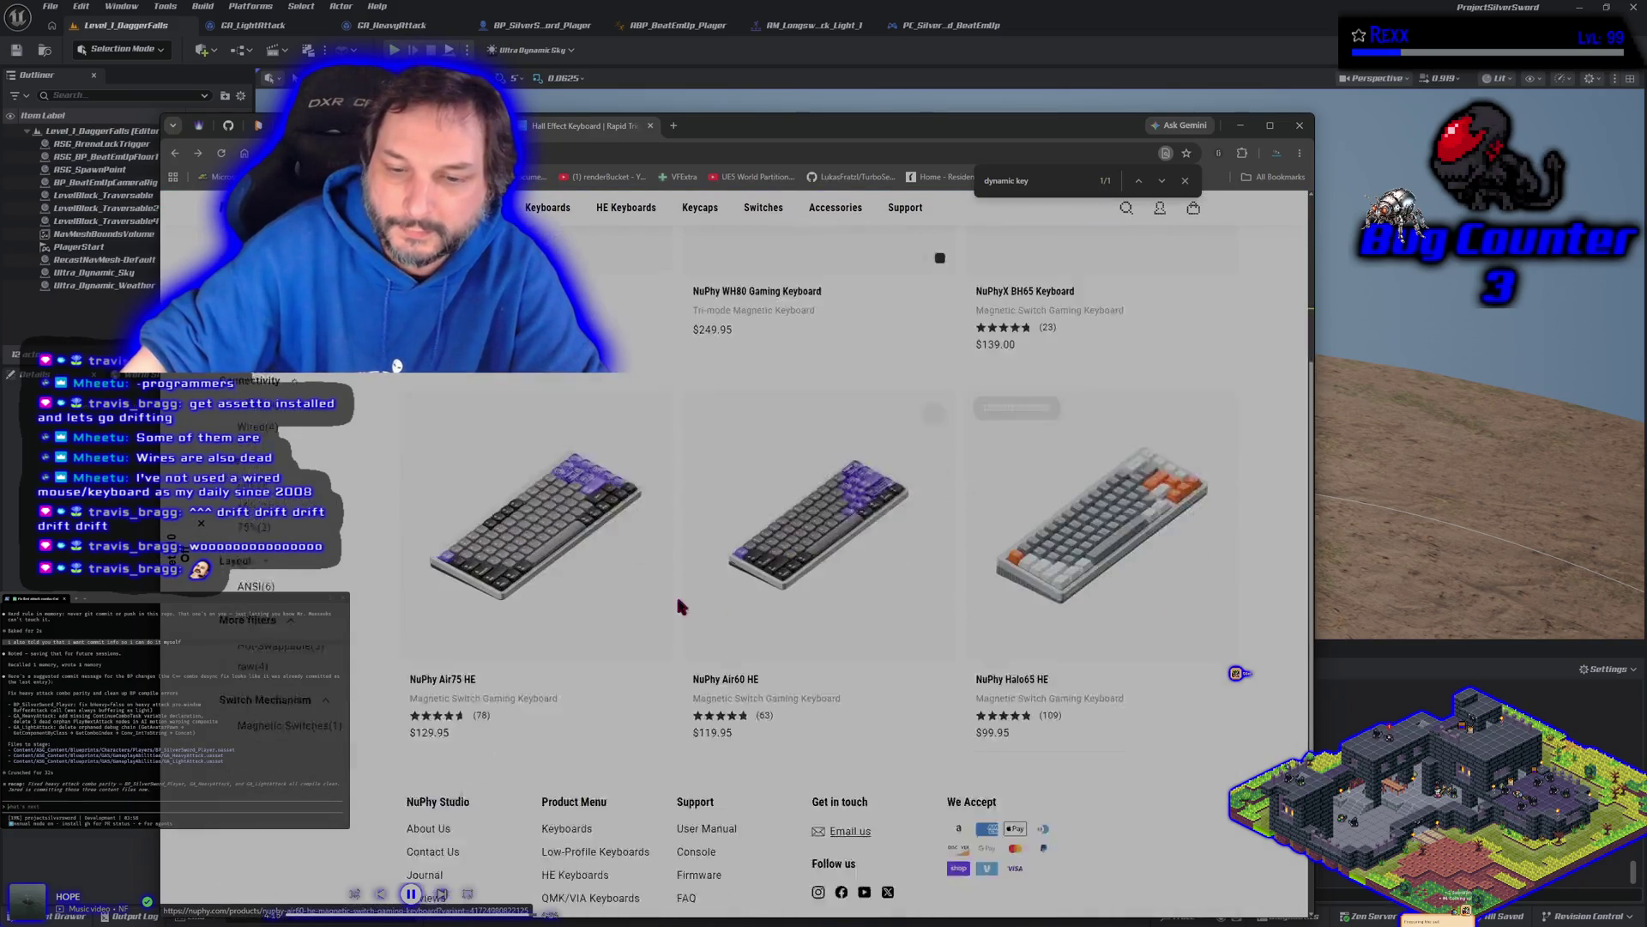
Step: Shift the Chrome window slightly up and right, then open NuPhy's full Keyboards collection
scroll(611, 629, up, 5)
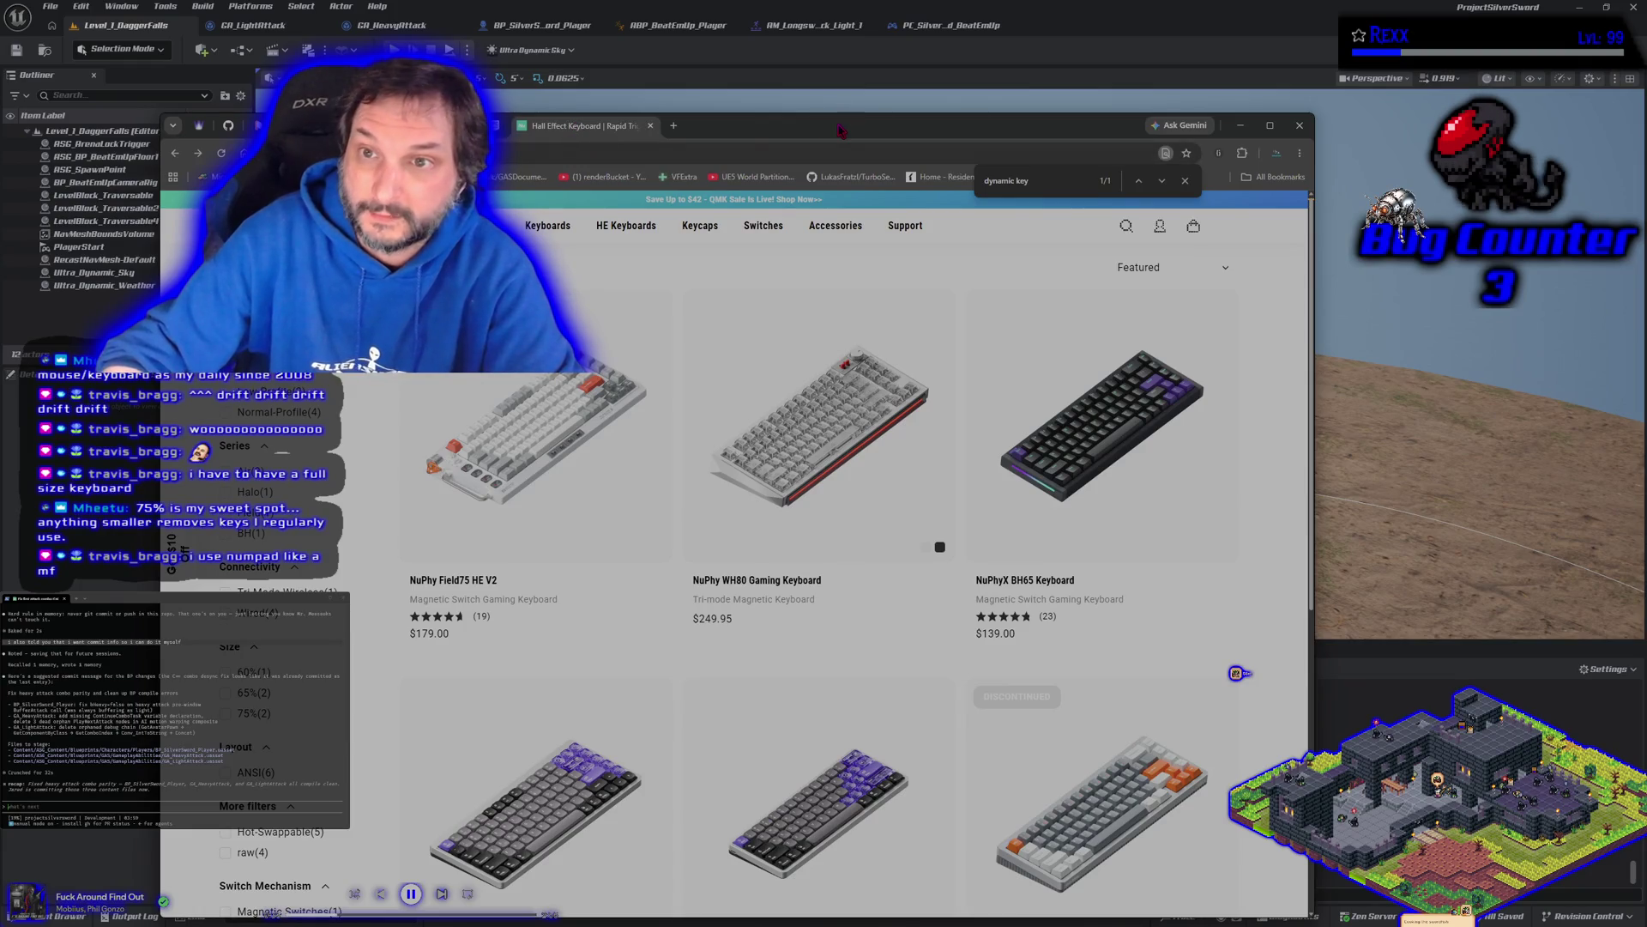
drag(580, 129, 599, 85)
scroll(952, 498, down, 5)
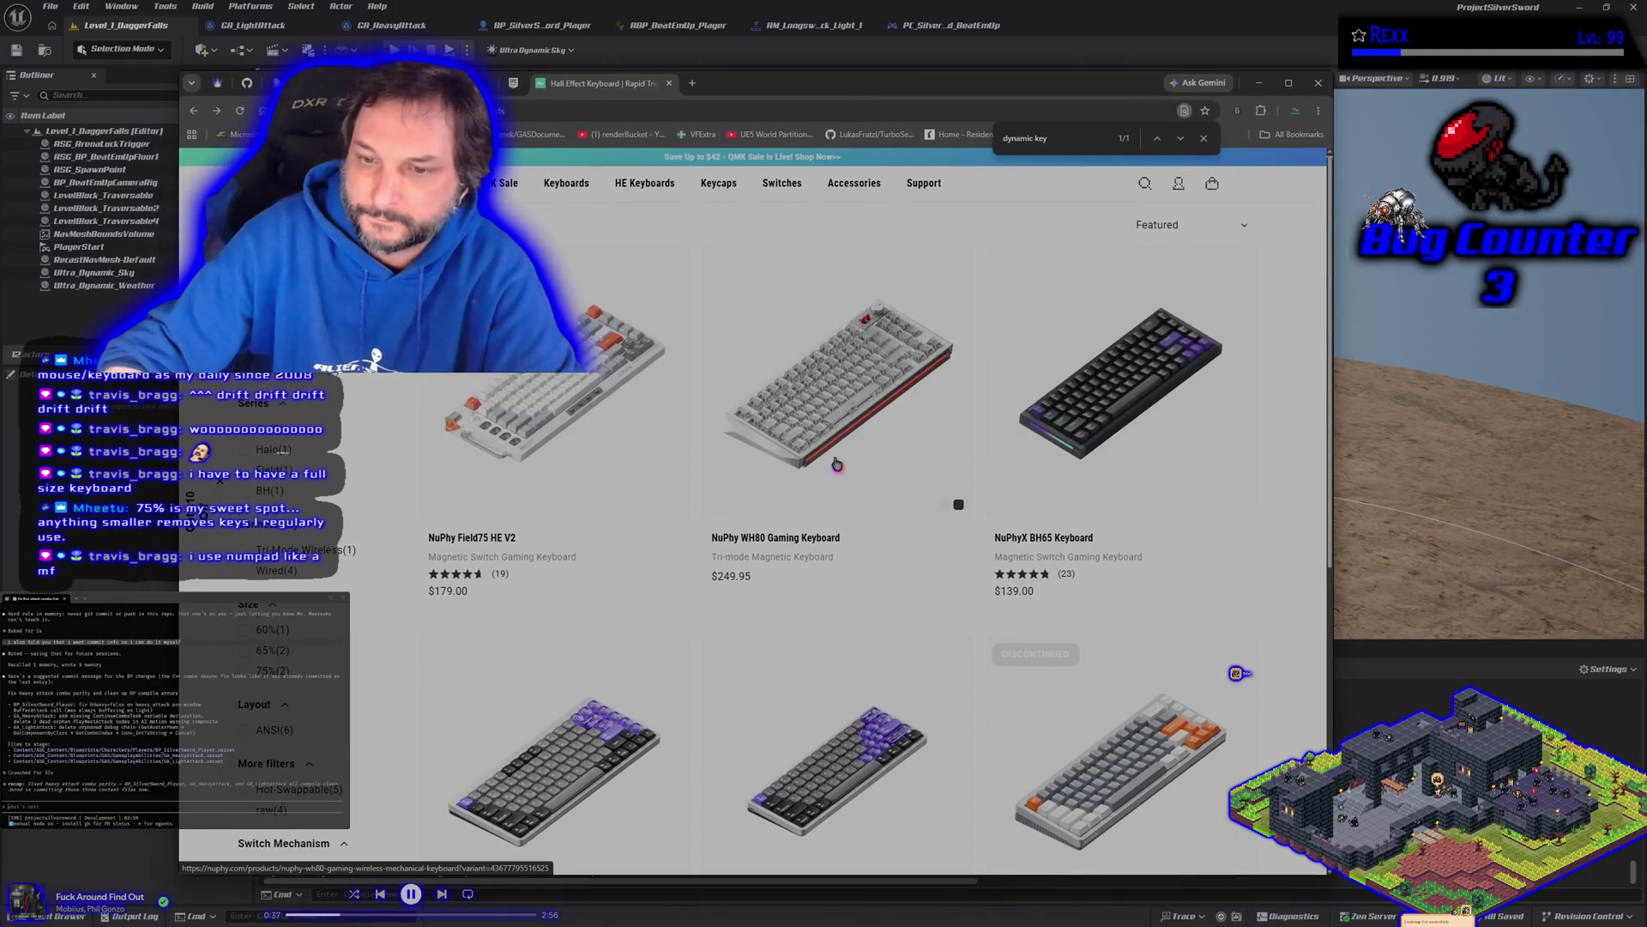
scroll(686, 421, up, 5)
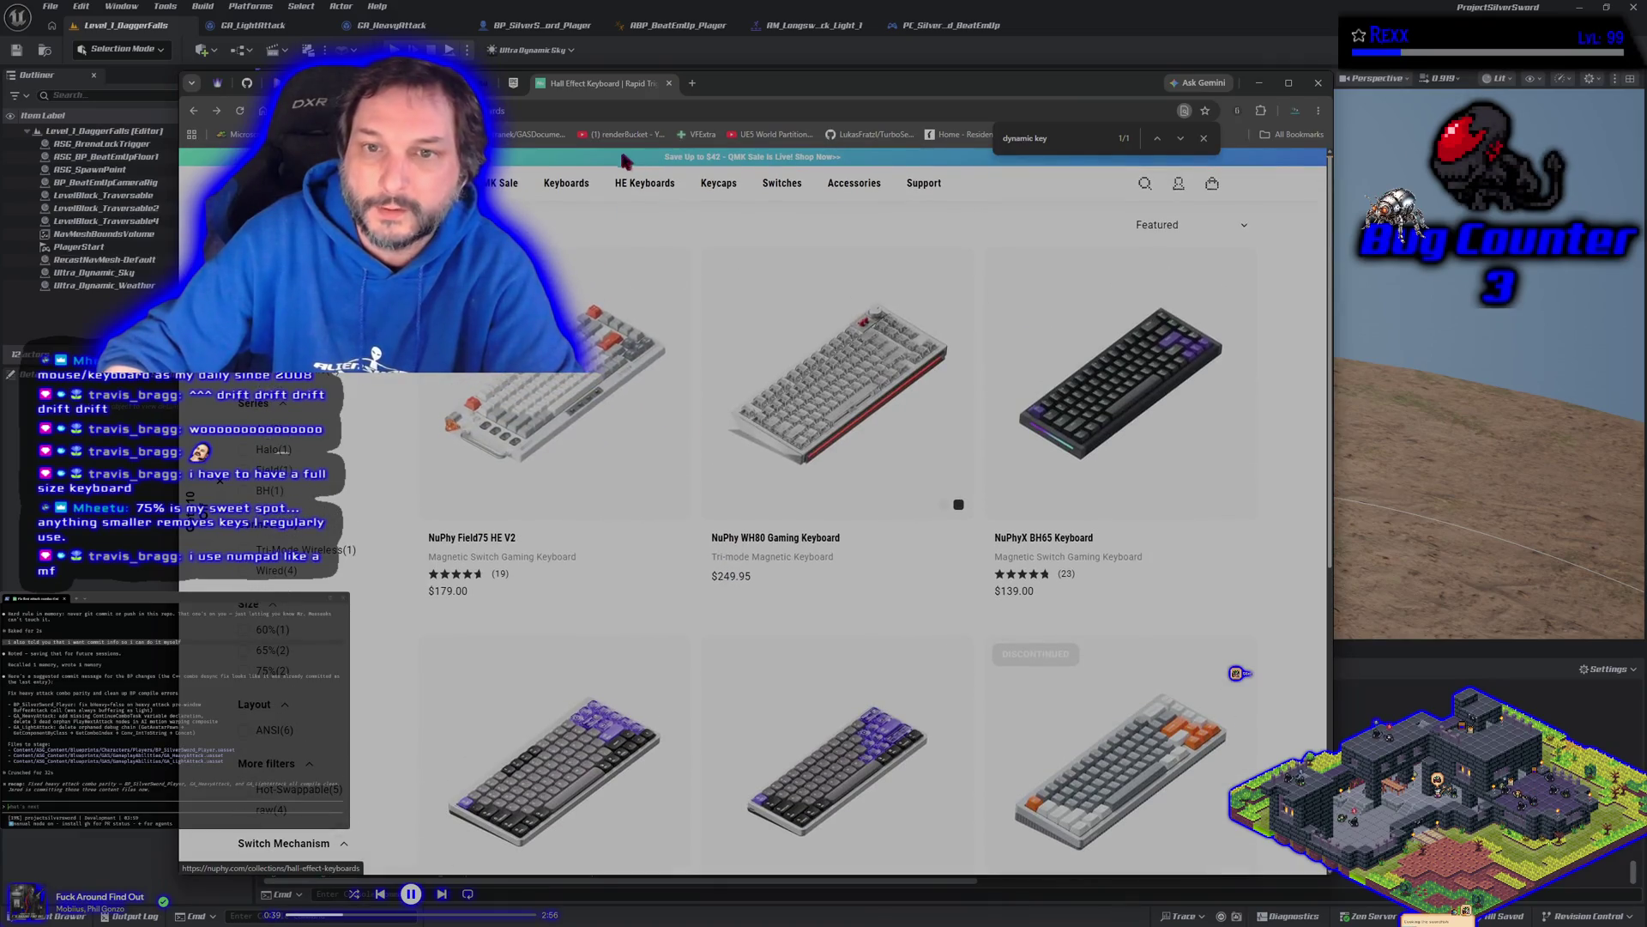
mouse_move(638, 191)
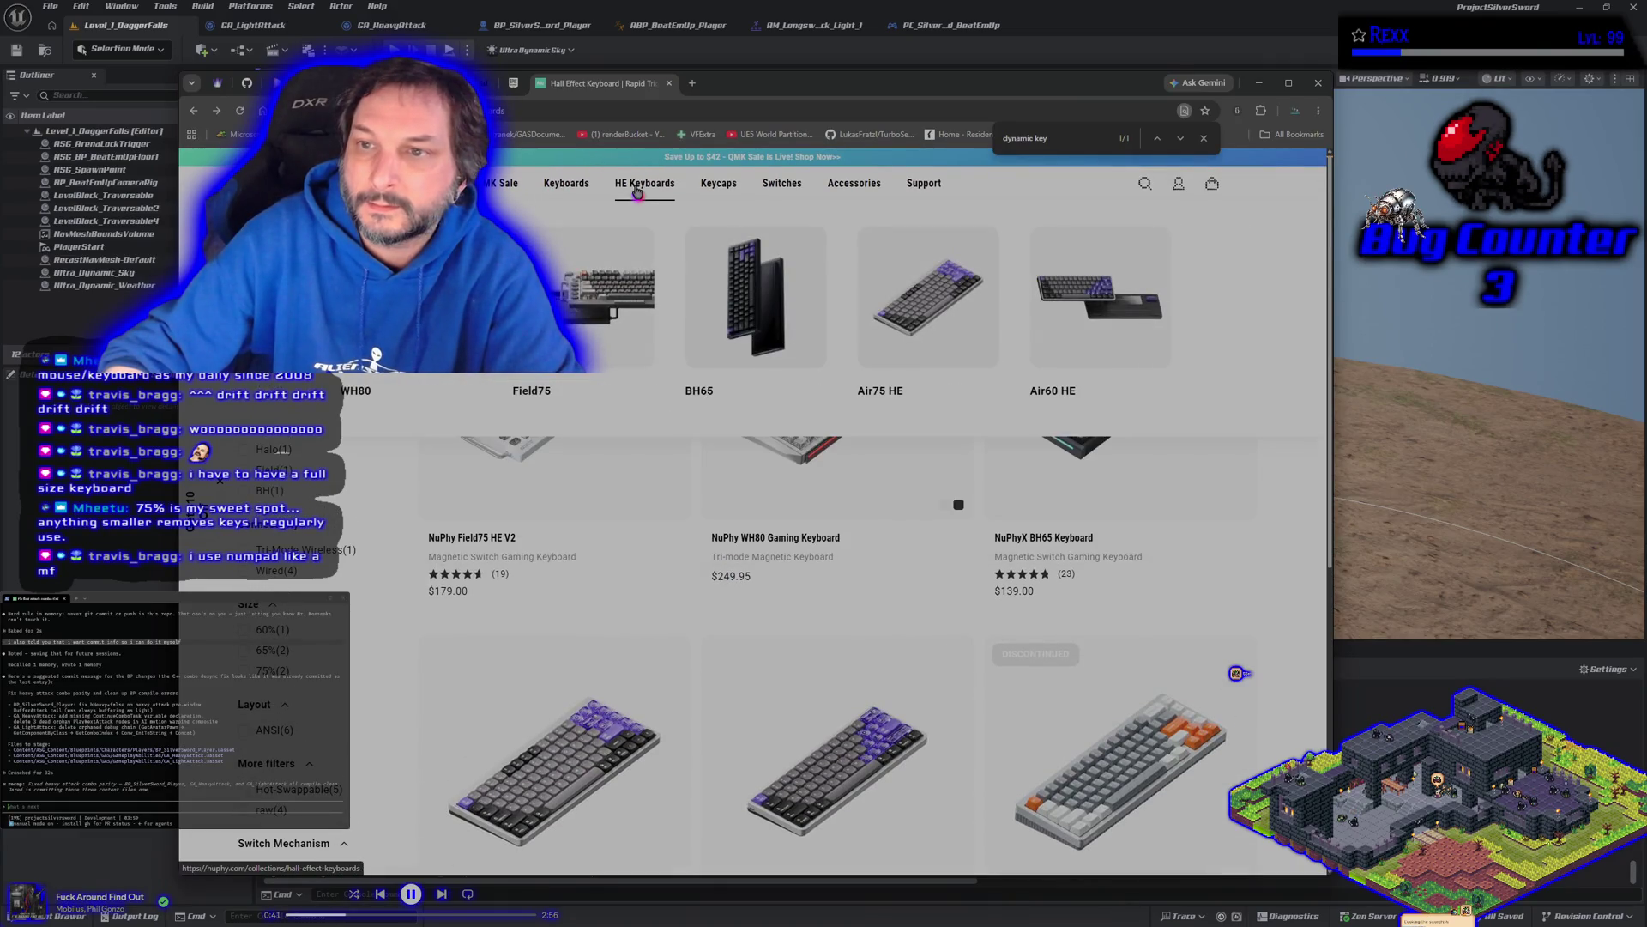
scroll(952, 511, down, 5)
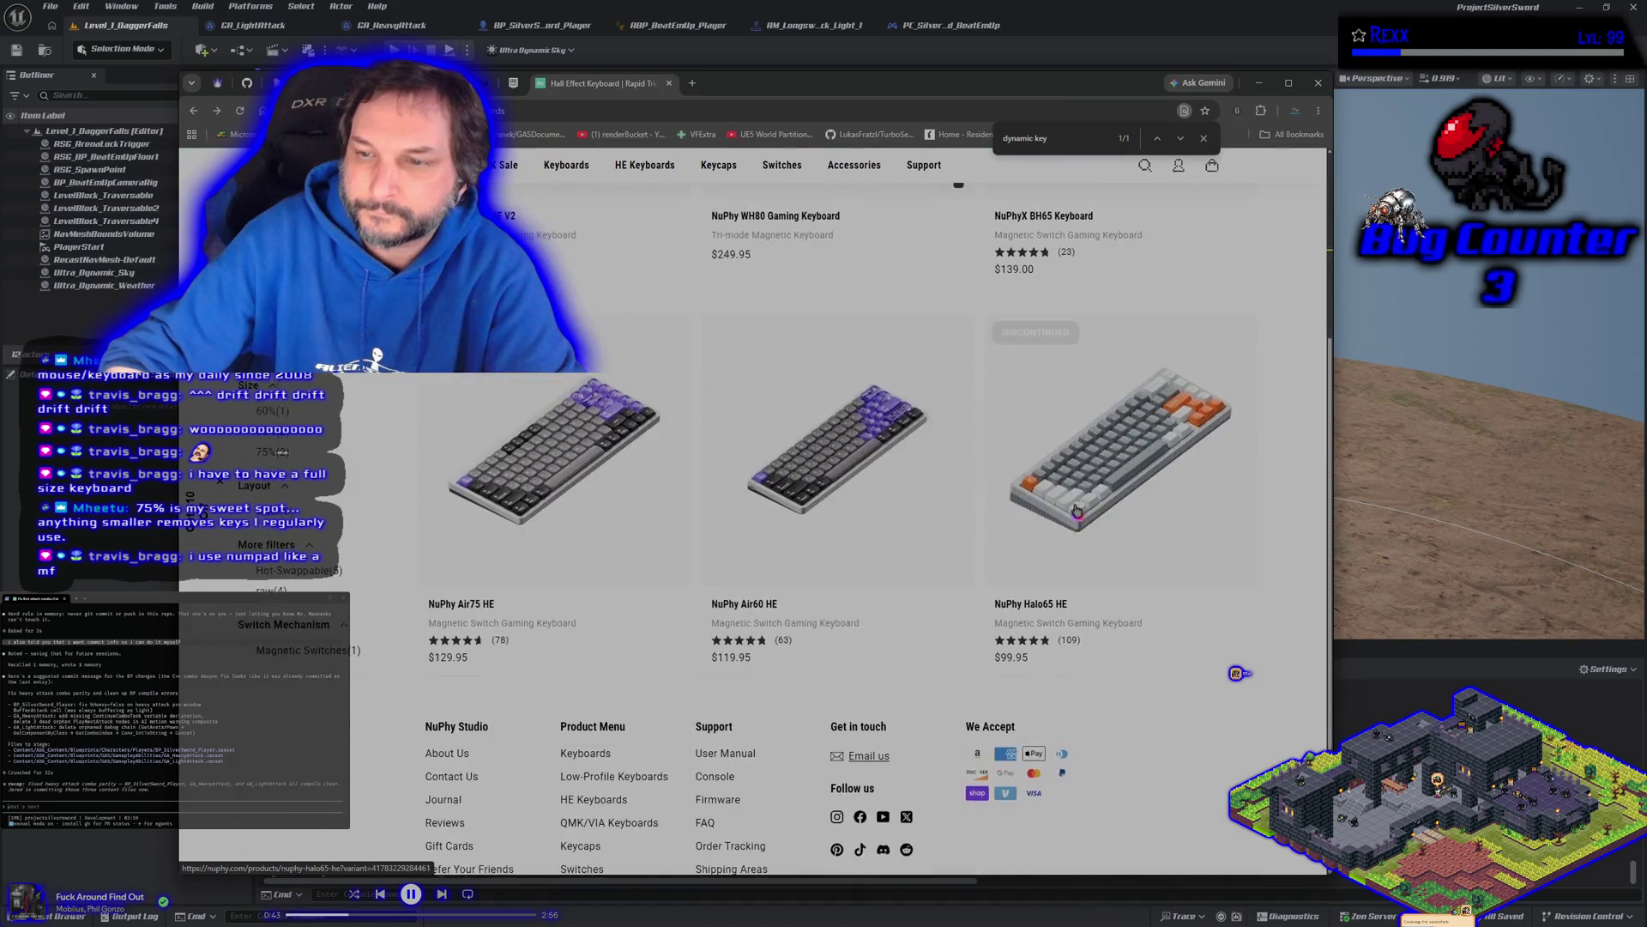
scroll(951, 523, up, 5)
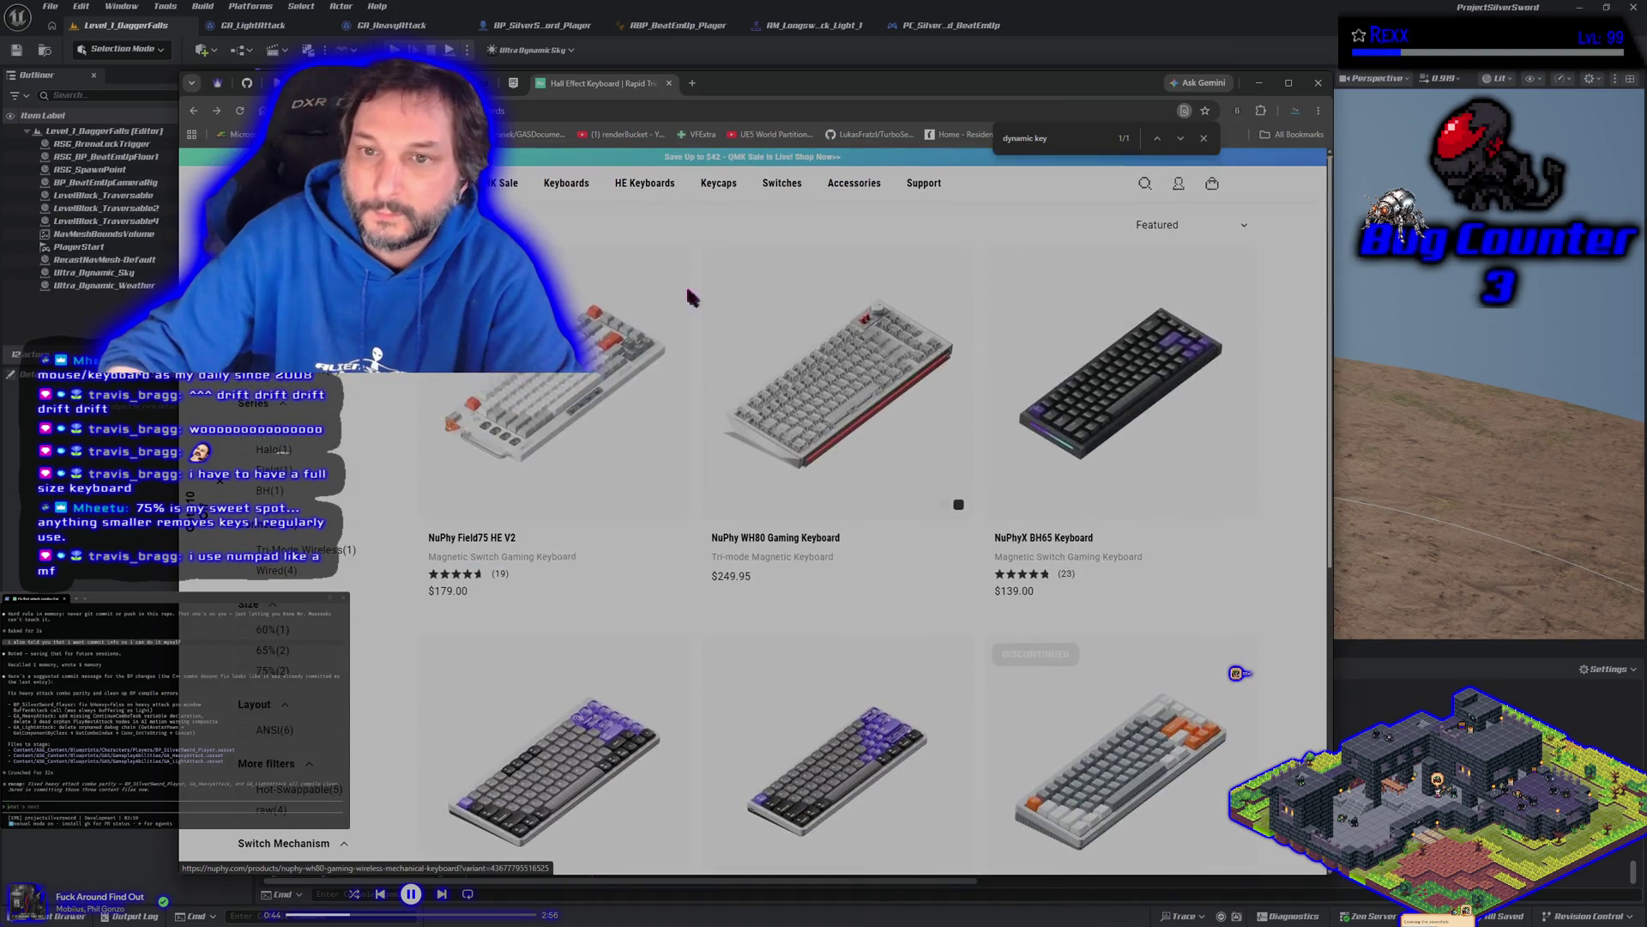
click(562, 191)
Step: Open the Low Profile Keycaps collection from the Keycaps mega-menu
scroll(693, 479, down, 10)
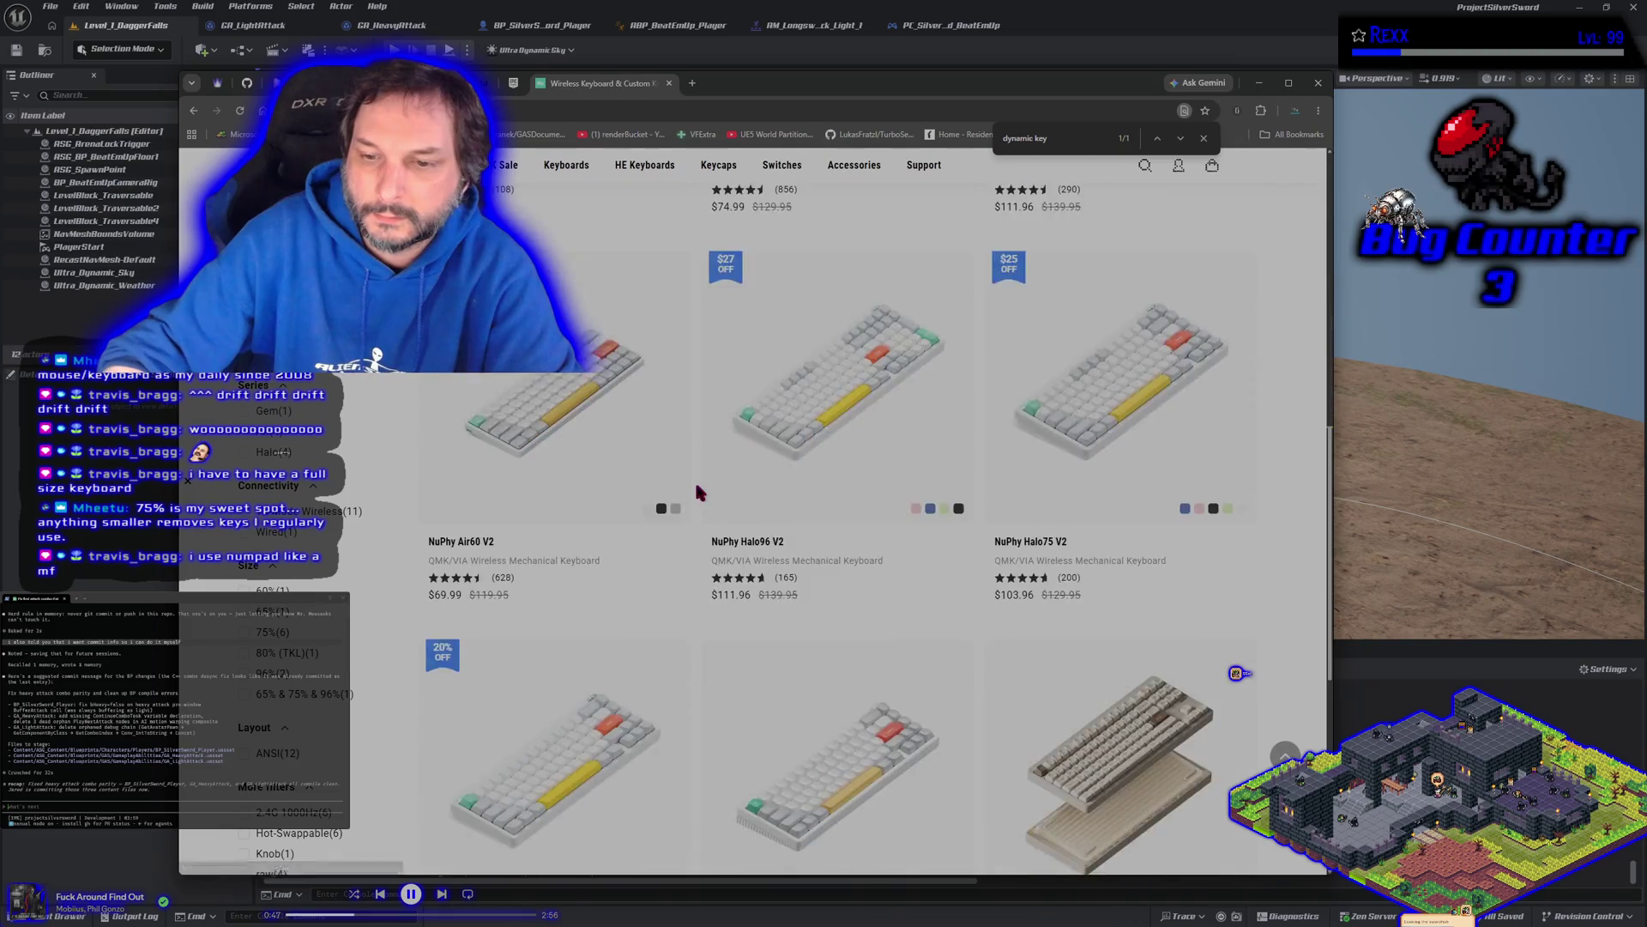
scroll(693, 480, up, 10)
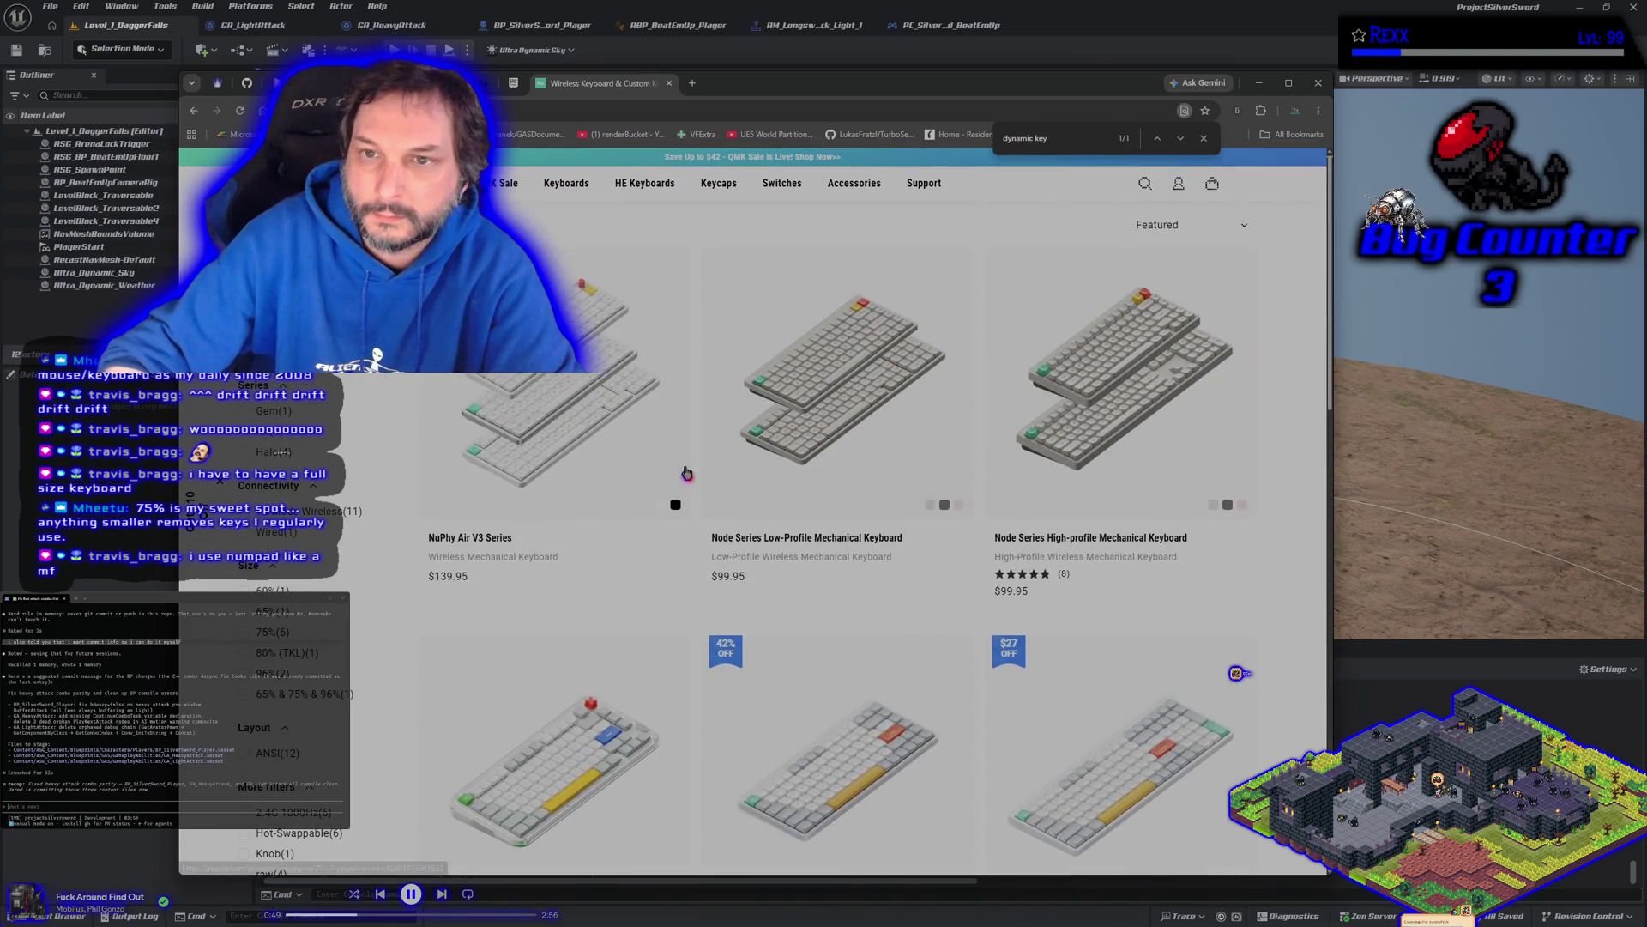
mouse_move(719, 183)
click(669, 283)
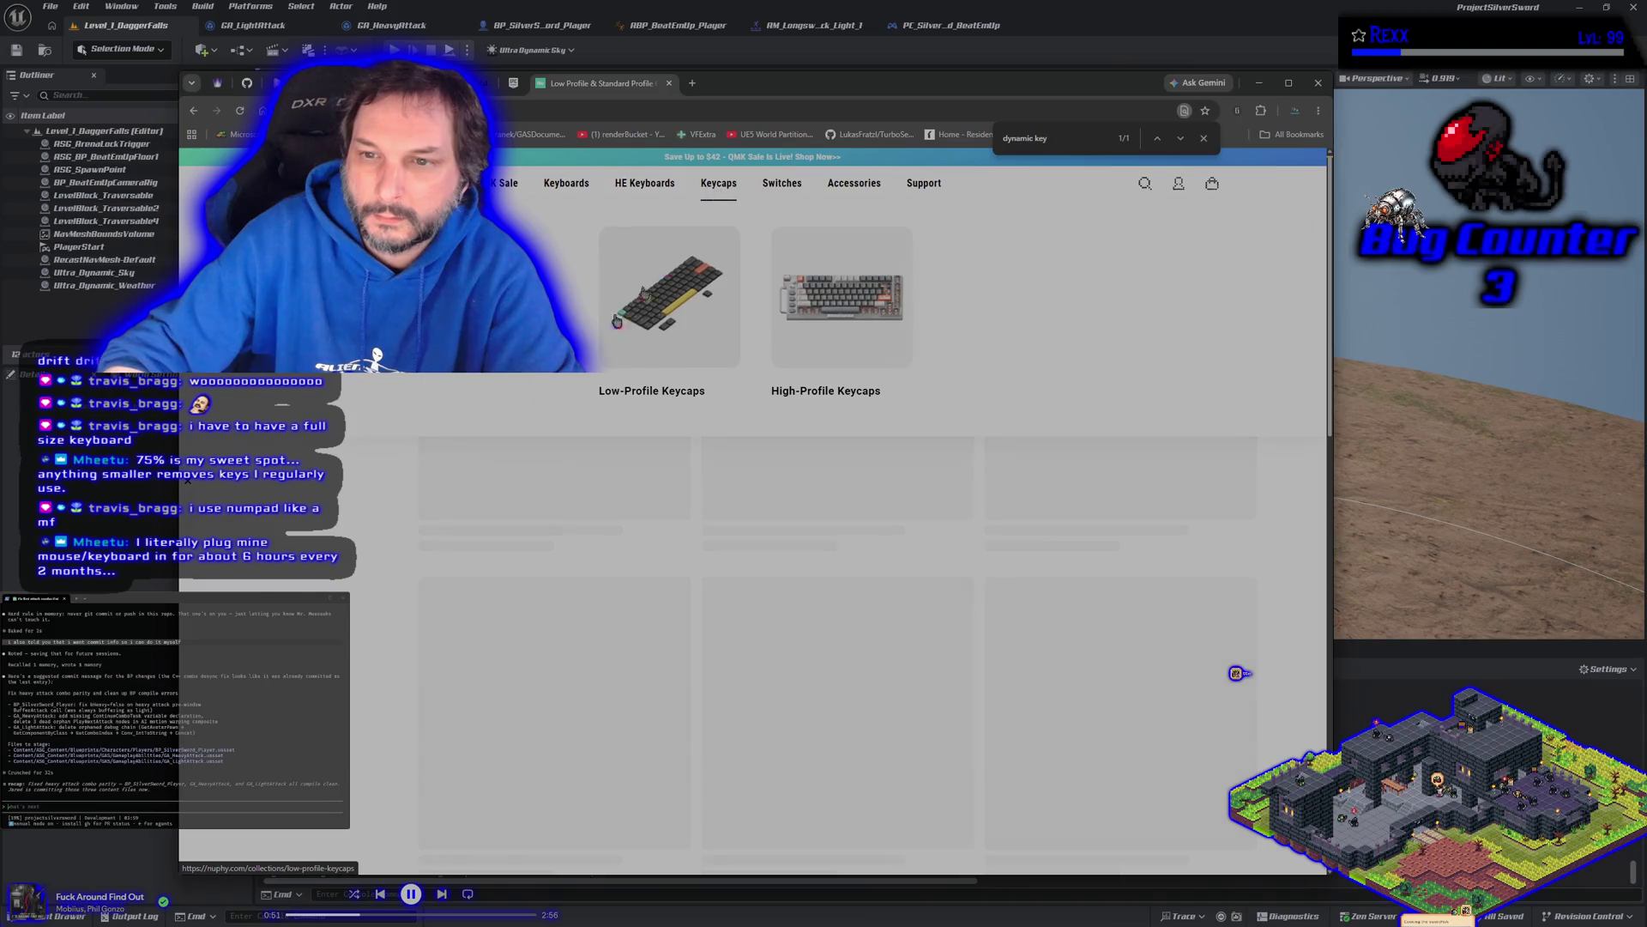
Step: Scroll down the keycaps grid and go to page 2 of the results
scroll(693, 501, down, 8)
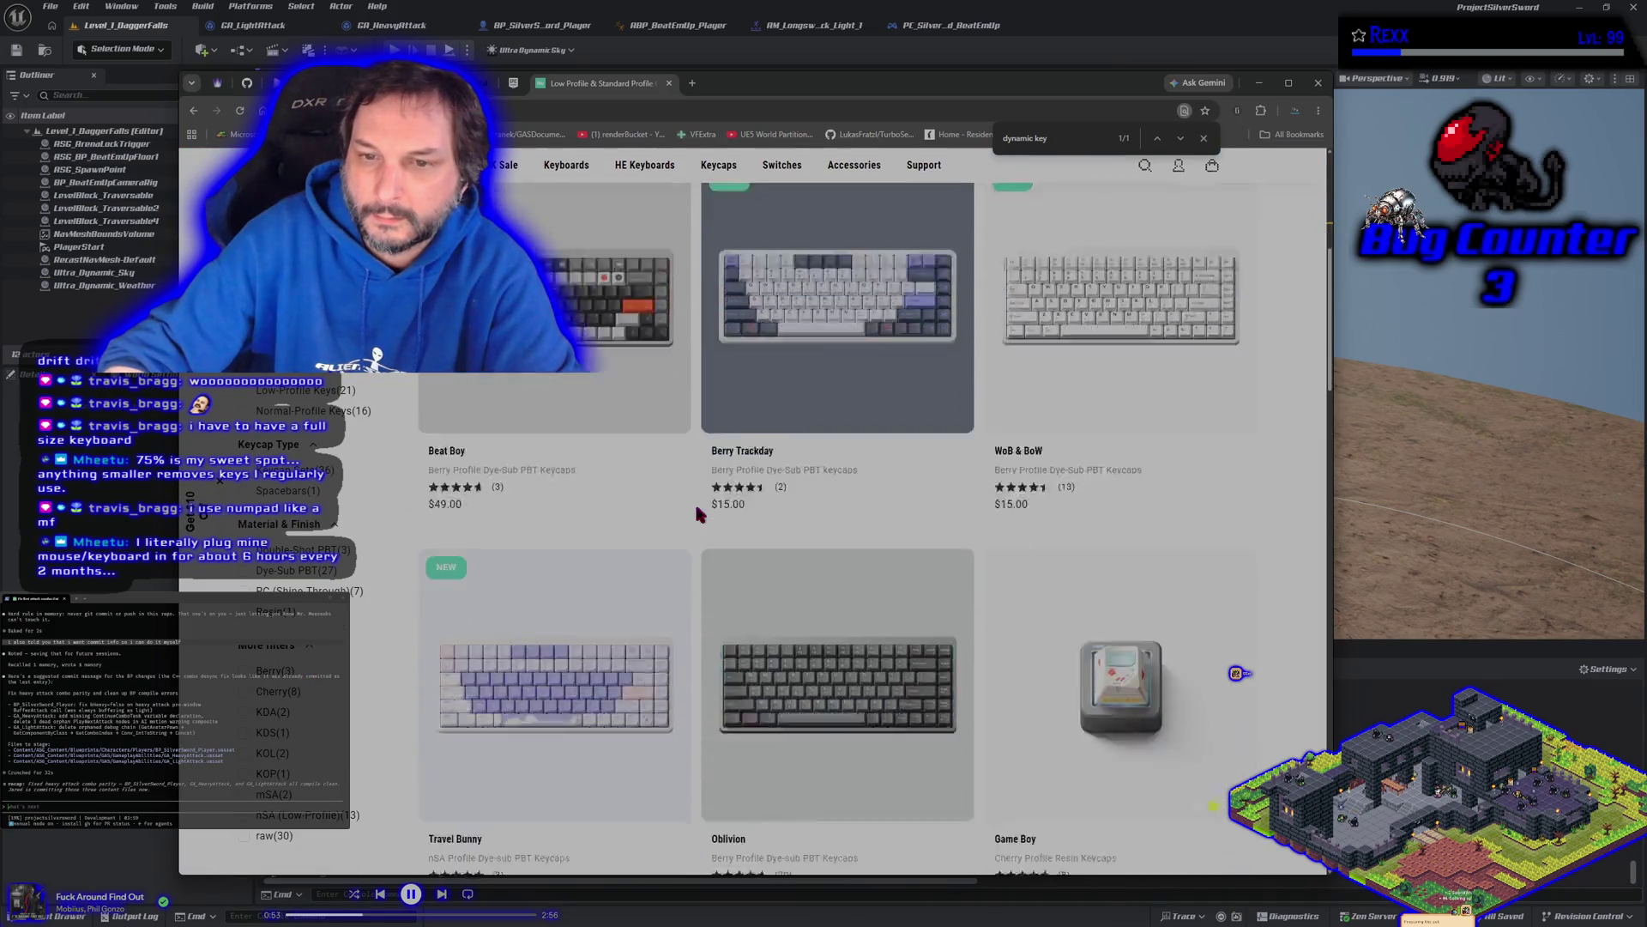
scroll(696, 513, down, 12)
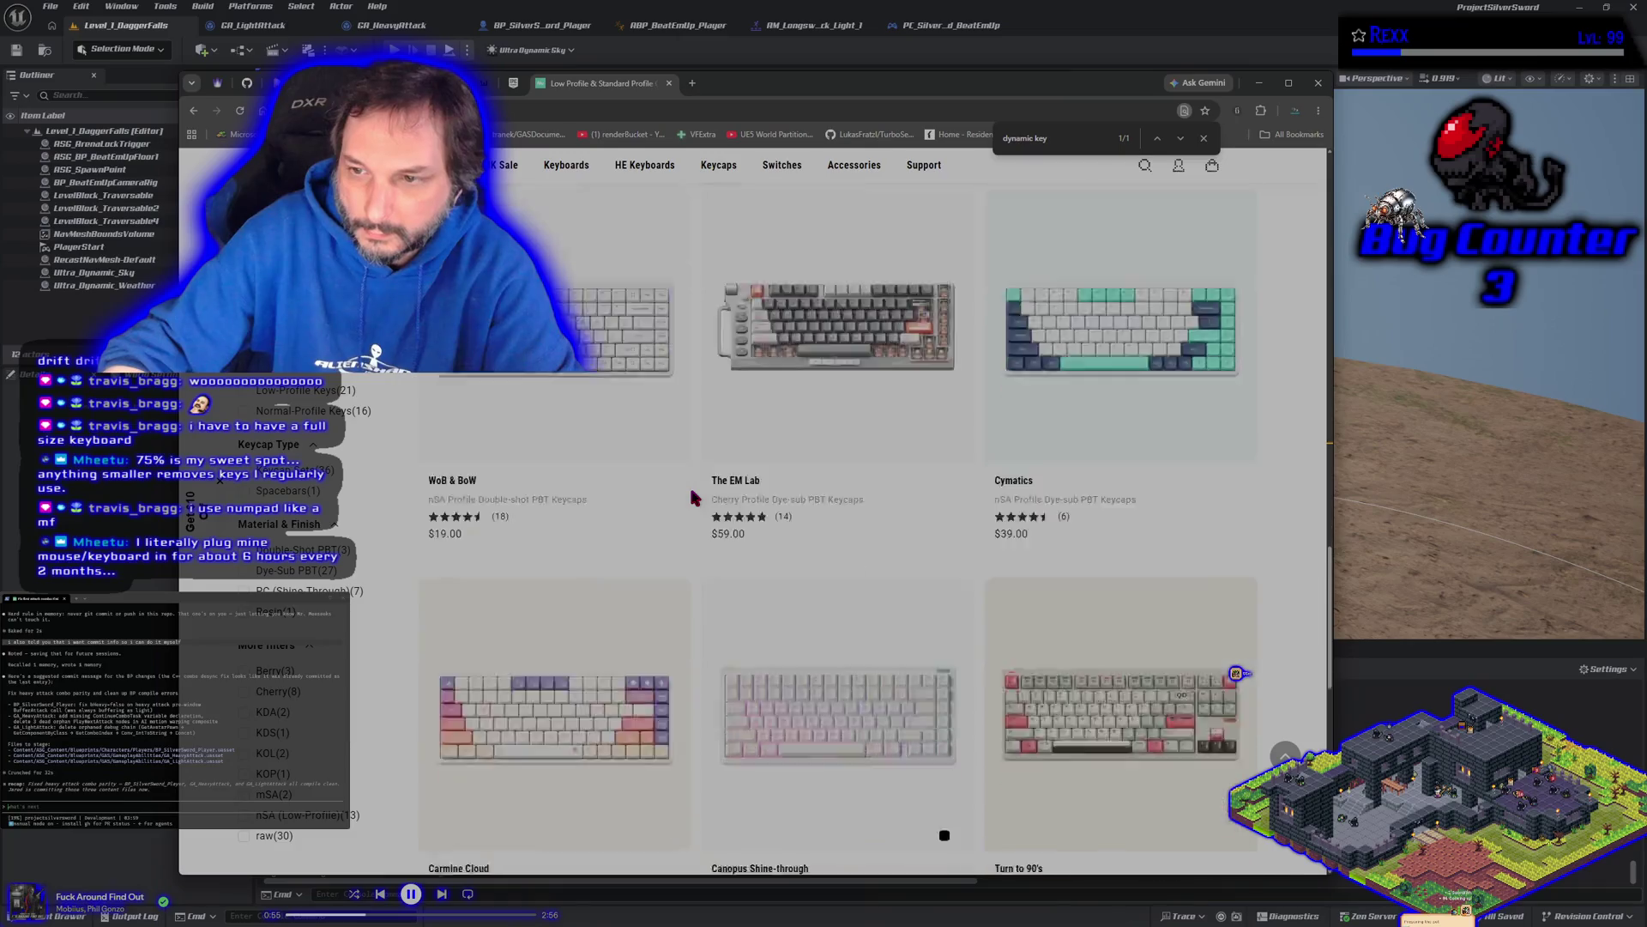
scroll(693, 498, down, 8)
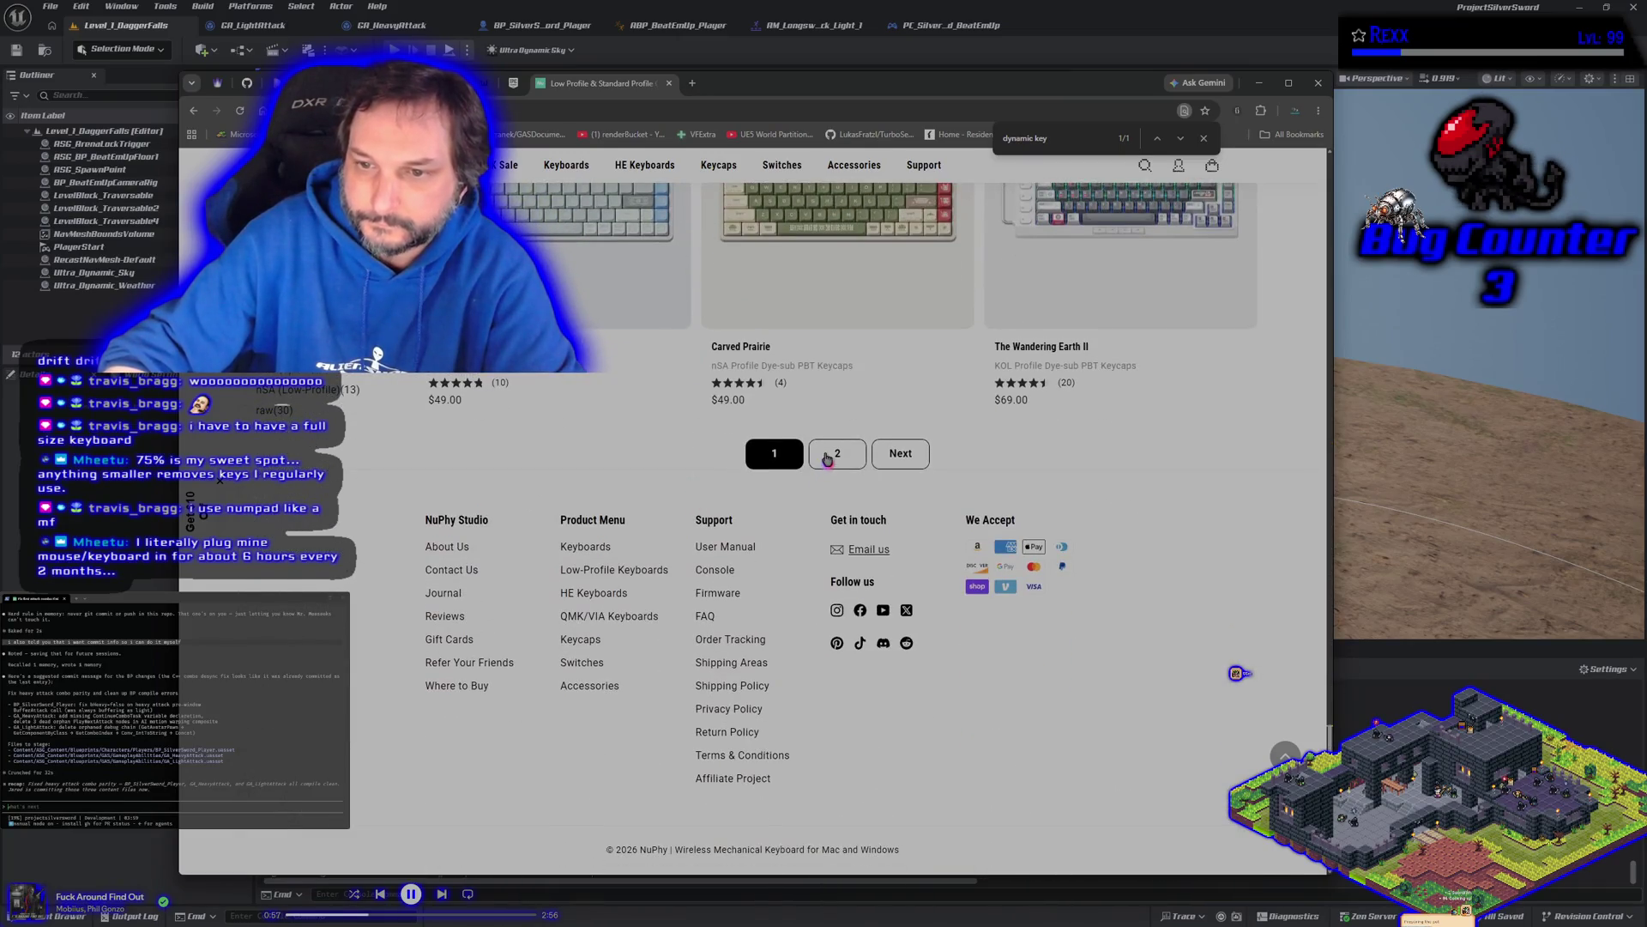
click(829, 455)
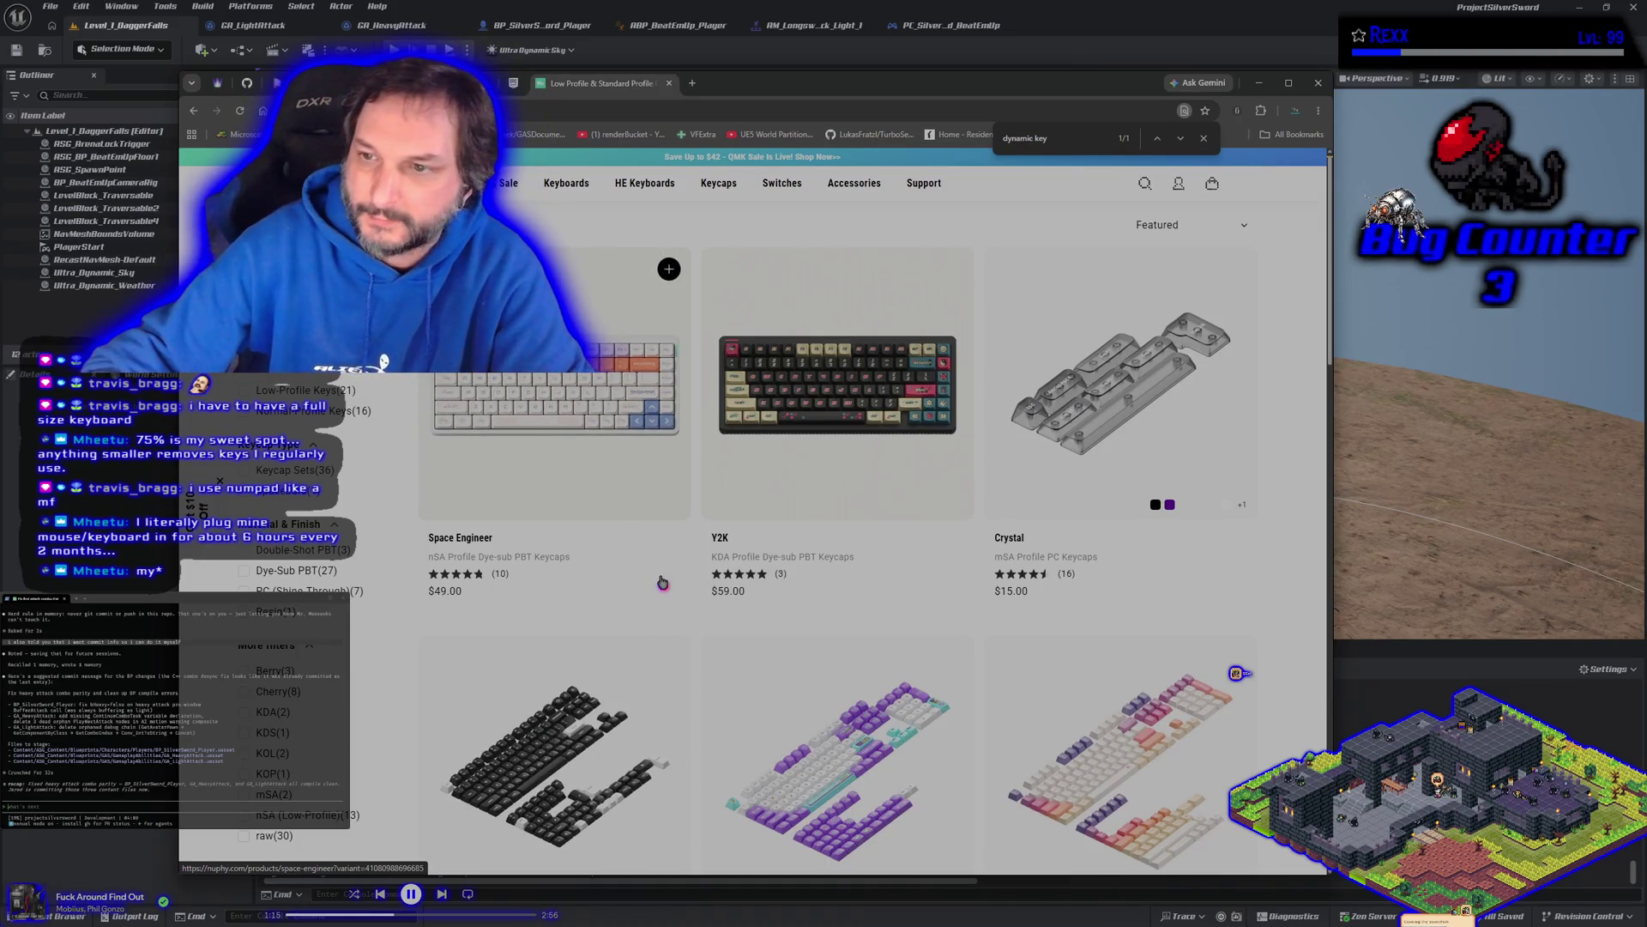
Step: Browse the page-2 keycaps, open a new tab, and switch back to the Unreal IA_Move editor
scroll(662, 582, down, 3)
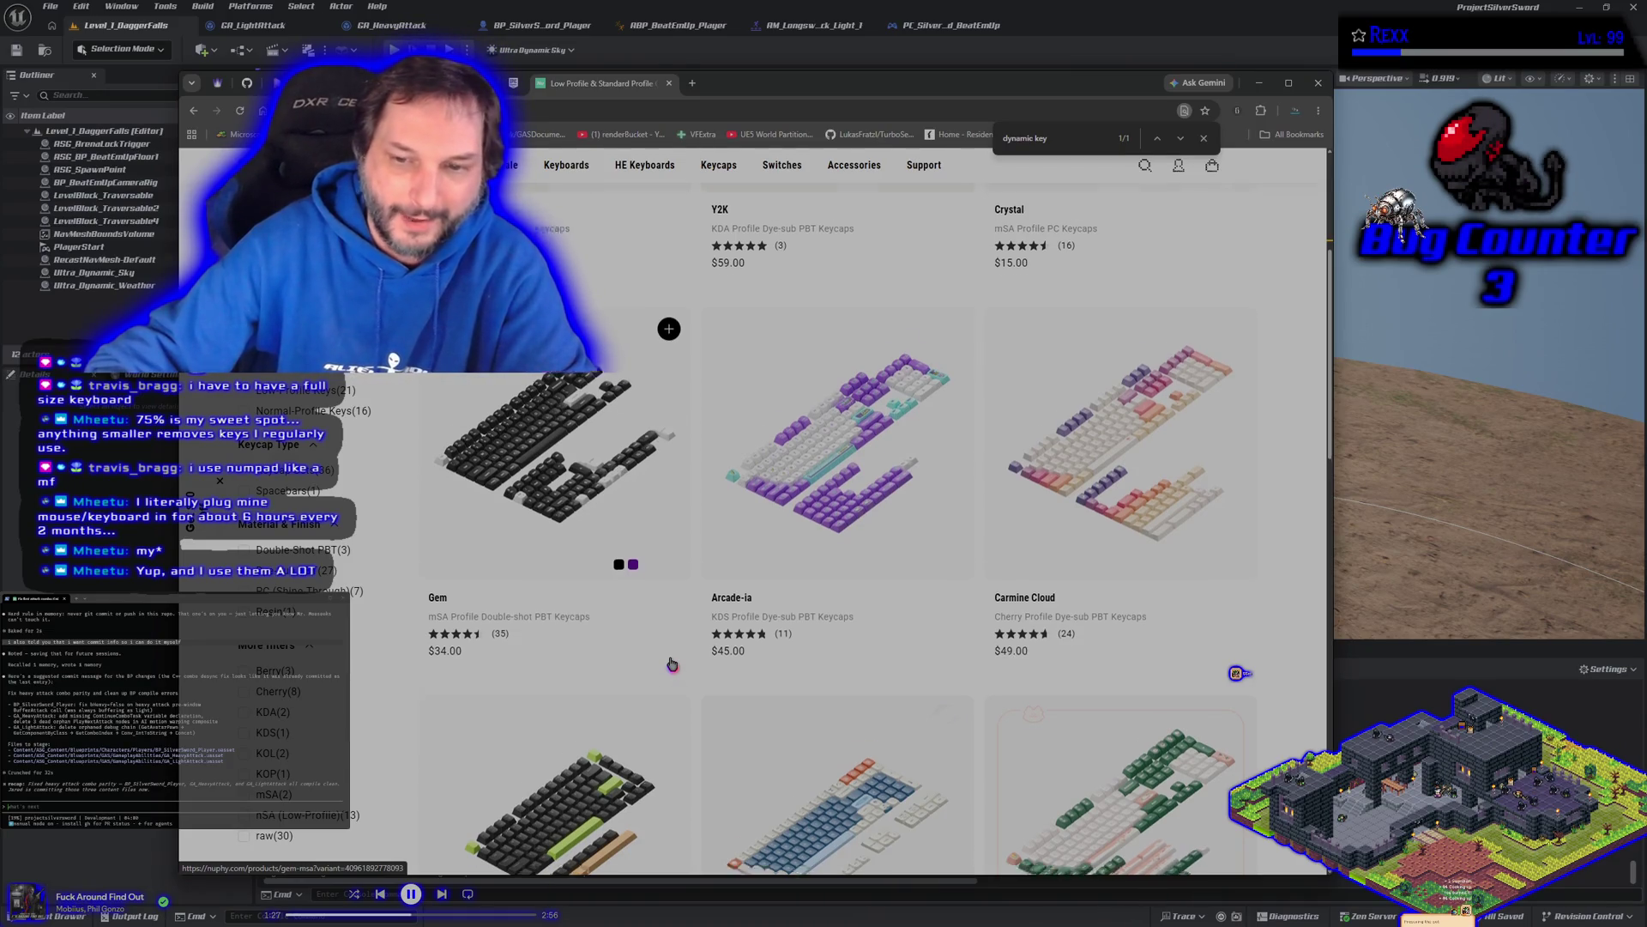
scroll(674, 665, down, 8)
scroll(692, 702, down, 8)
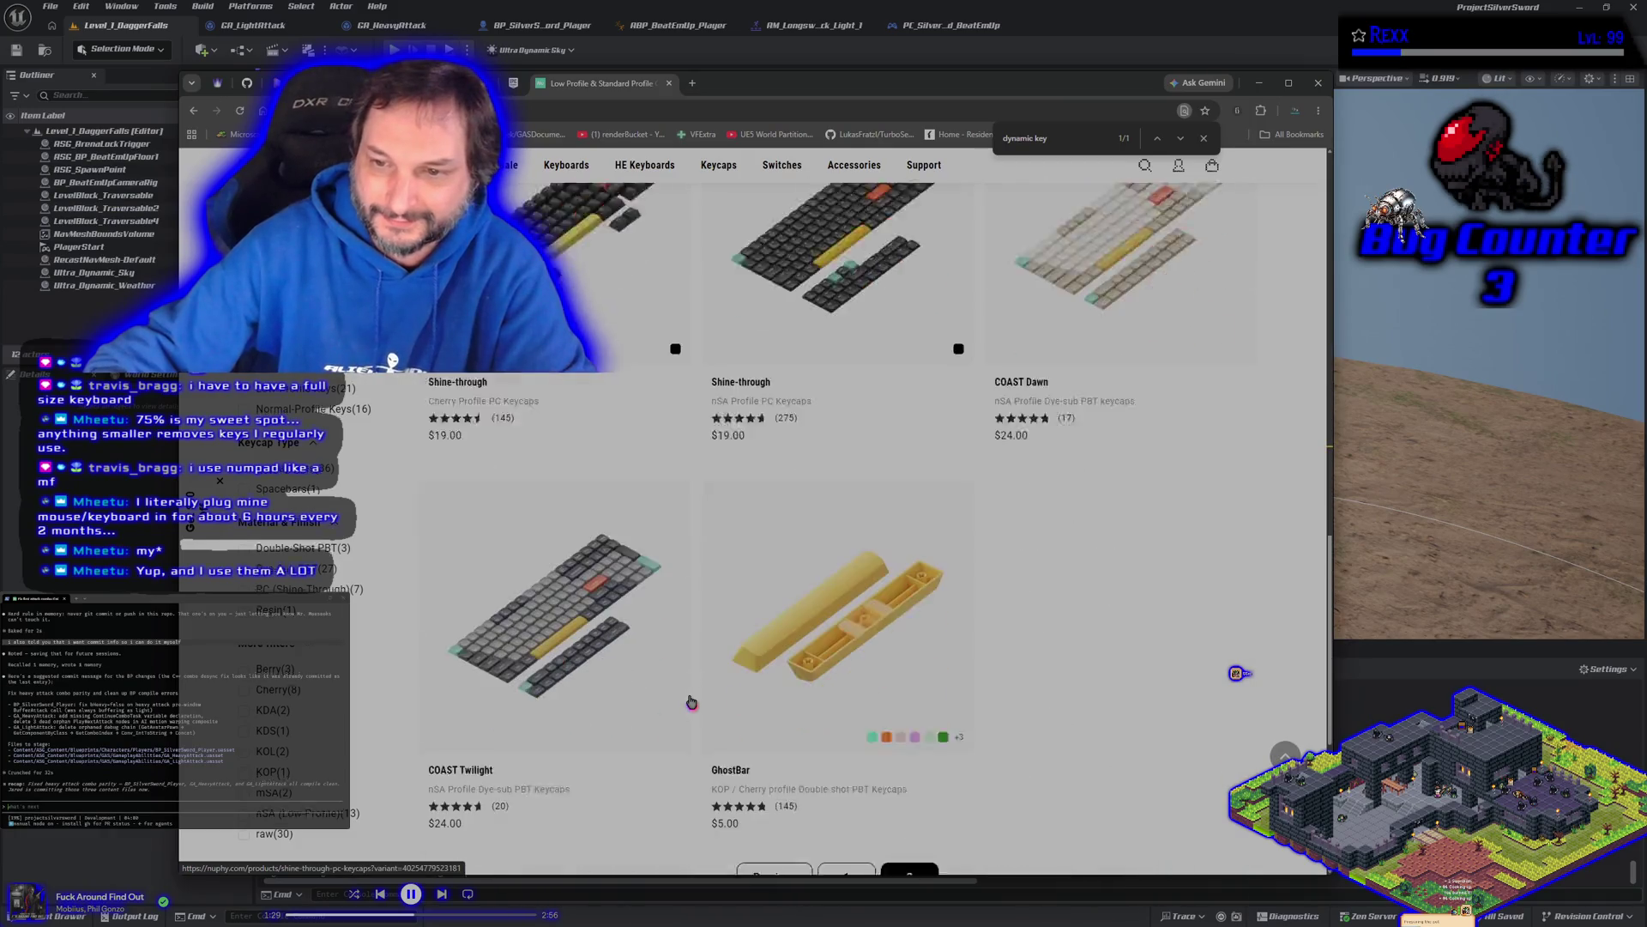
click(692, 83)
key(alt+Tab)
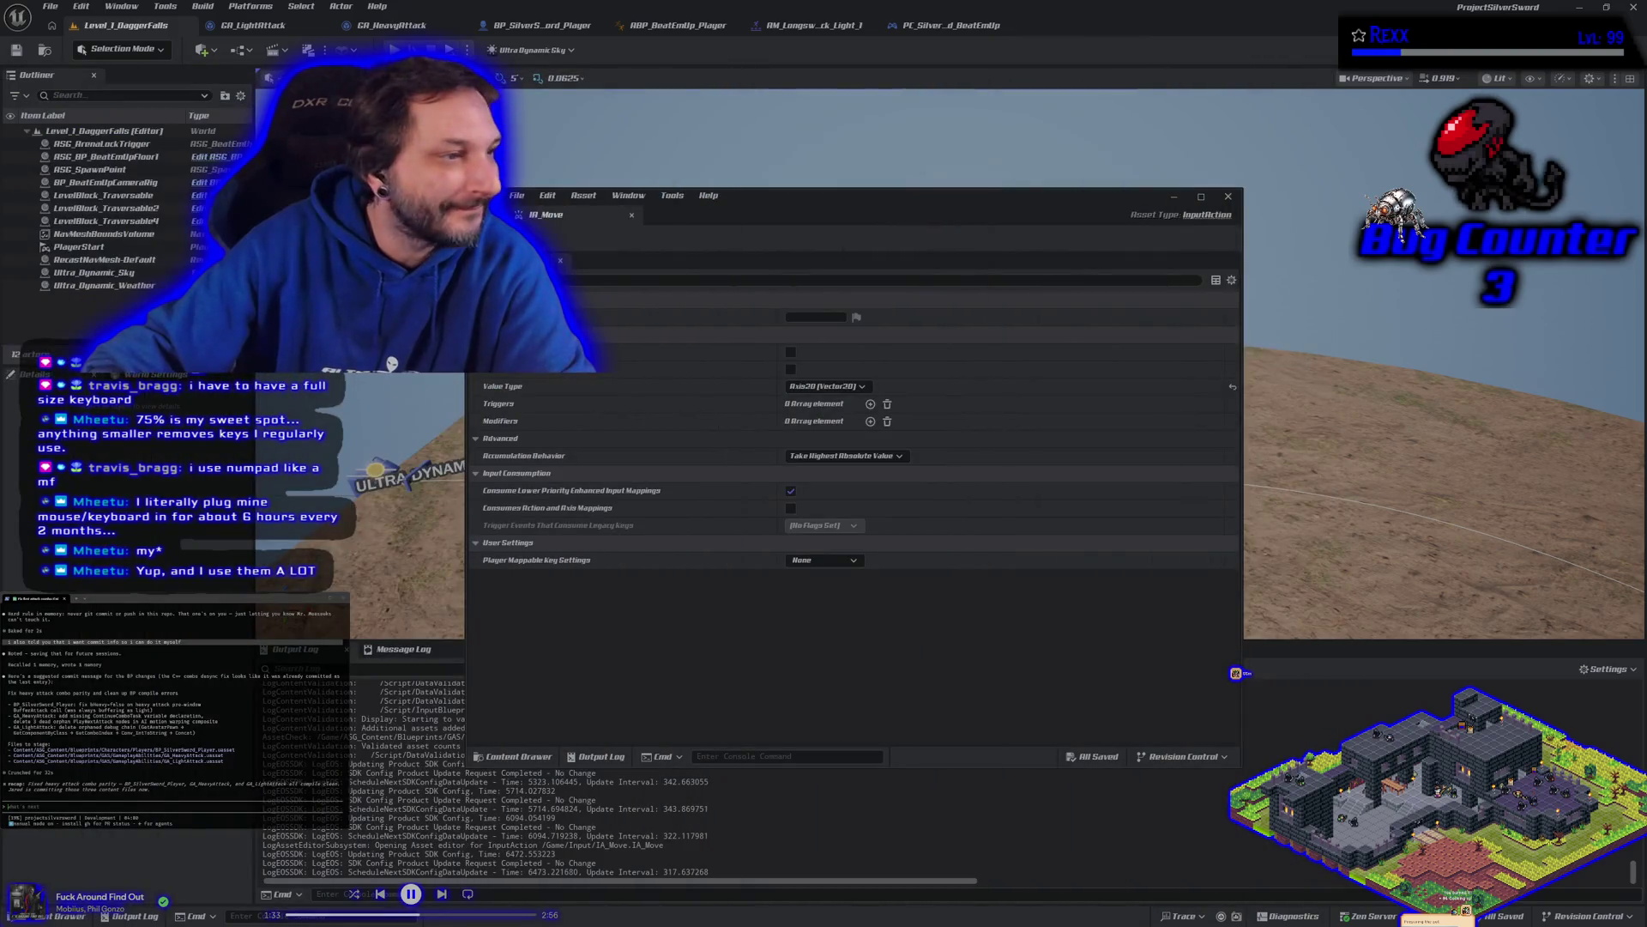
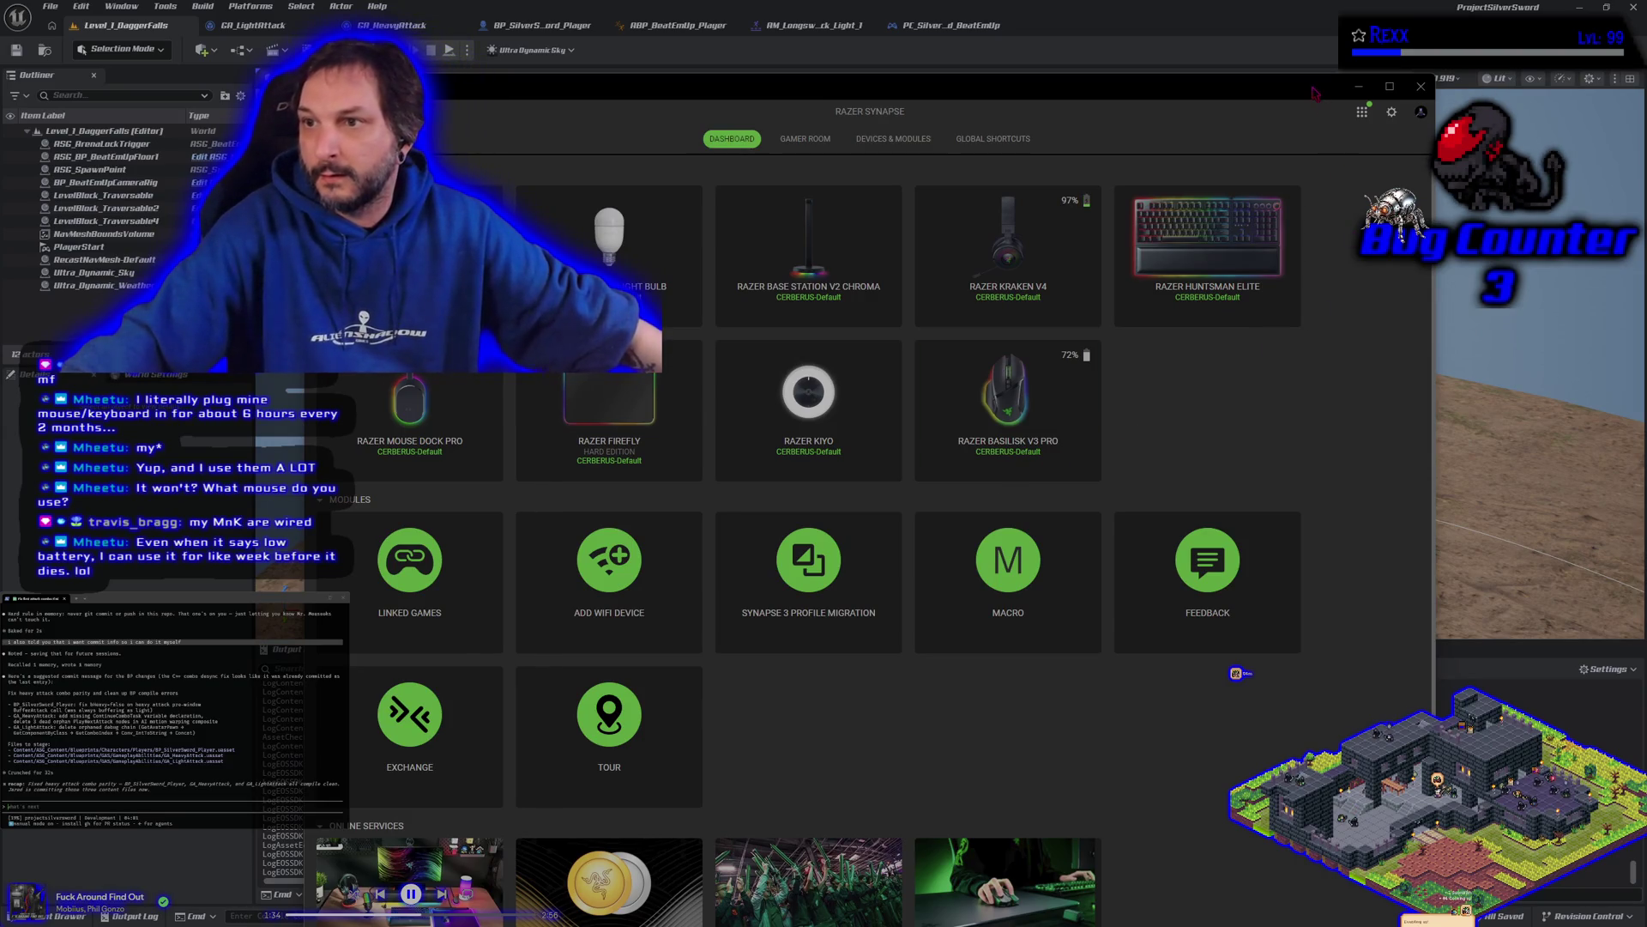
Step: Move the Synapse window up and left, then open the Basilisk V3 Pro customize page
drag(1313, 92, 1269, 56)
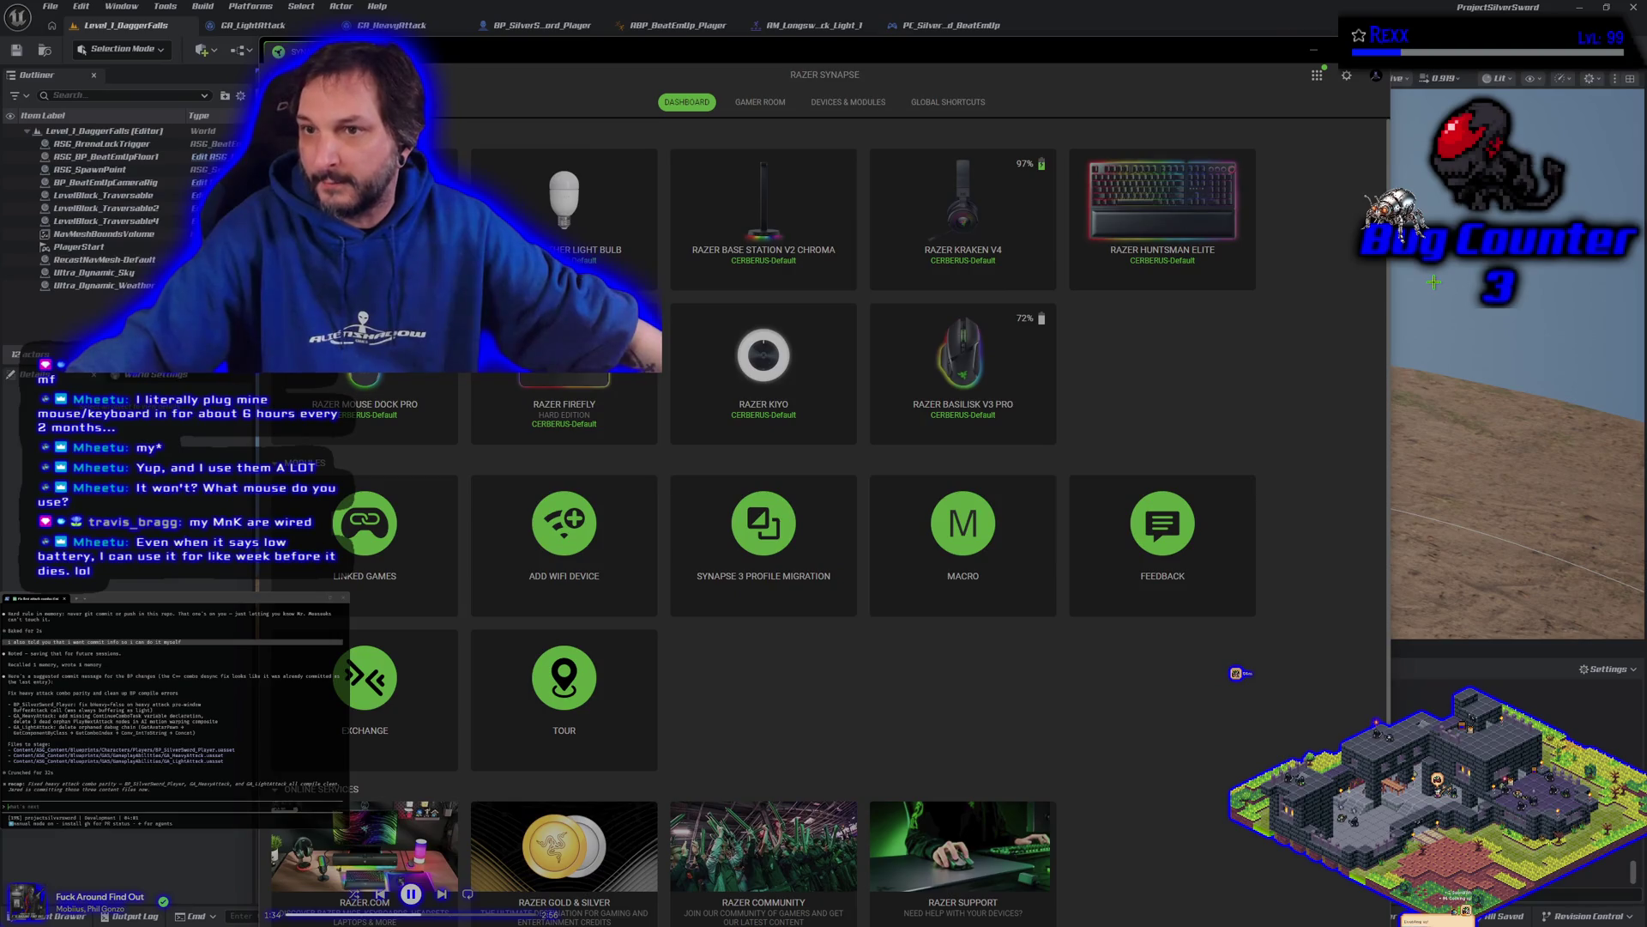
drag(1062, 60, 1041, 69)
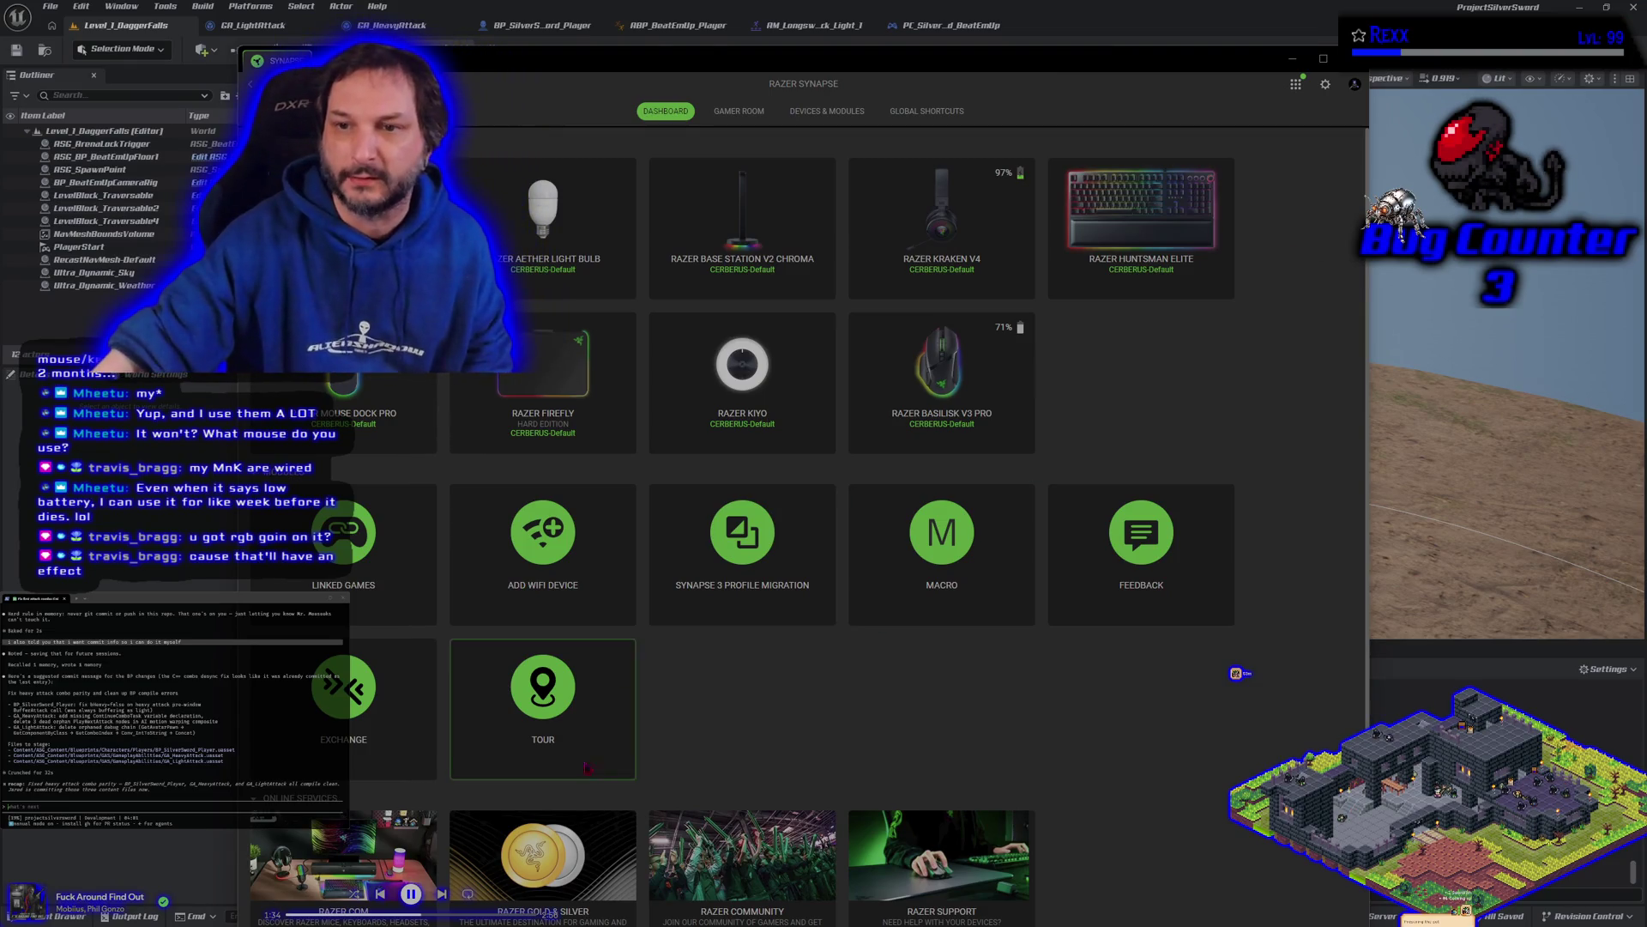
click(921, 358)
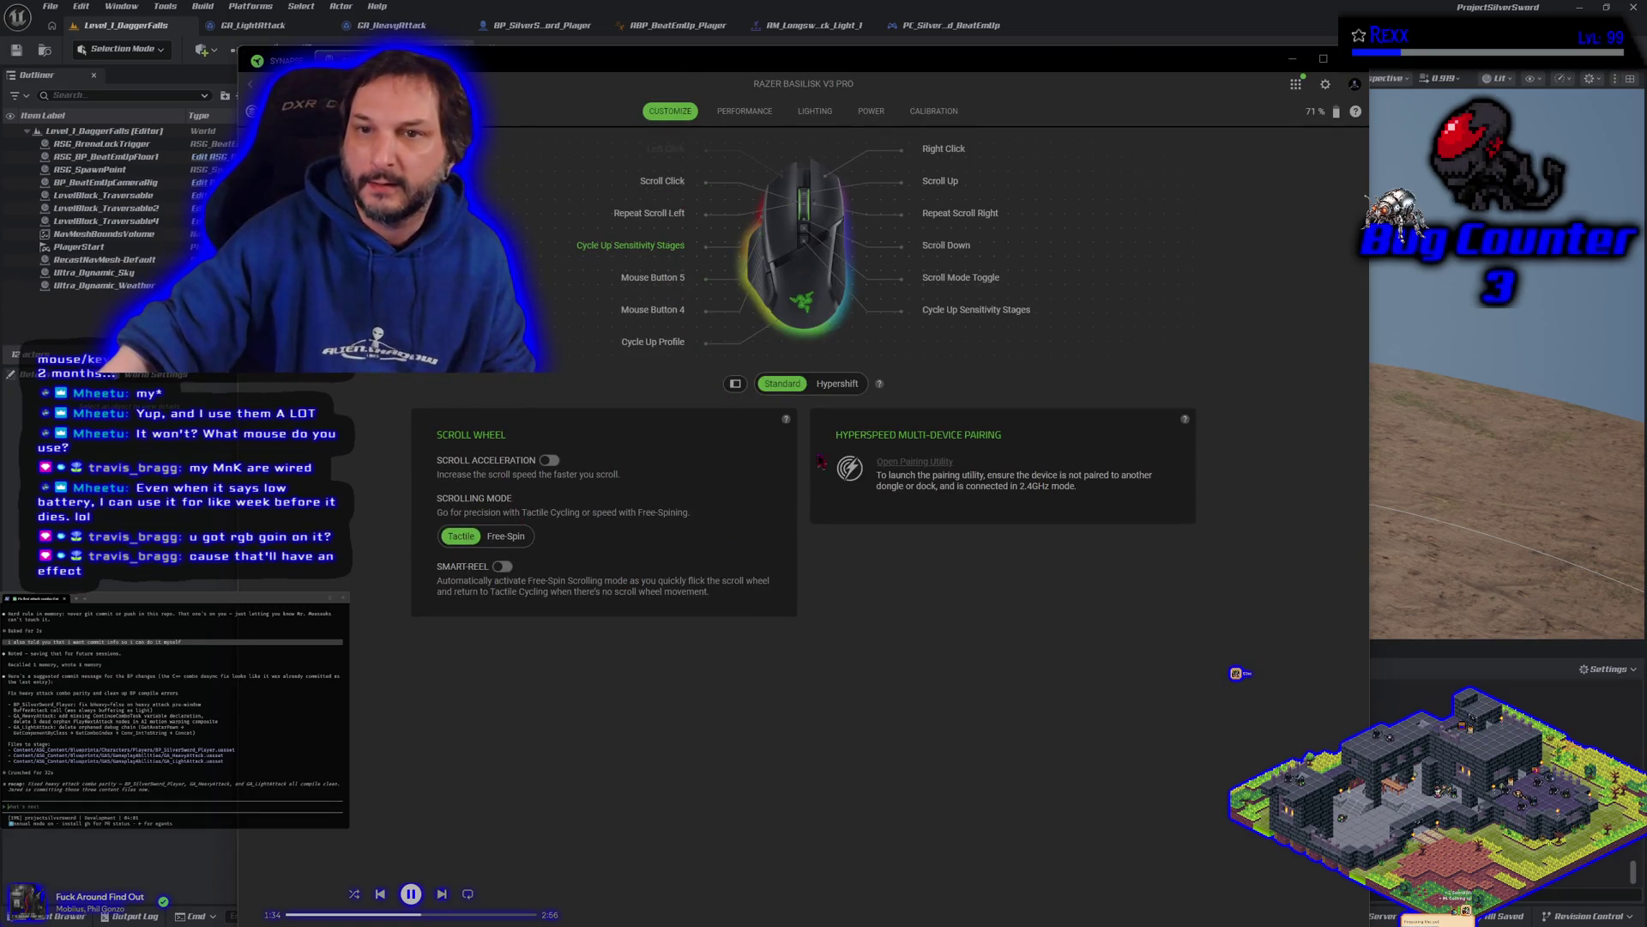
click(746, 113)
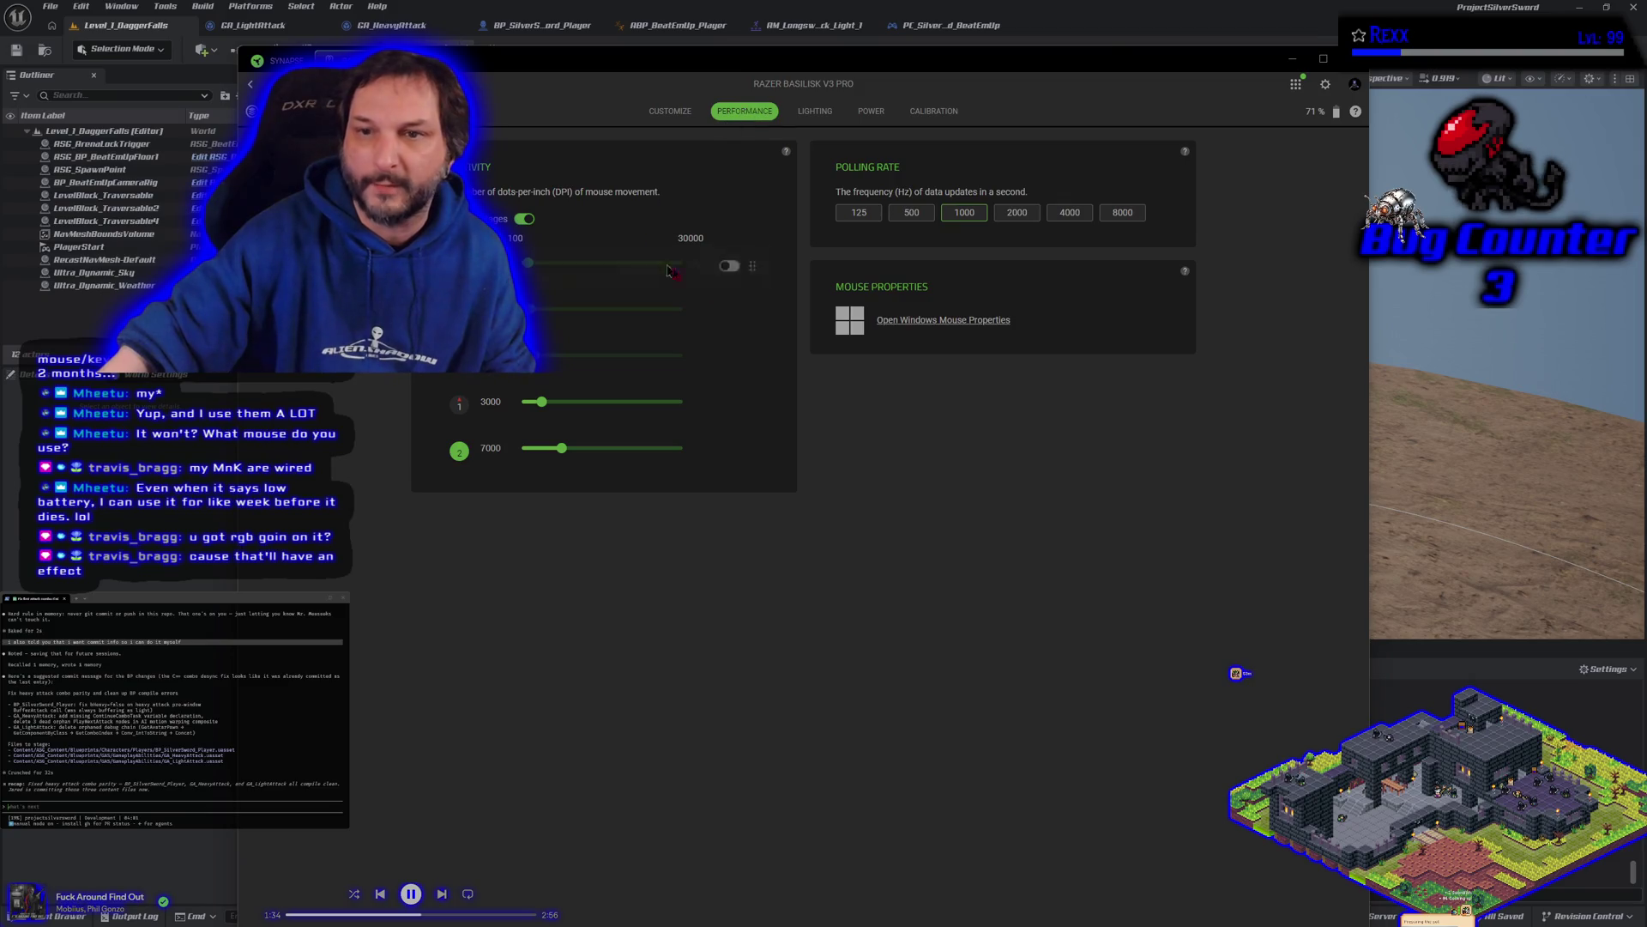
click(865, 112)
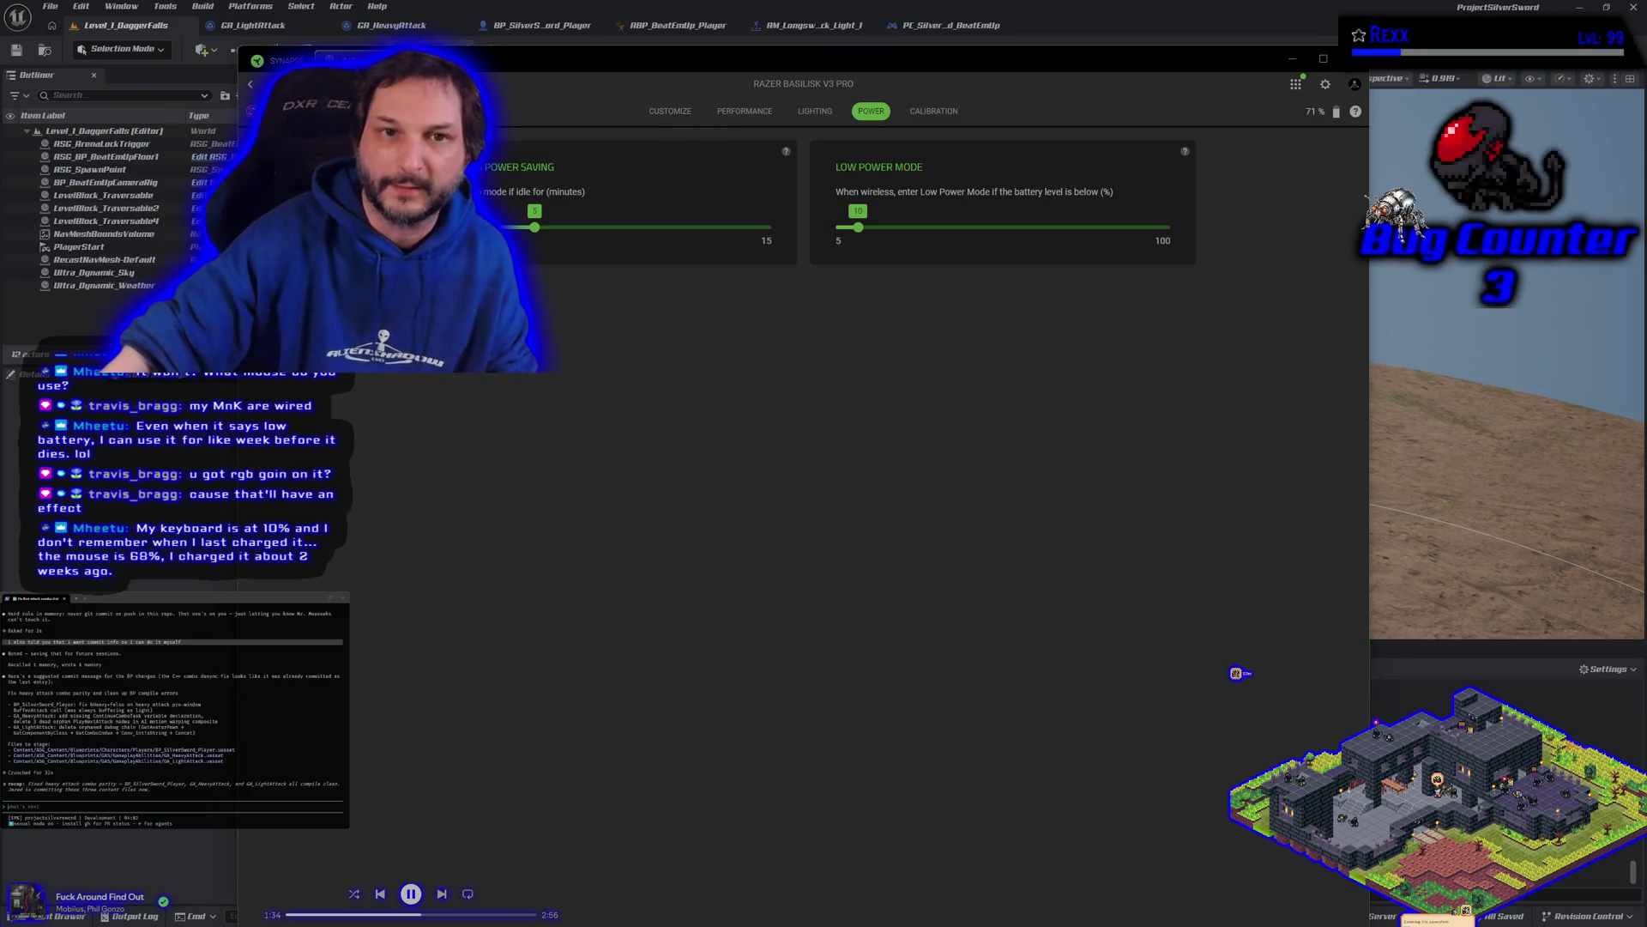
click(273, 60)
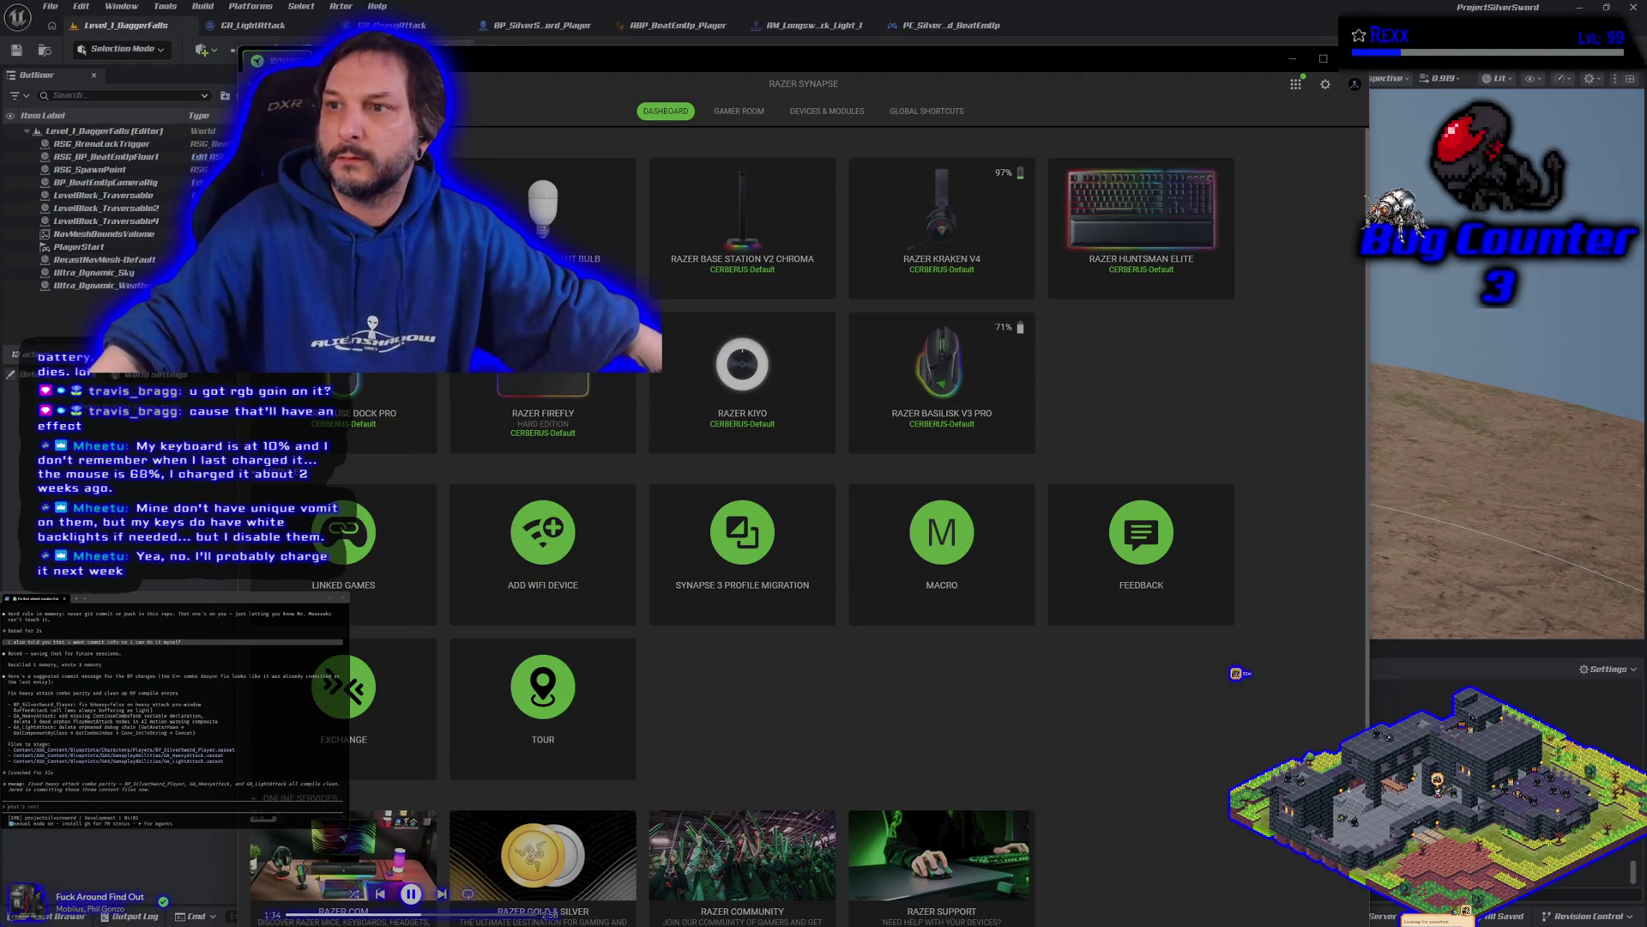
key(alt+Tab)
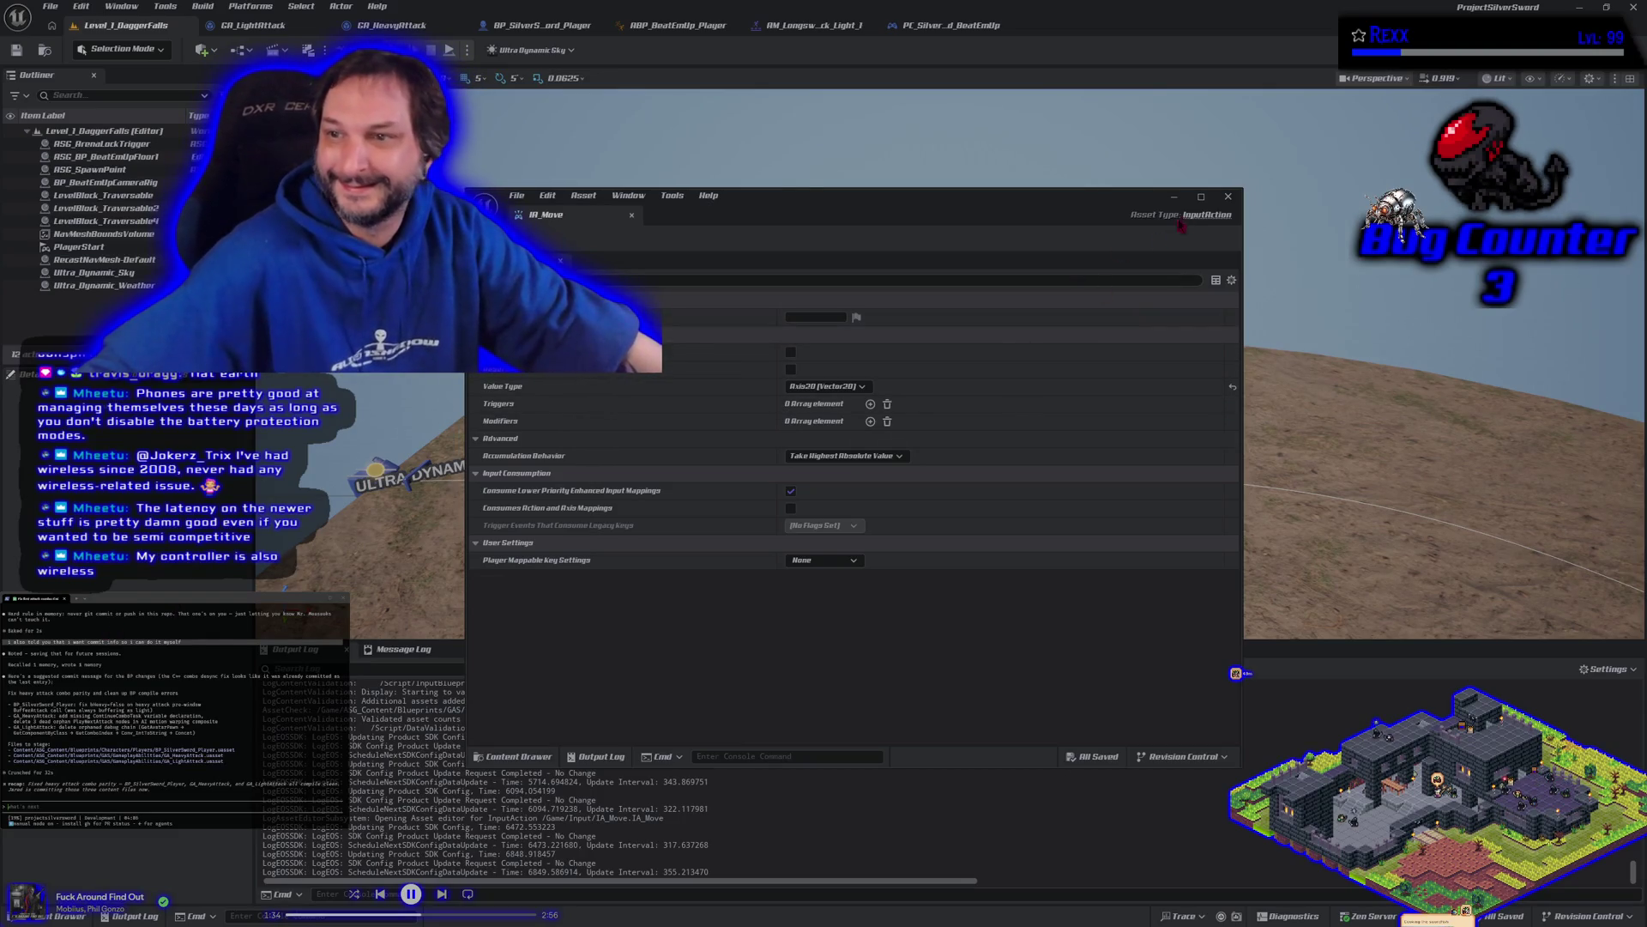
Step: Close IA_Move, show the BP_SilverSword_Player event graph, and glance at GitHub Desktop's pending changes
click(1228, 195)
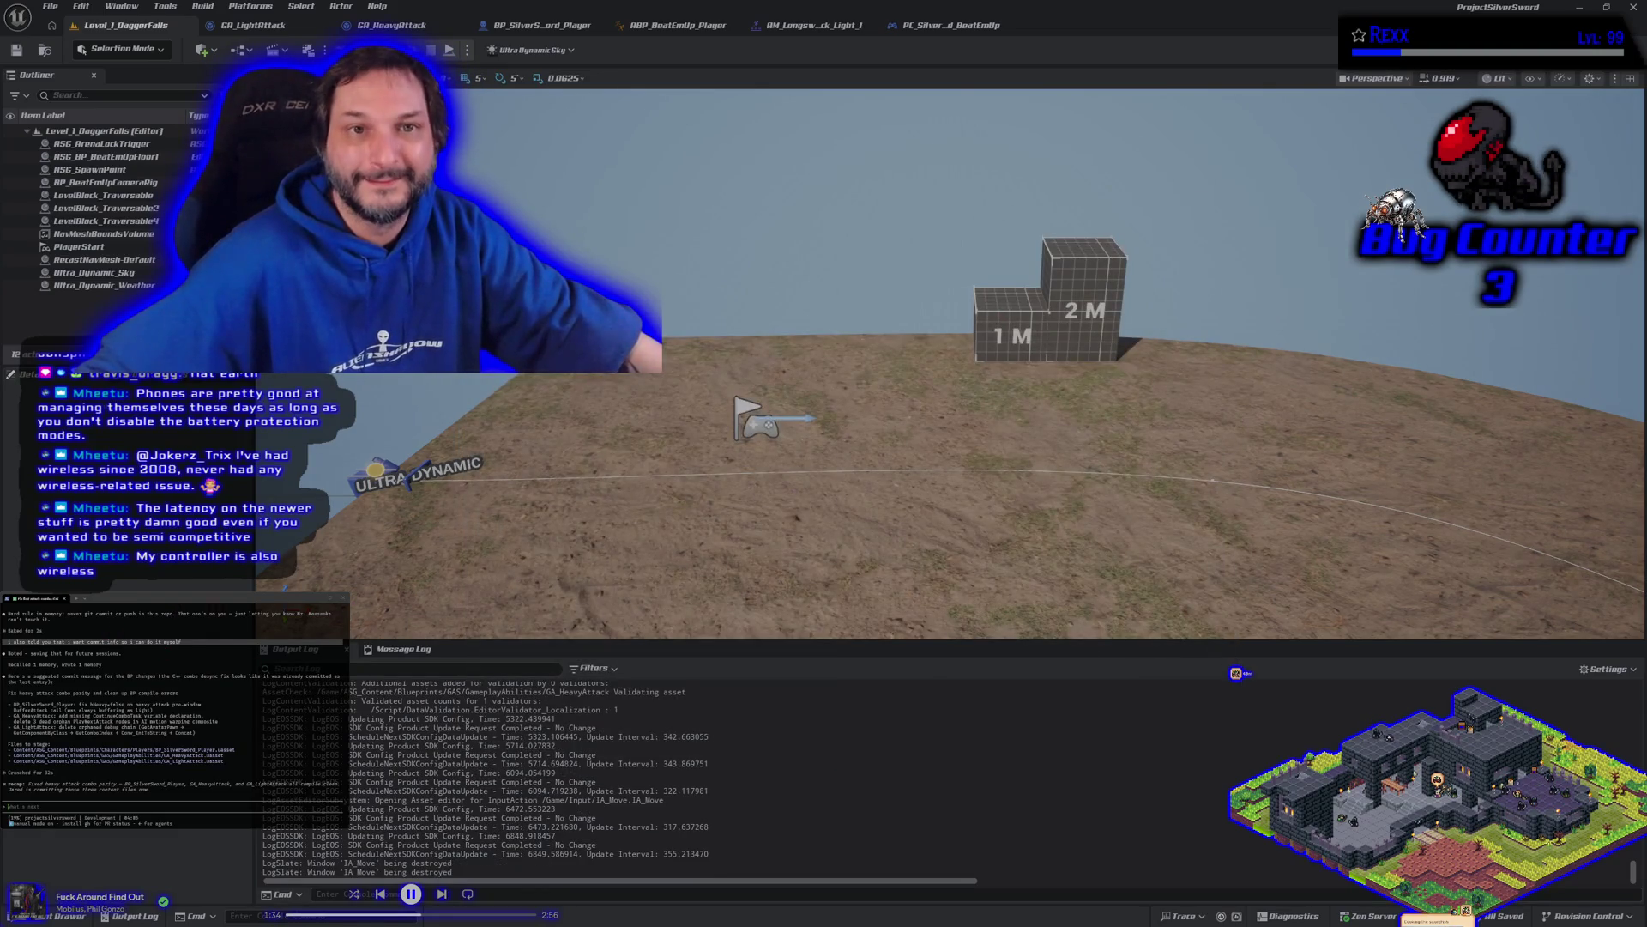
click(542, 25)
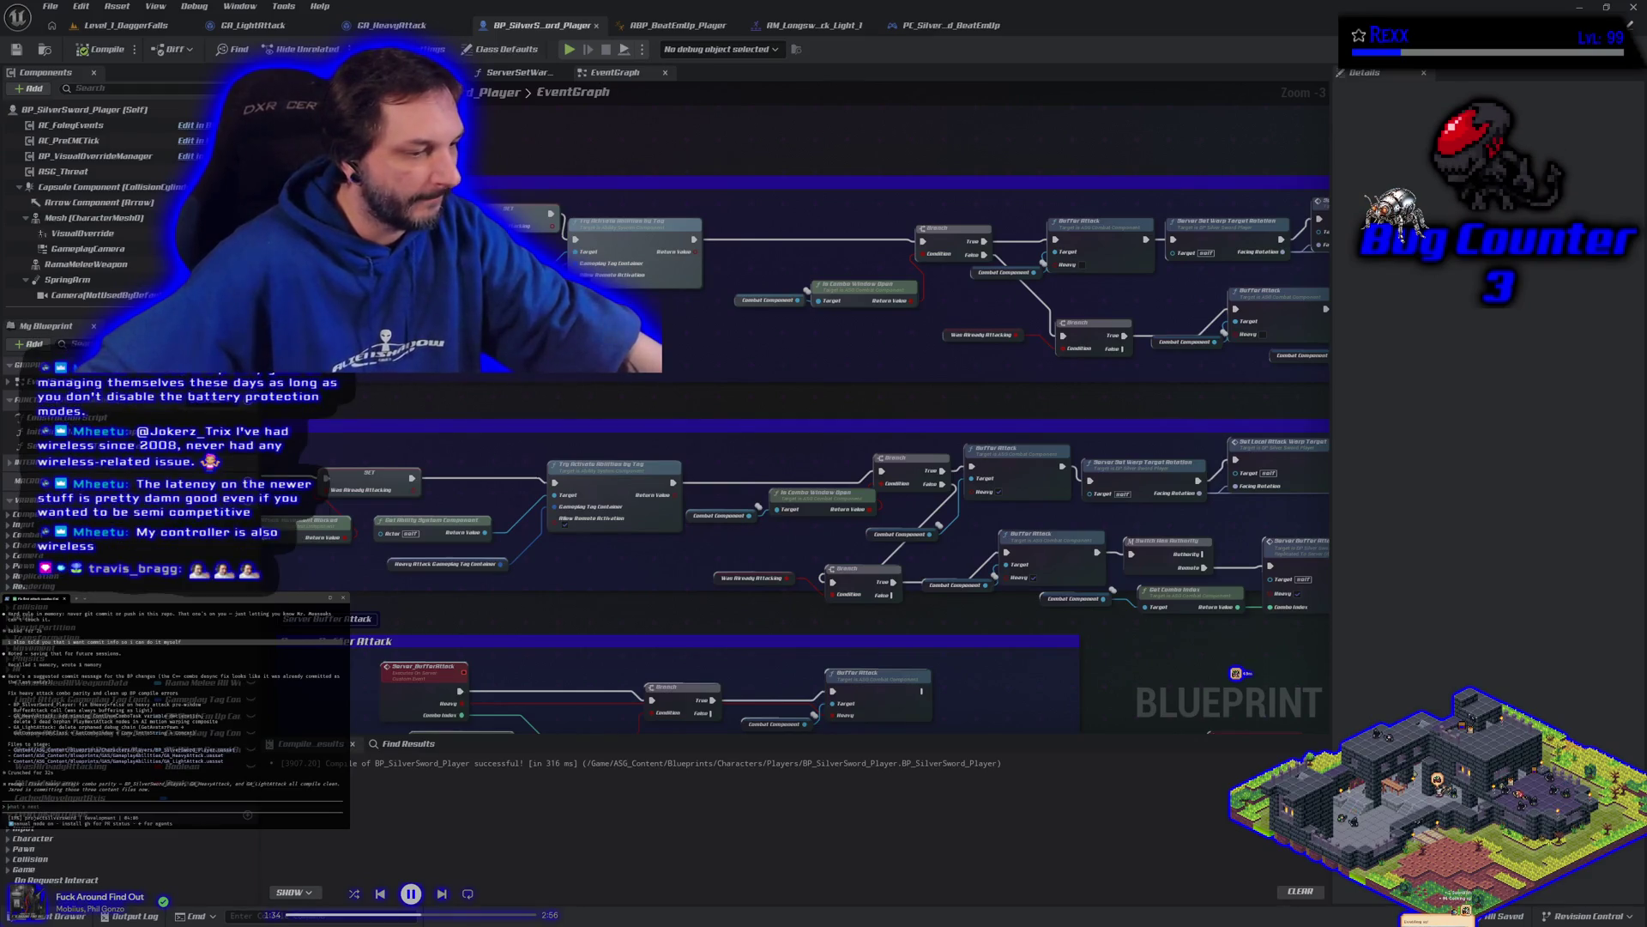
key(alt+Tab)
key(alt+Tab)
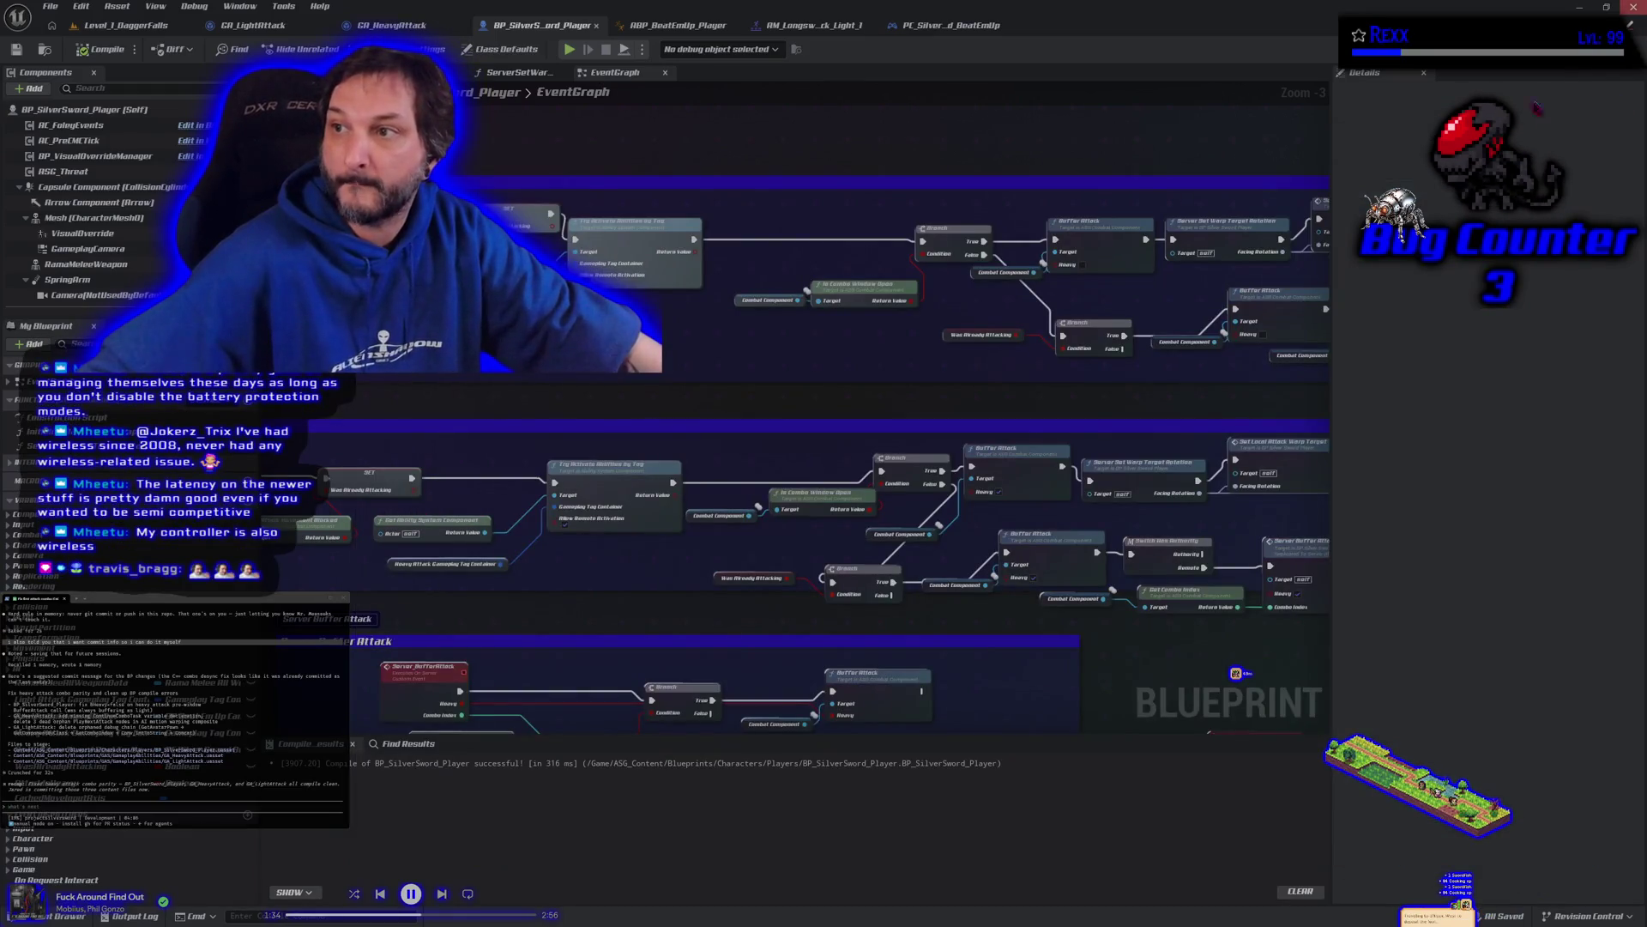
key(alt+Tab)
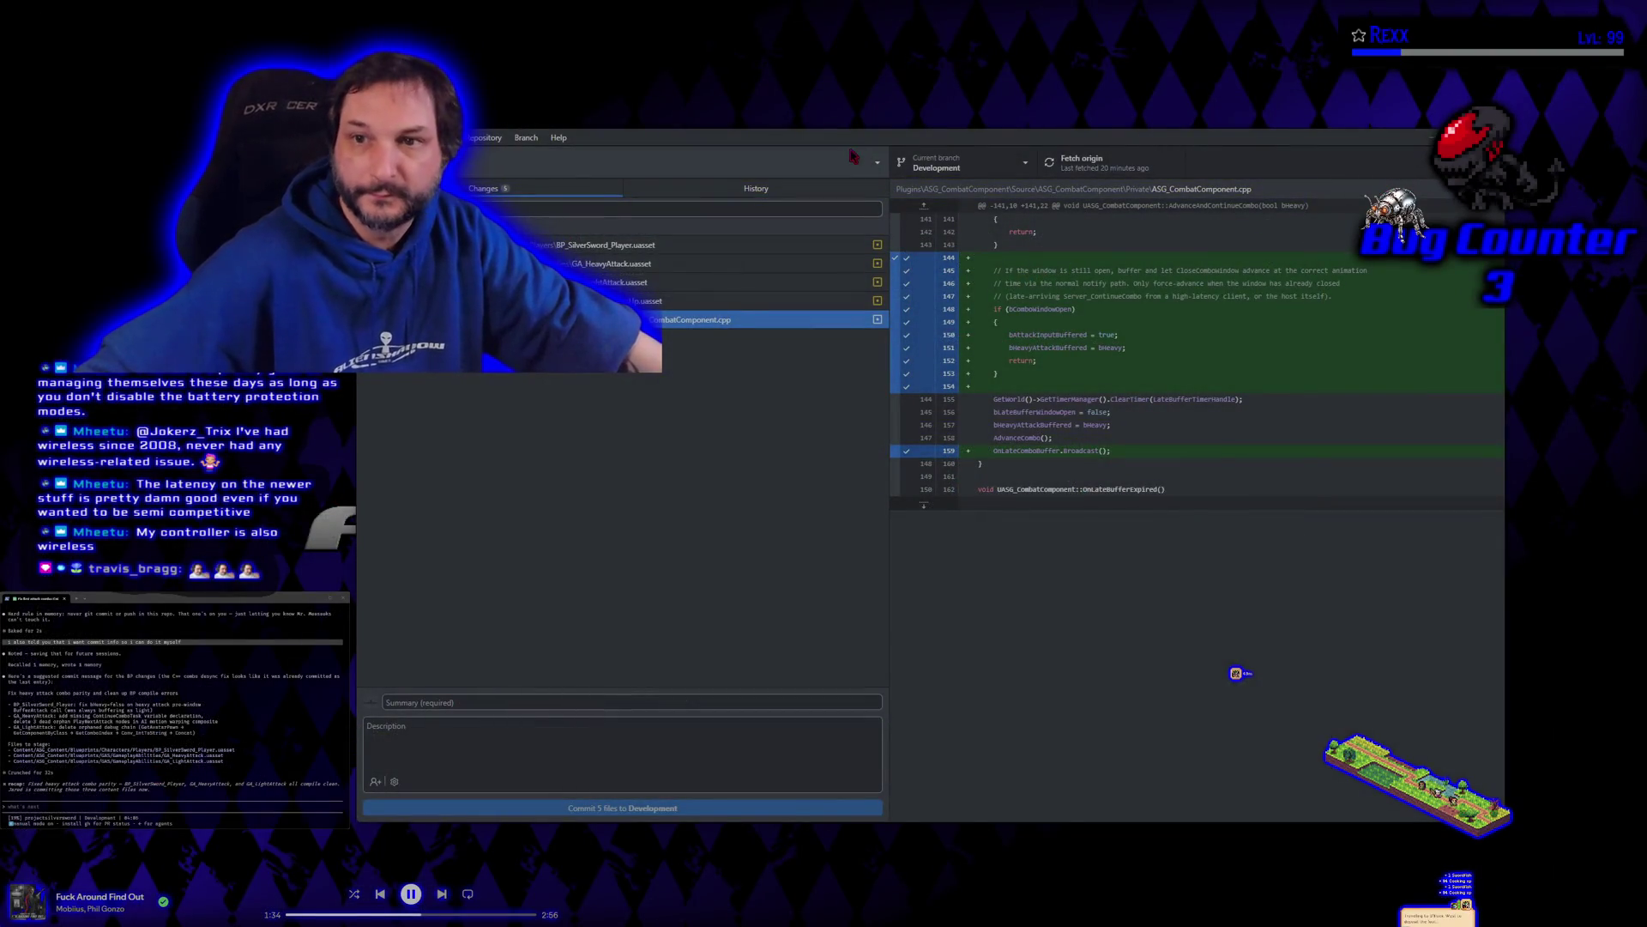
Step: Shift GitHub Desktop left and focus the Changes list with the ASG_CombatComponent.cpp diff
drag(845, 143, 771, 139)
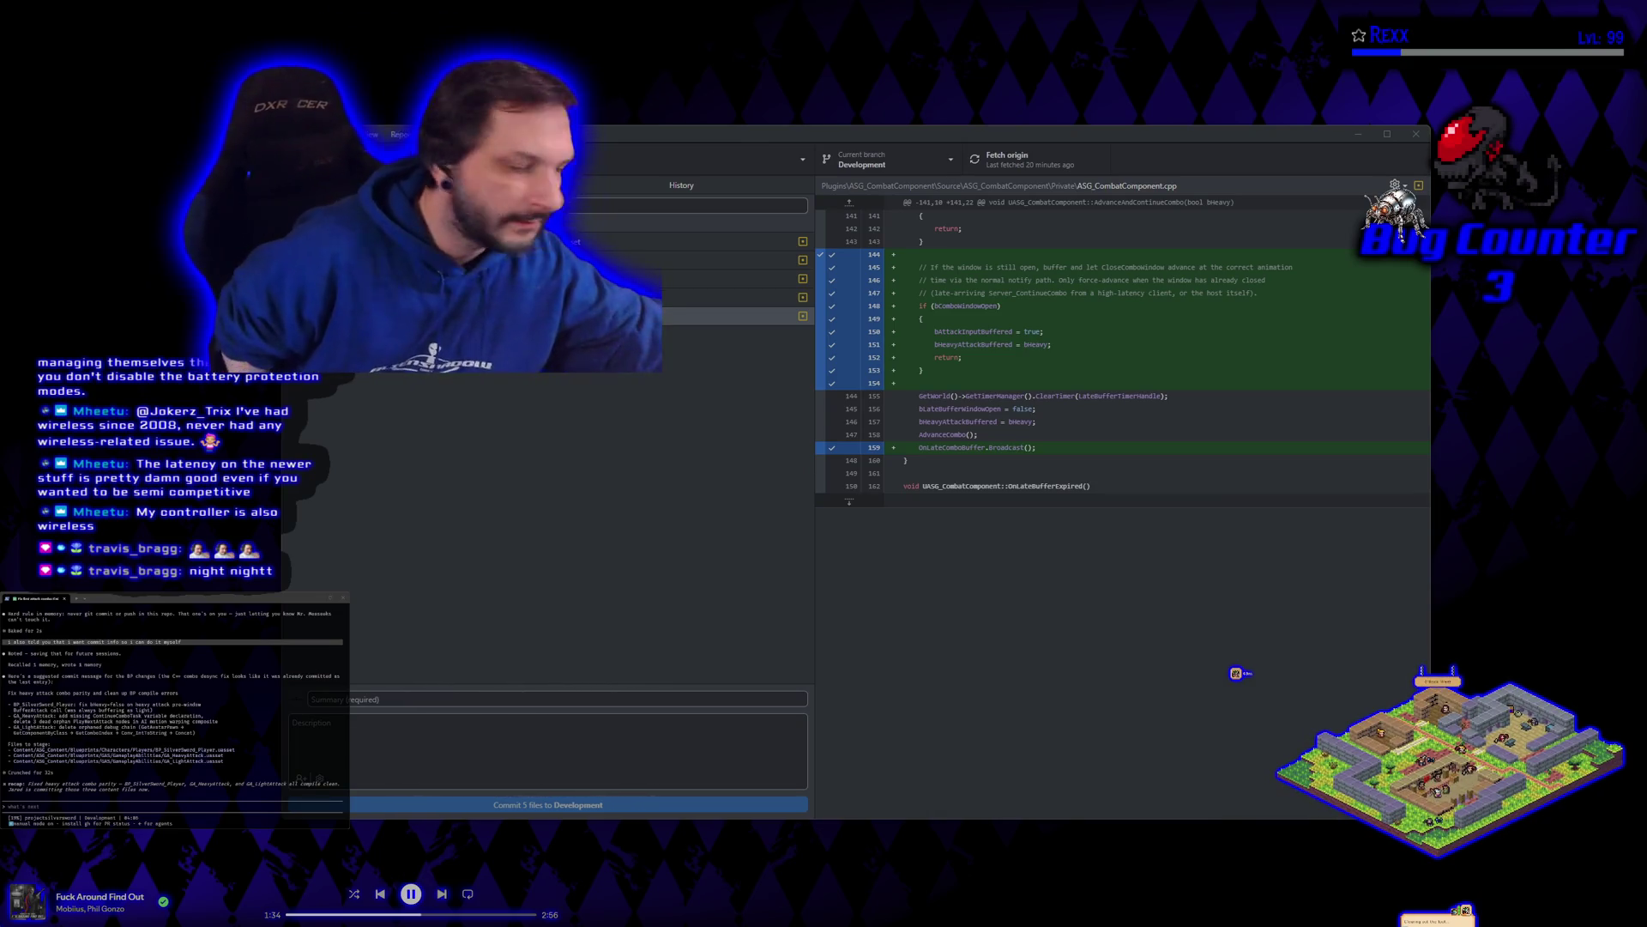
click(526, 460)
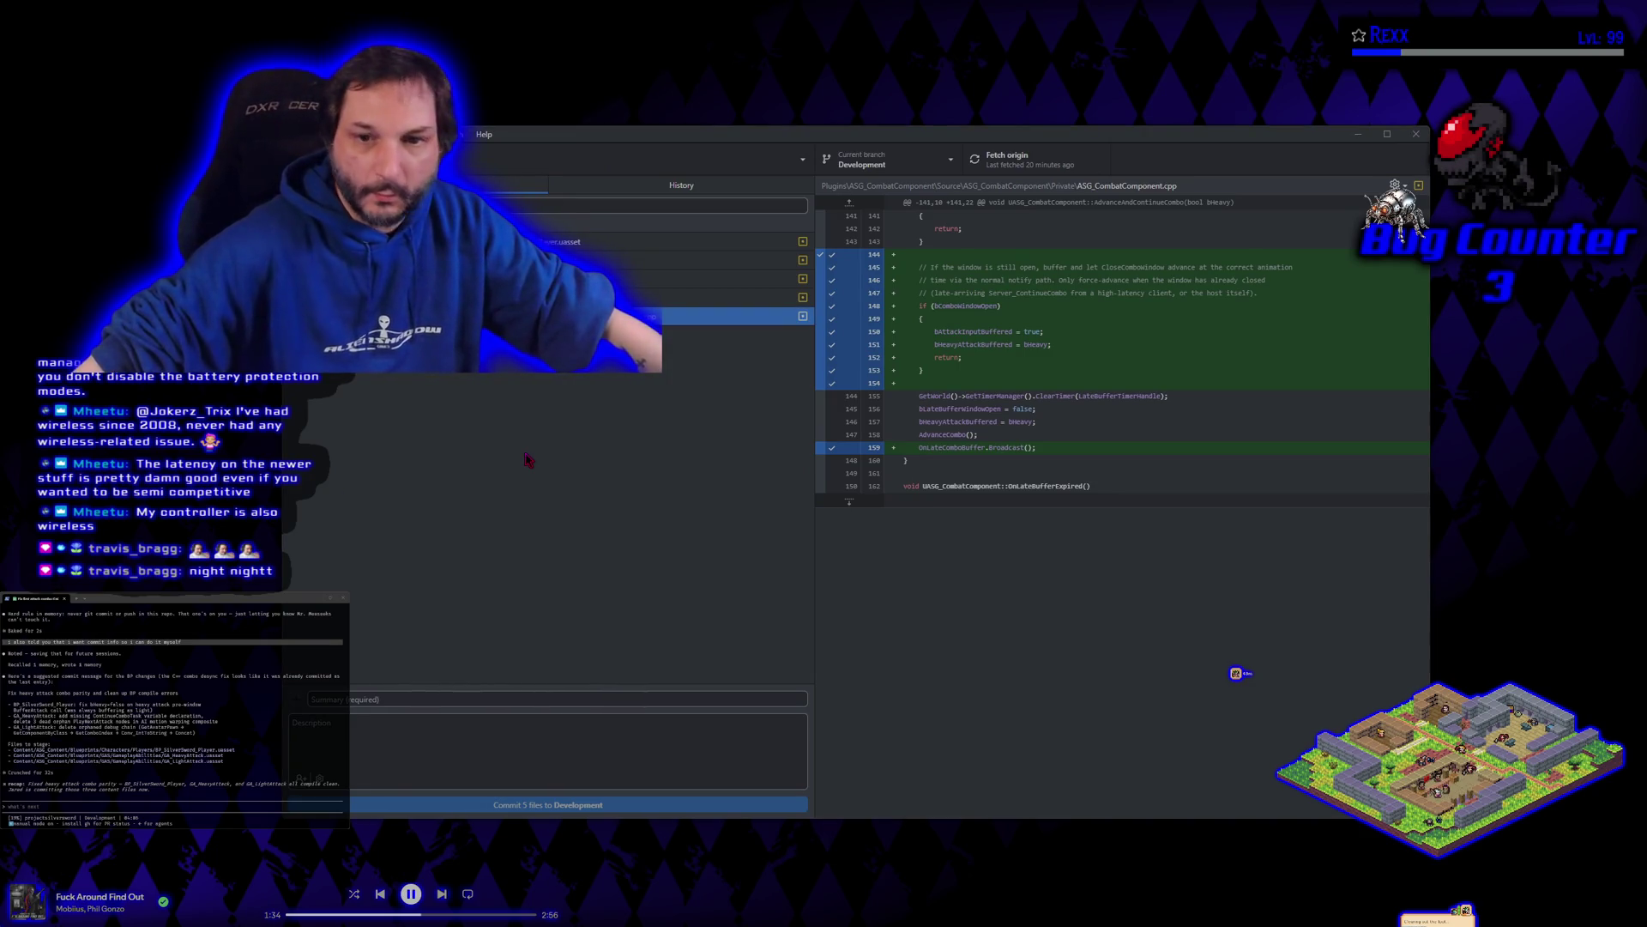
click(915, 599)
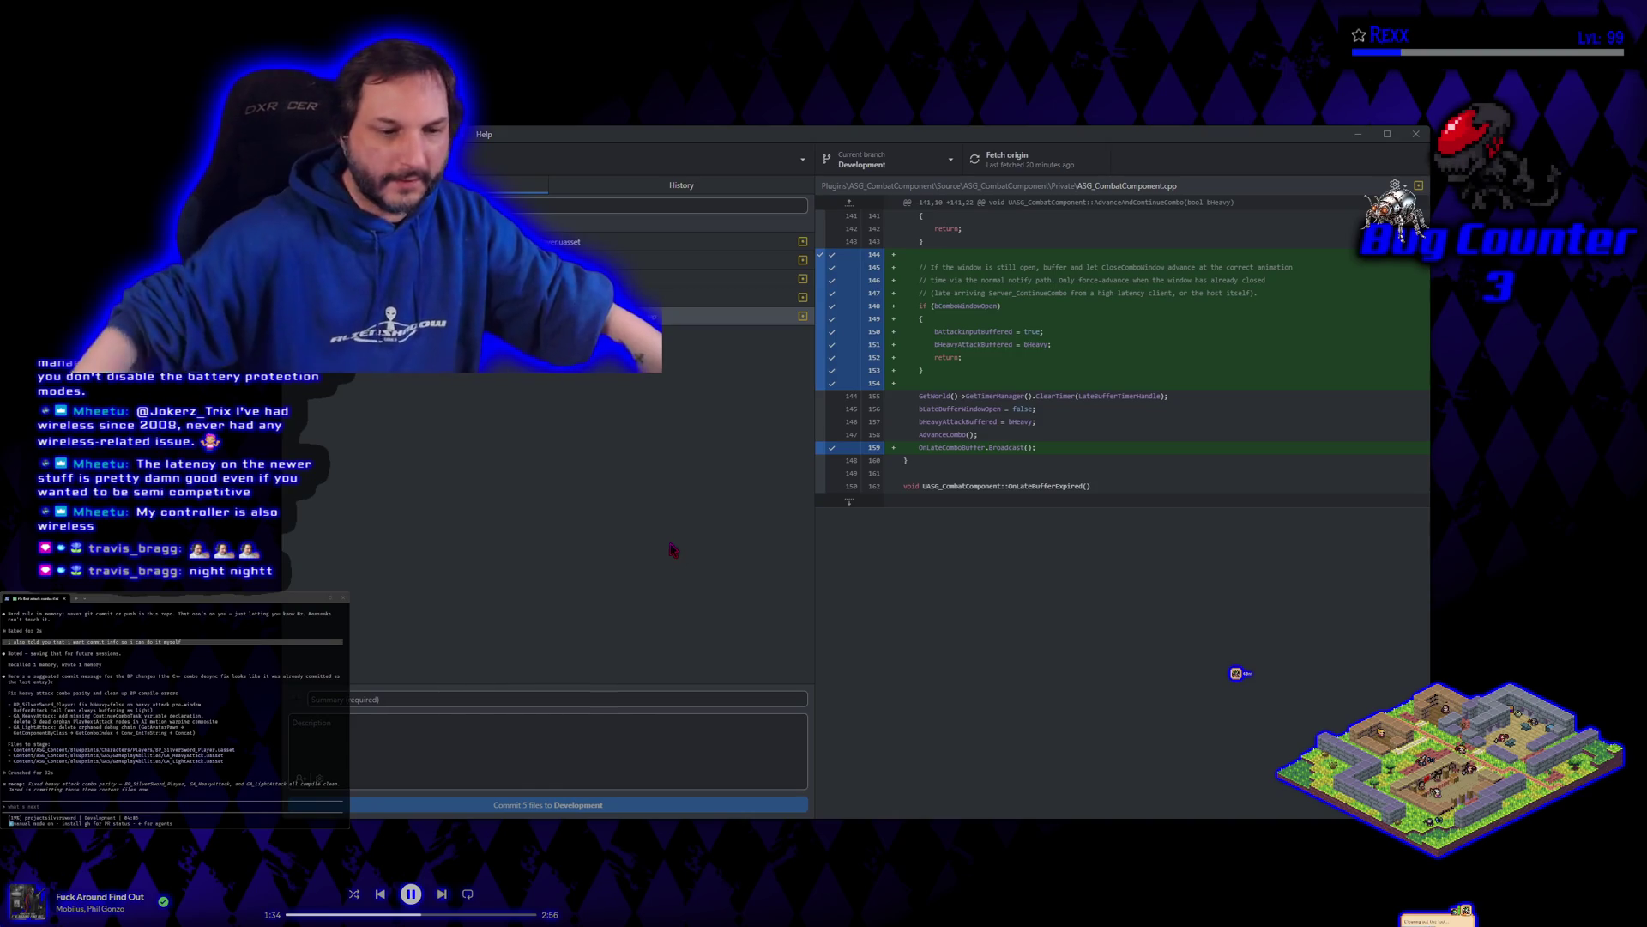